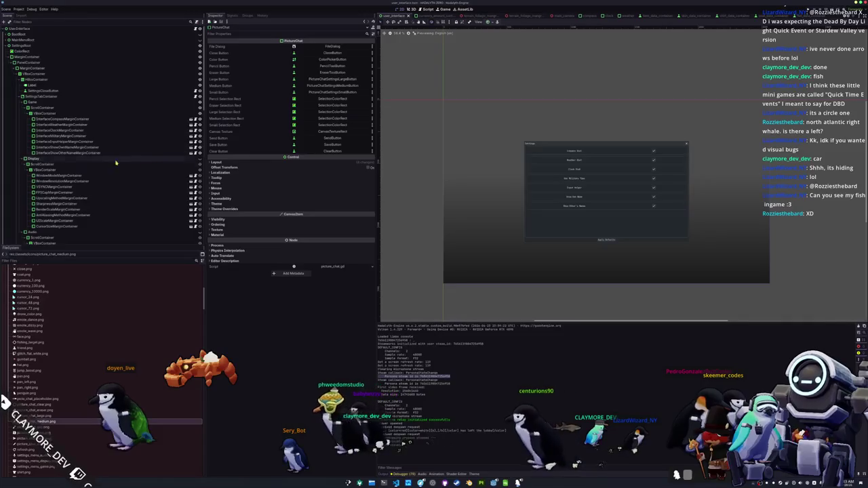
Step: Make the Audio section visible in the settings preview, select the HBoxContainer, and run the project
{"action": "left_click", "coordinate": [202, 178]}
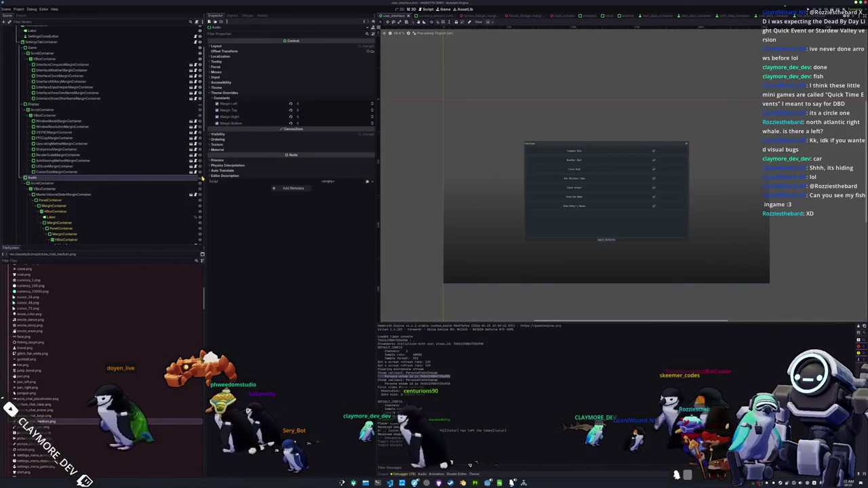
{"action": "left_click", "coordinate": [201, 179]}
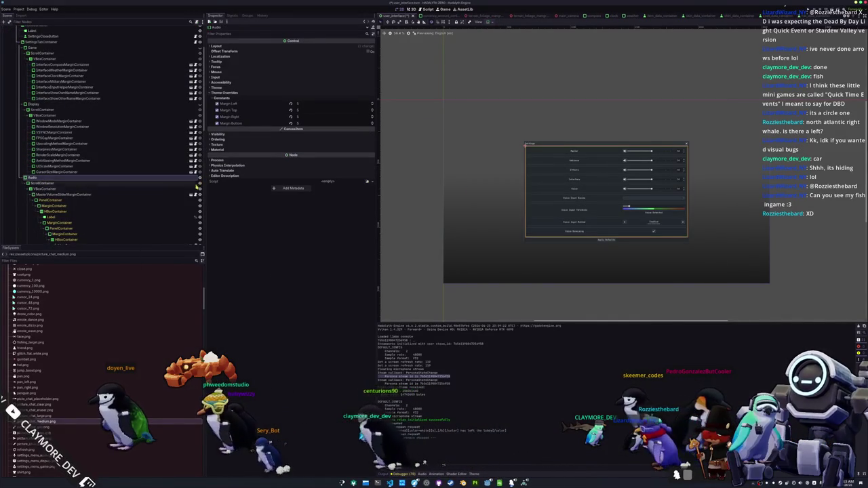
{"action": "left_click", "coordinate": [103, 212]}
{"action": "key", "text": "F5"}
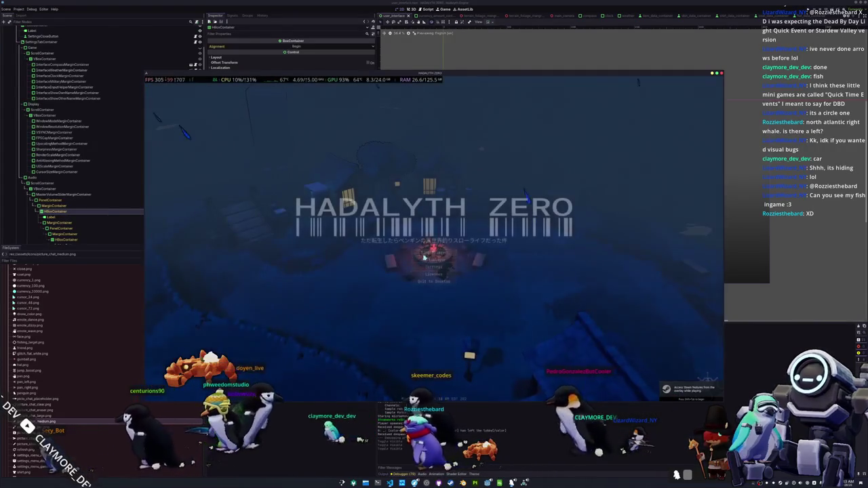
Step: Join the friend's game lobby and glance at the inventory
{"action": "left_click", "coordinate": [372, 174]}
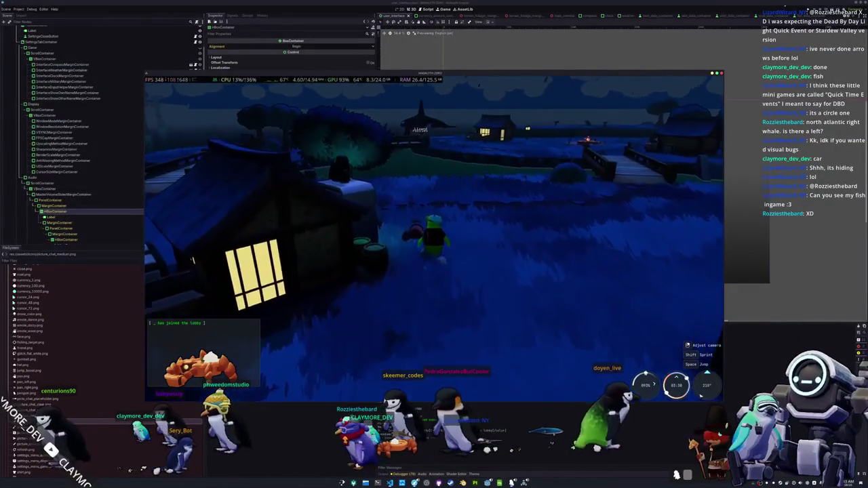
{"action": "key", "text": "Tab"}
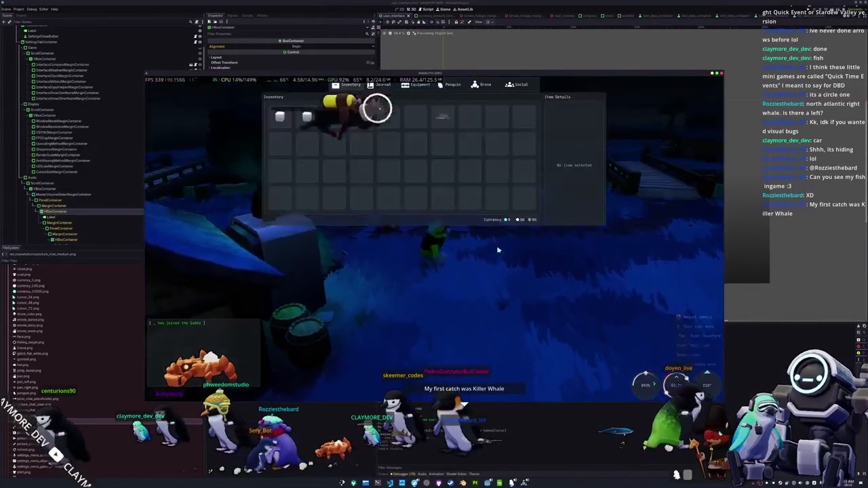
{"action": "key", "text": "Tab"}
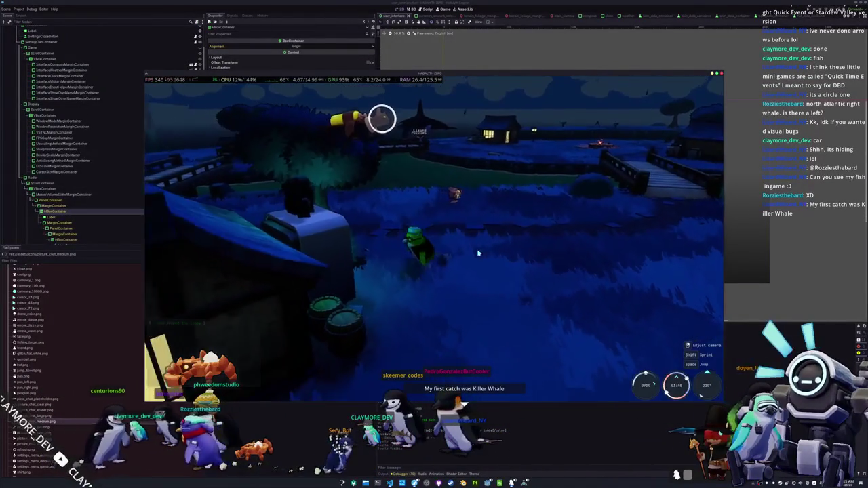
{"action": "key", "text": "Tab"}
{"action": "key", "text": "Tab"}
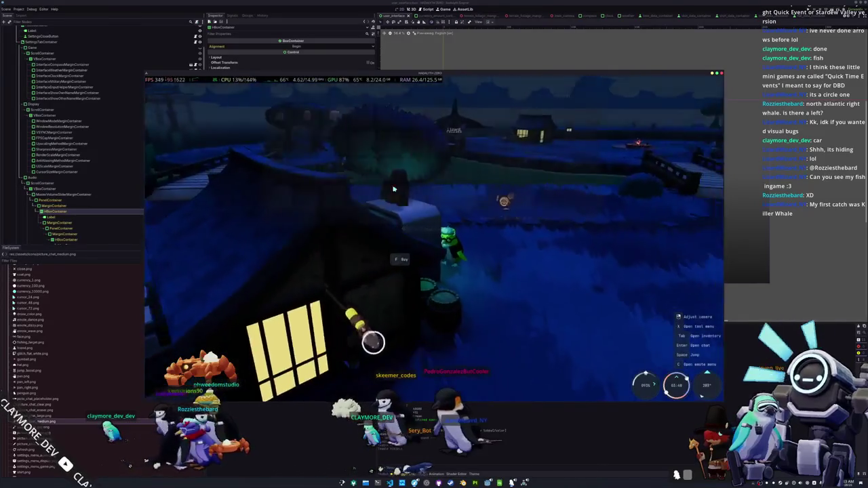
Step: Buy a Kelp Smoothie from the vending machine
{"action": "key", "text": "e"}
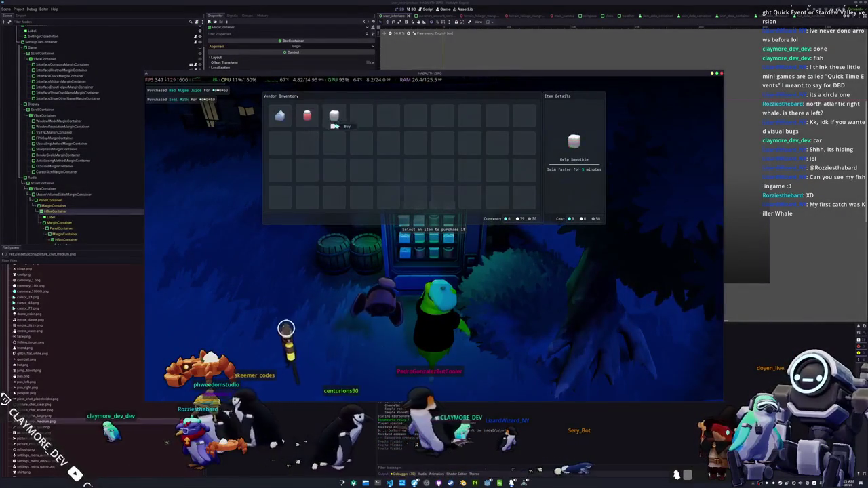
{"action": "left_click", "coordinate": [332, 125]}
{"action": "key", "text": "Escape"}
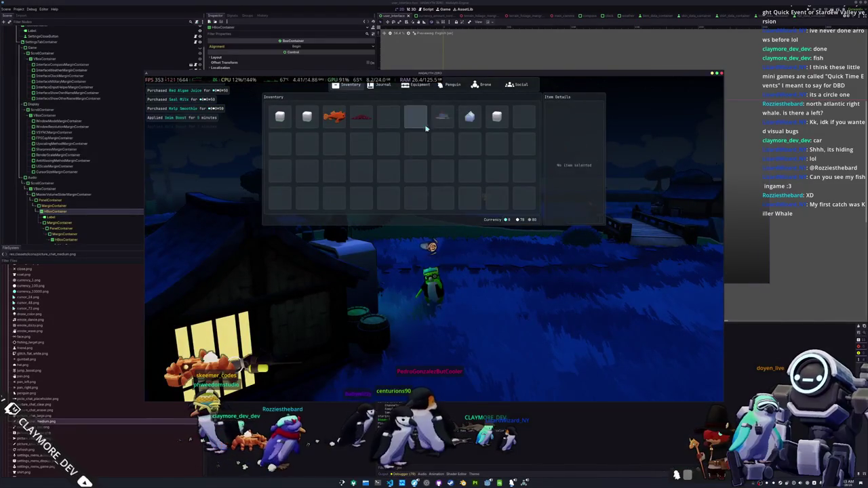
Step: Walk the penguin along the shore and up the slope toward the water
{"action": "key", "text": "w"}
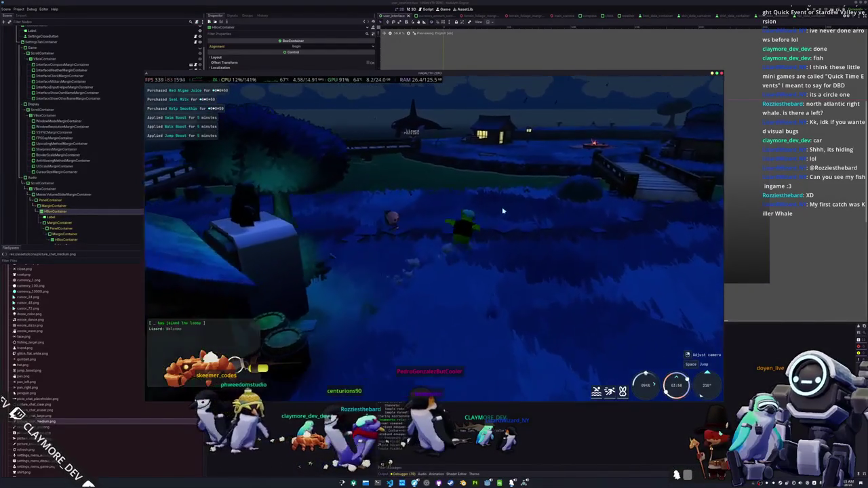
{"action": "key", "text": "w"}
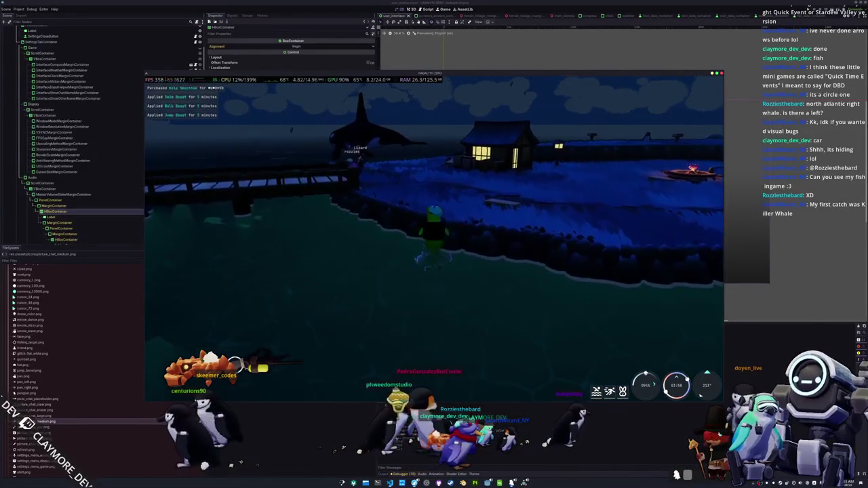
{"action": "key", "text": "w"}
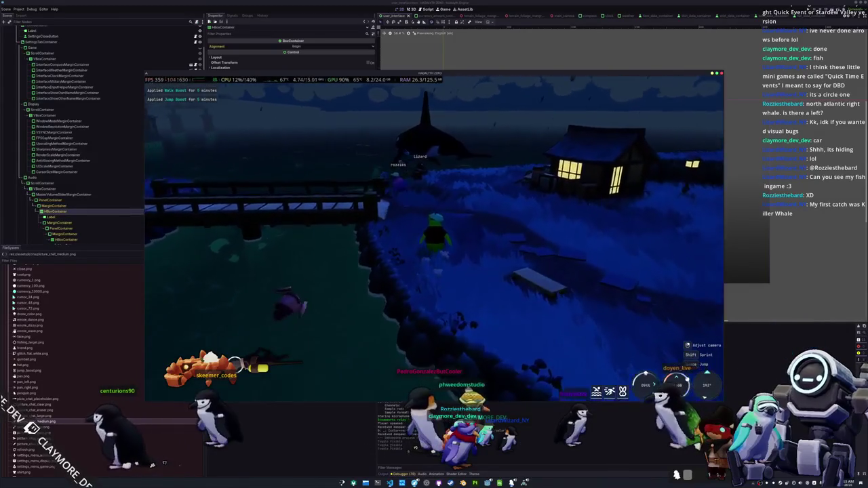
{"action": "key", "text": "w"}
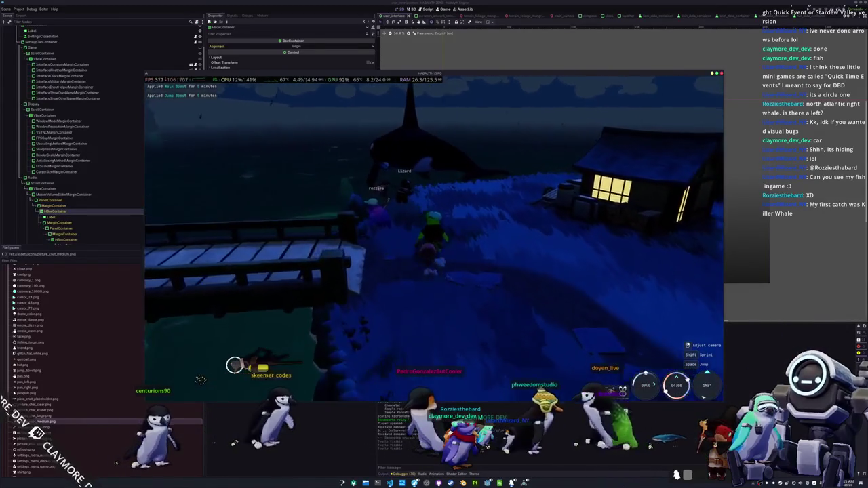
{"action": "key", "text": "w"}
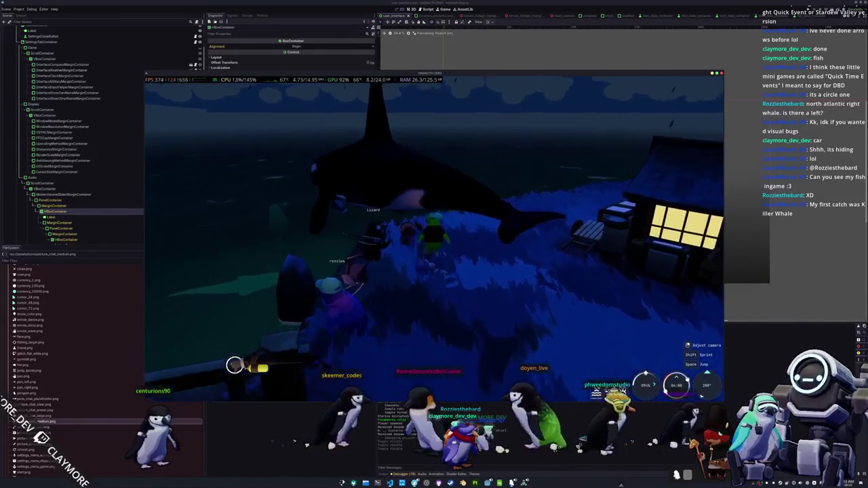
{"action": "key", "text": "w"}
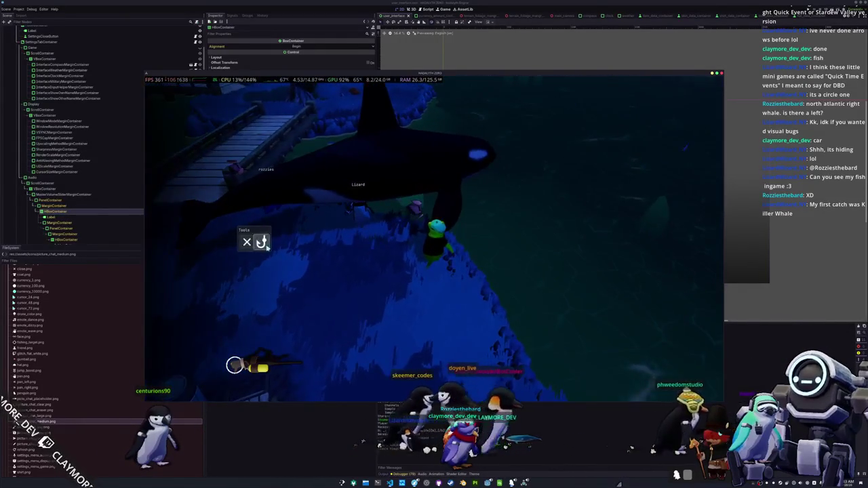
Step: Equip the fishing hook and cast the line into the water
{"action": "left_click", "coordinate": [263, 244]}
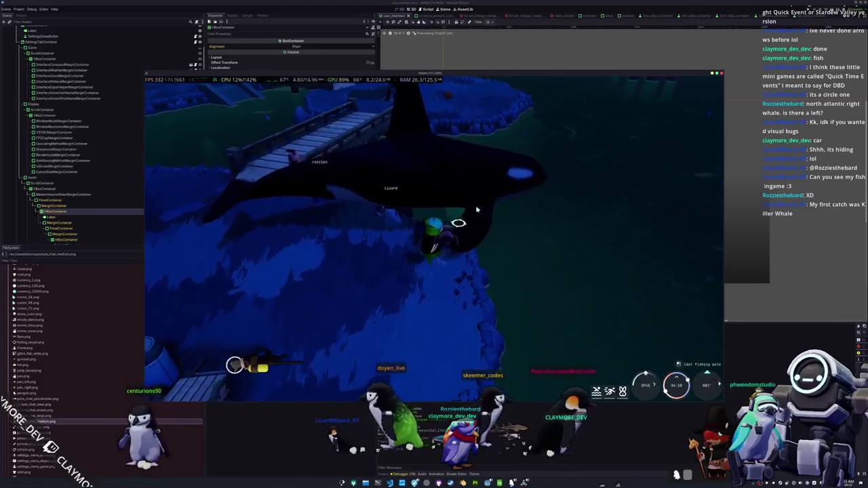
{"action": "key", "text": "Escape"}
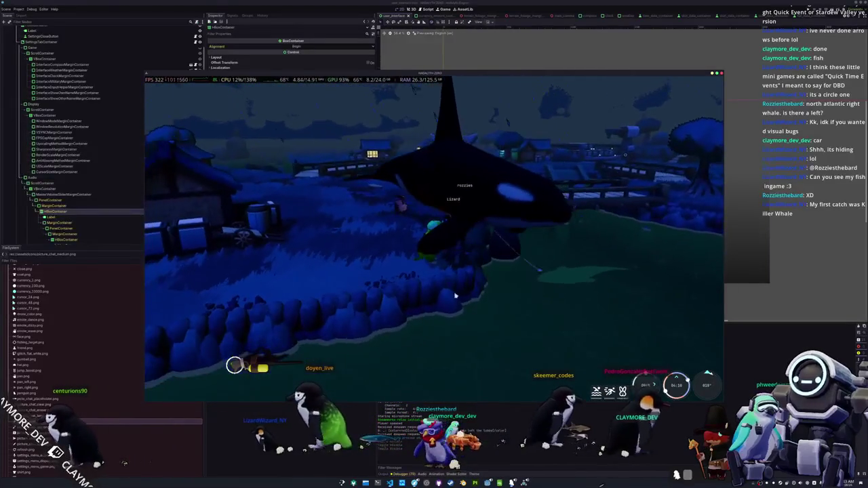
{"action": "left_click", "coordinate": [453, 286]}
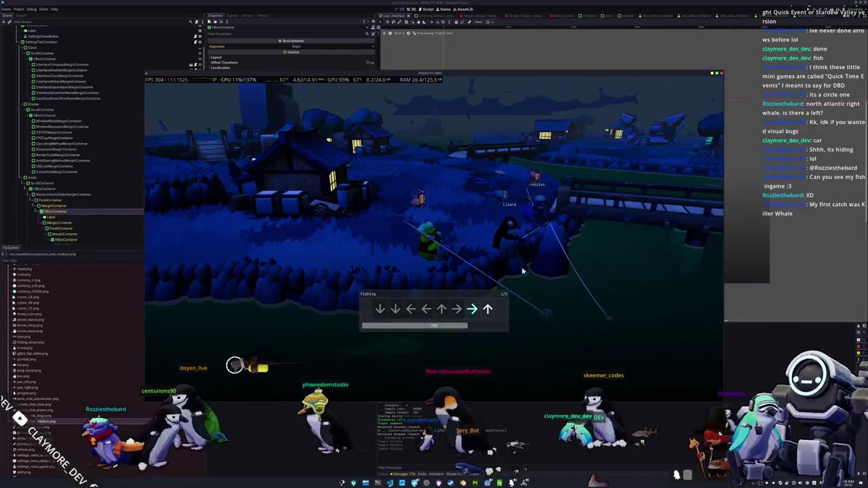
Step: Land the fish with the Right, Up arrow sequence, then orbit the camera around the pond
{"action": "key", "text": "Right"}
{"action": "key", "text": "Up"}
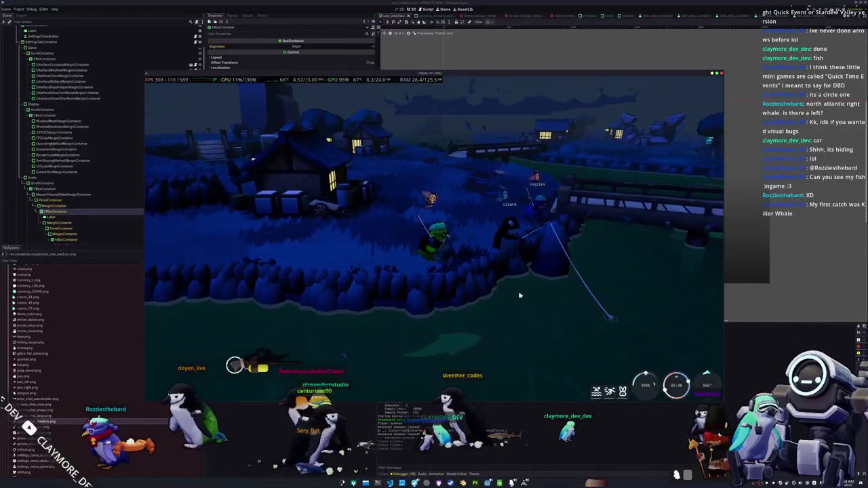
{"action": "mouse_move", "coordinate": [437, 241]}
{"action": "left_mouse_down"}
{"action": "mouse_move", "coordinate": [176, 124]}
{"action": "mouse_move", "coordinate": [144, 119]}
{"action": "mouse_move", "coordinate": [373, 183]}
{"action": "mouse_move", "coordinate": [470, 242]}
{"action": "mouse_move", "coordinate": [536, 211]}
{"action": "left_mouse_up"}
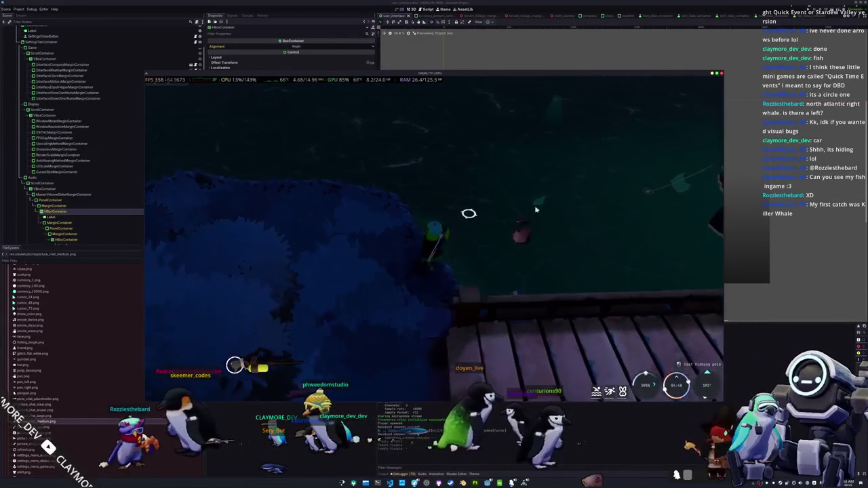
{"action": "left_click_drag", "start_coordinate": [371, 240], "coordinate": [434, 240]}
{"action": "mouse_move", "coordinate": [375, 255]}
{"action": "left_mouse_down"}
{"action": "mouse_move", "coordinate": [434, 266]}
{"action": "mouse_move", "coordinate": [401, 274]}
{"action": "left_mouse_up"}
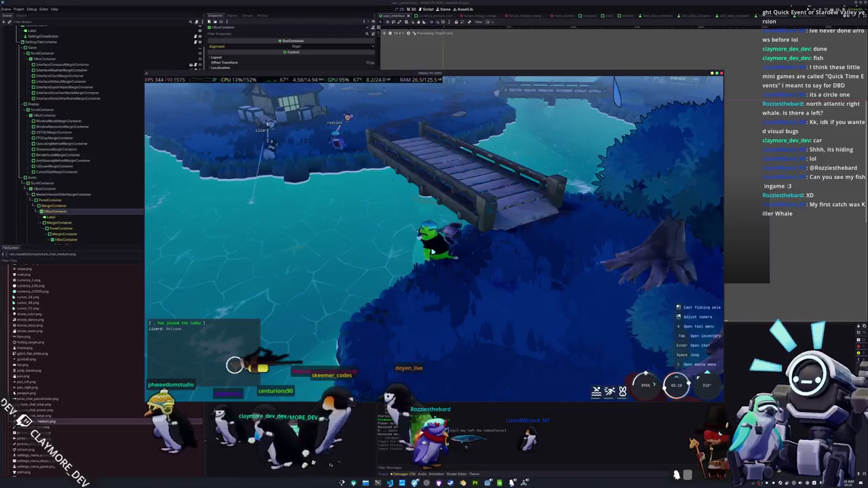
Step: Look through the penguin's inventory and close it
{"action": "key", "text": "Tab"}
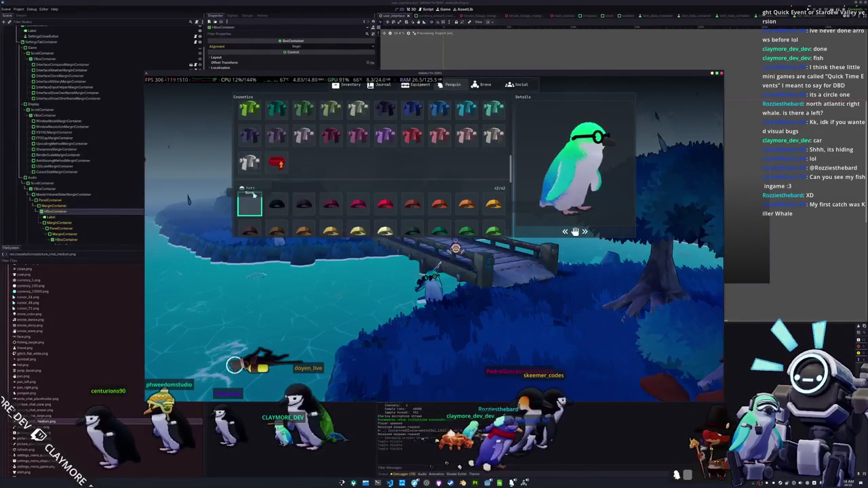
{"action": "scroll", "coordinate": [257, 171], "scroll_direction": "up", "scroll_amount": 3}
{"action": "scroll", "coordinate": [257, 172], "scroll_direction": "down", "scroll_amount": 2}
{"action": "key", "text": "Tab"}
Step: Walk onto the wooden bridge and cast the fishing line into the pond
{"action": "key", "text": "w"}
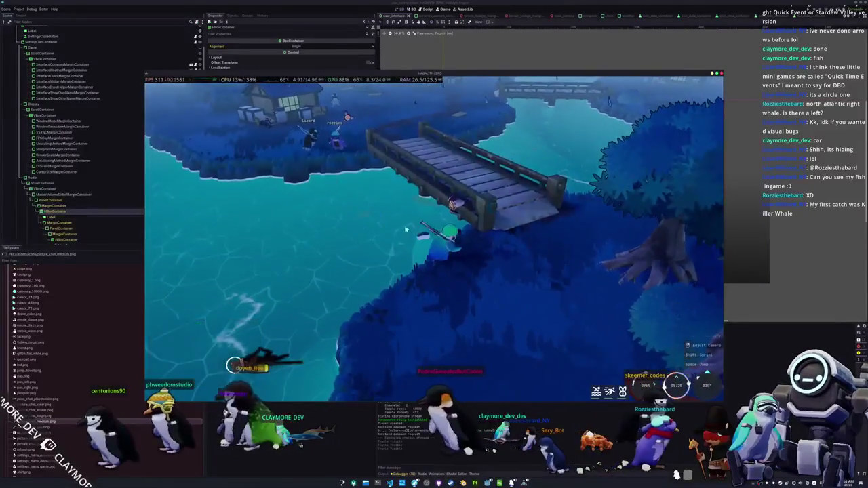
{"action": "key", "text": "w"}
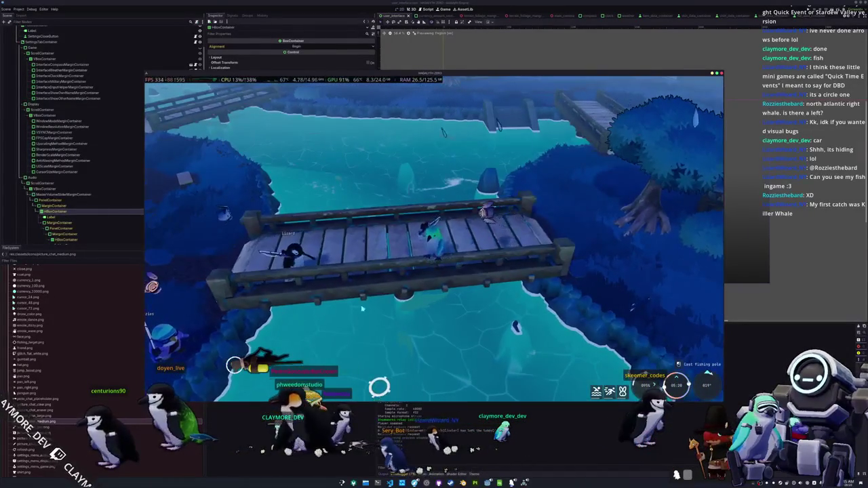
{"action": "left_click", "coordinate": [434, 298]}
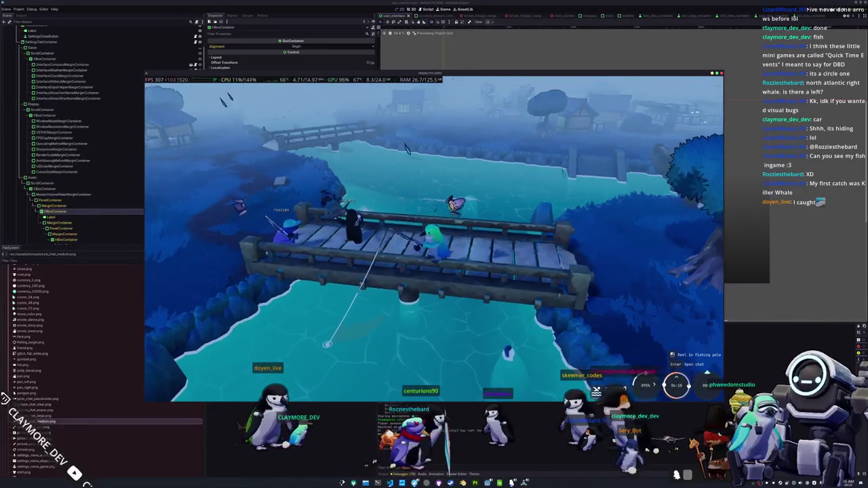
Step: Land the first bite with Down, Left, recast the line, and send a chat message
{"action": "left_click", "coordinate": [429, 315]}
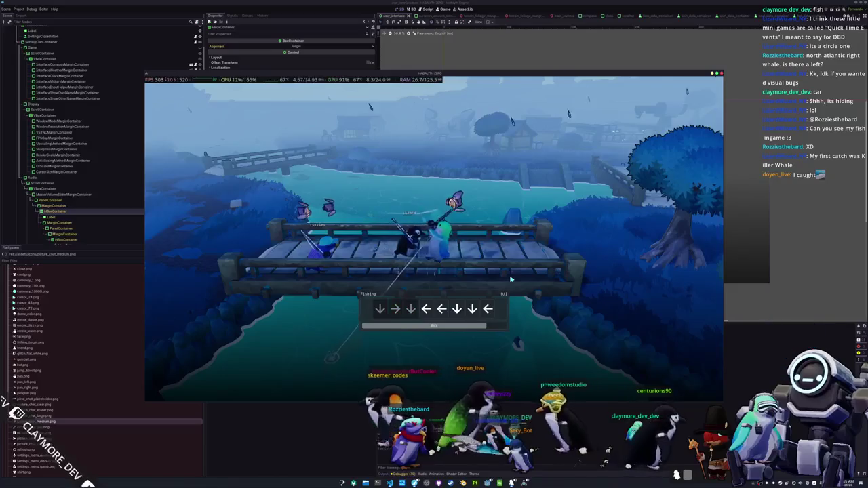
{"action": "key", "text": "Down"}
{"action": "key", "text": "Left"}
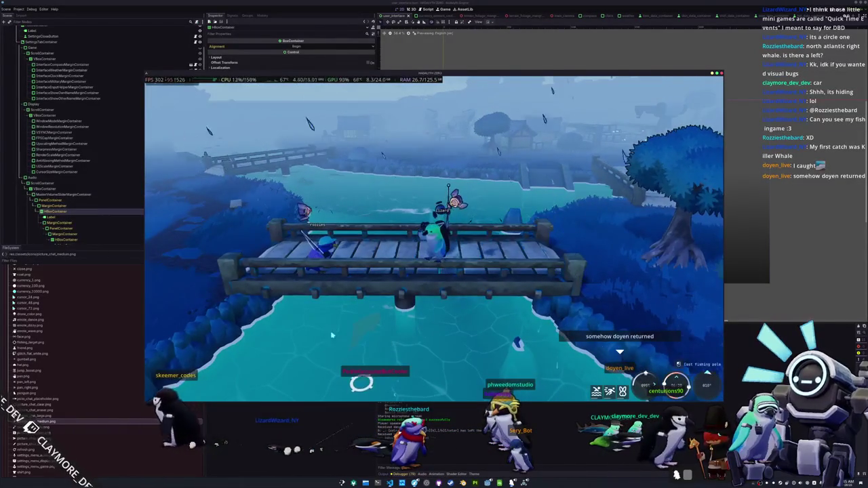
{"action": "left_click_drag", "start_coordinate": [327, 319], "coordinate": [400, 346]}
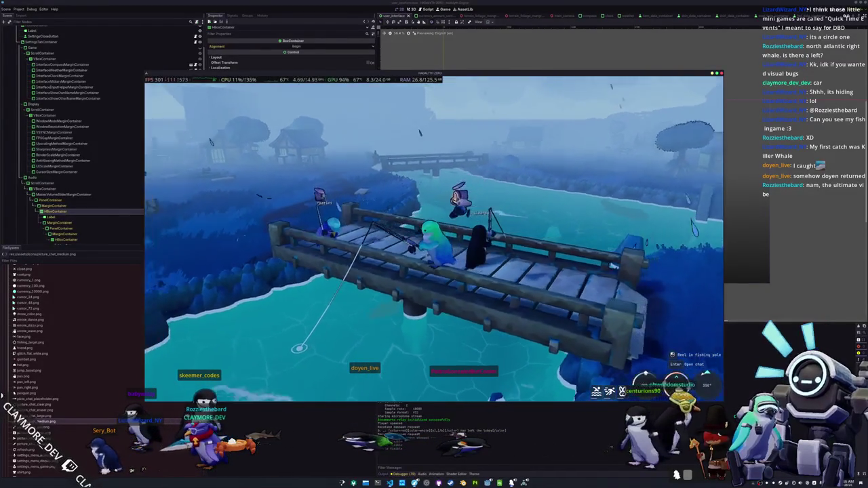
{"action": "key", "text": "Return"}
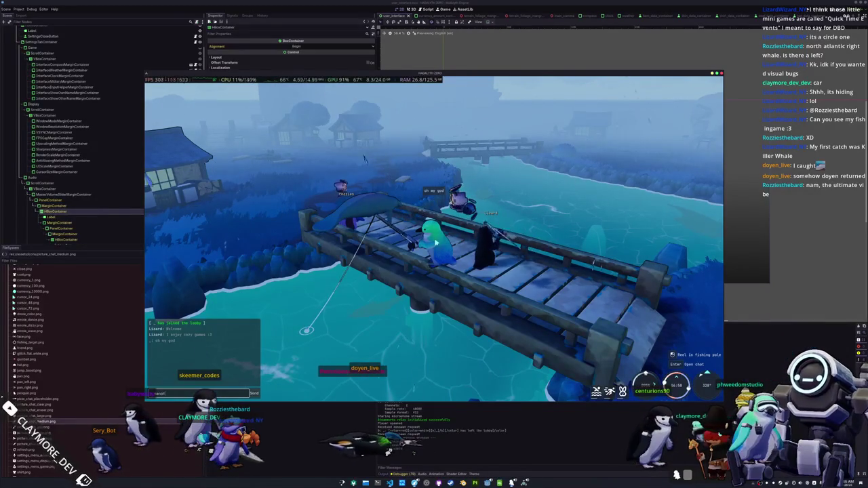
{"action": "key", "text": "Return"}
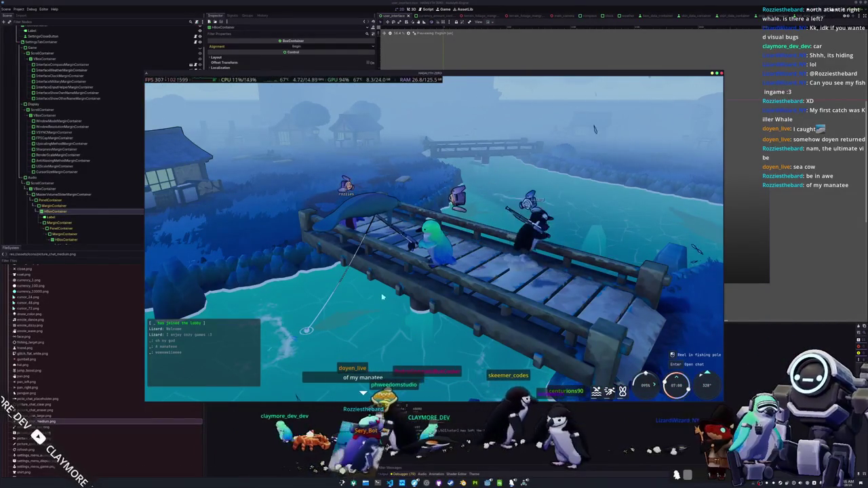
Step: Reel in the whale through the arrow sequences, then open the village vending machine's shop
{"action": "key", "text": "Escape"}
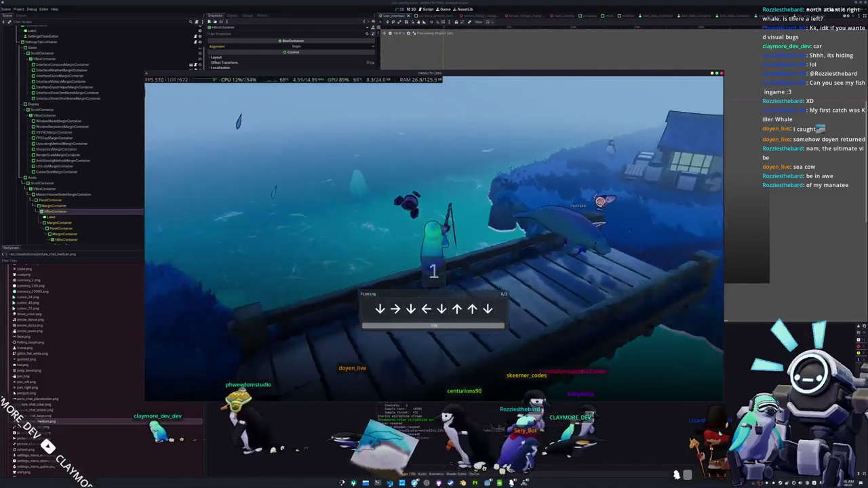
{"action": "key", "text": "Down"}
{"action": "key", "text": "Right"}
{"action": "key", "text": "Down"}
{"action": "key", "text": "Left"}
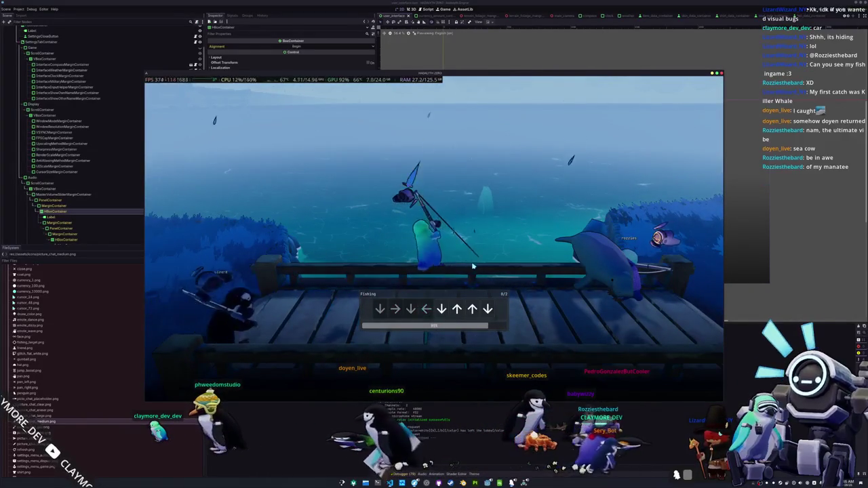
{"action": "key", "text": "Down"}
{"action": "key", "text": "Up"}
{"action": "key", "text": "Up"}
{"action": "key", "text": "Down"}
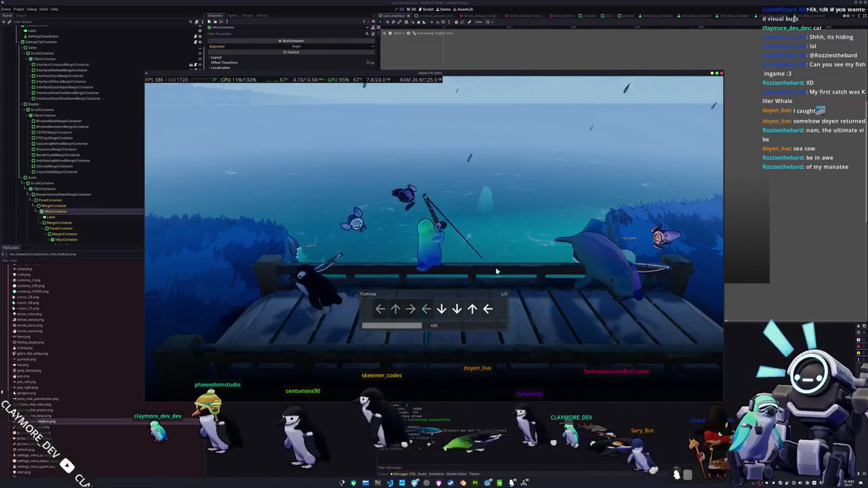
{"action": "key", "text": "Up"}
{"action": "key", "text": "Left"}
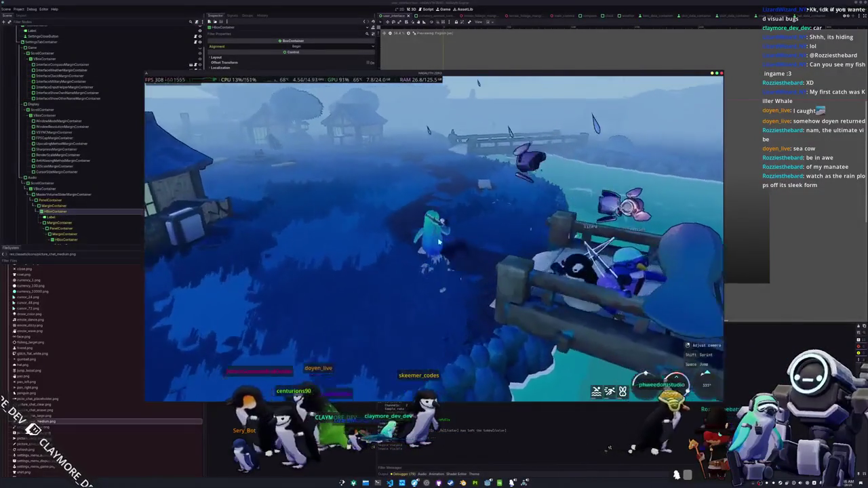
{"action": "key", "text": "Tab"}
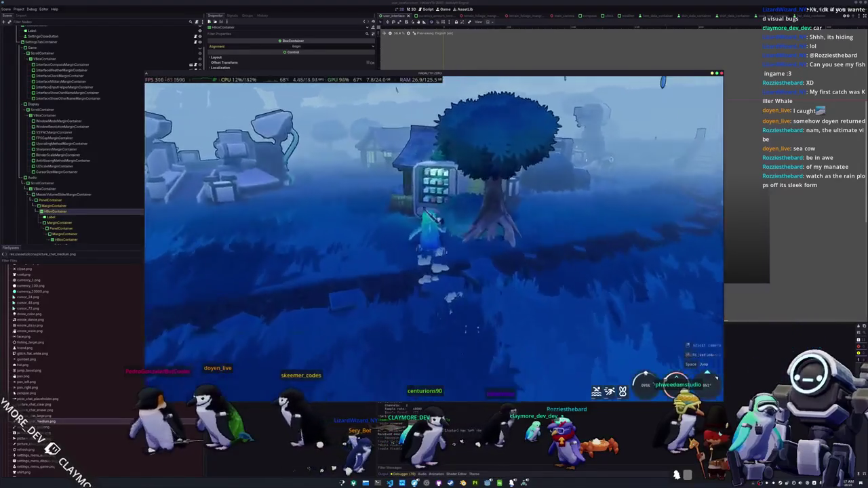
{"action": "key", "text": "e"}
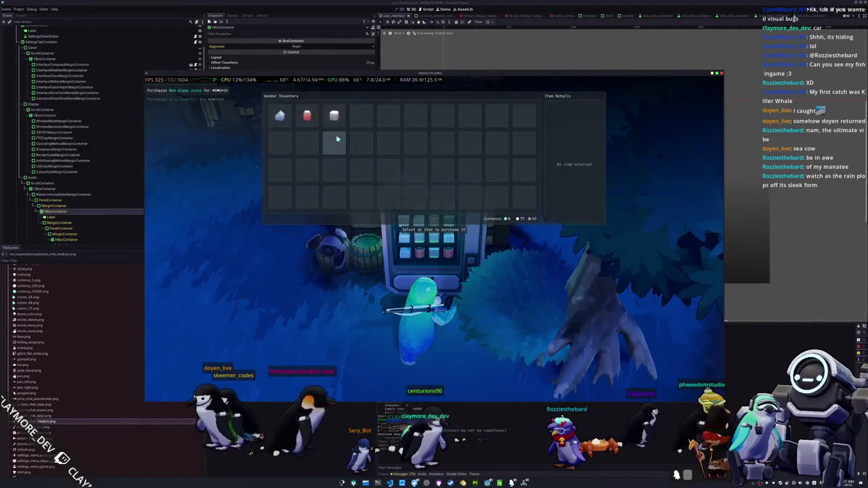
Step: Leave the shop, walk toward the dock, and check the inventory
{"action": "key", "text": "Escape"}
{"action": "key", "text": "w"}
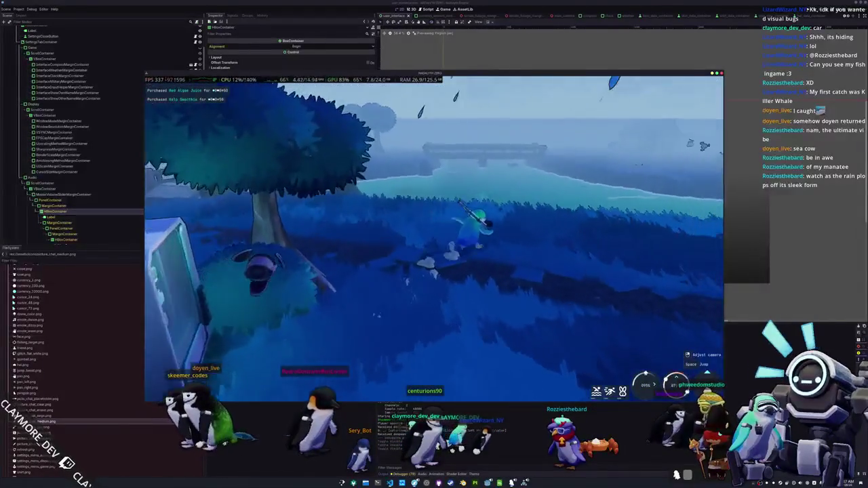
{"action": "key", "text": "w"}
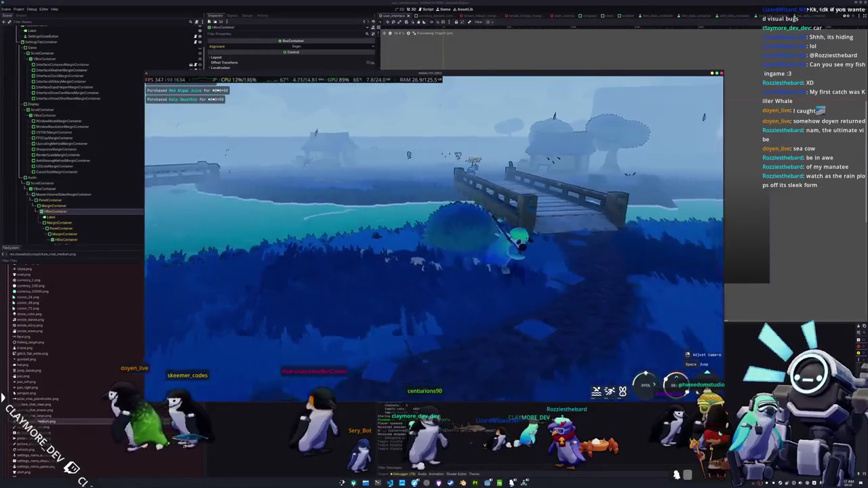
{"action": "key", "text": "Tab"}
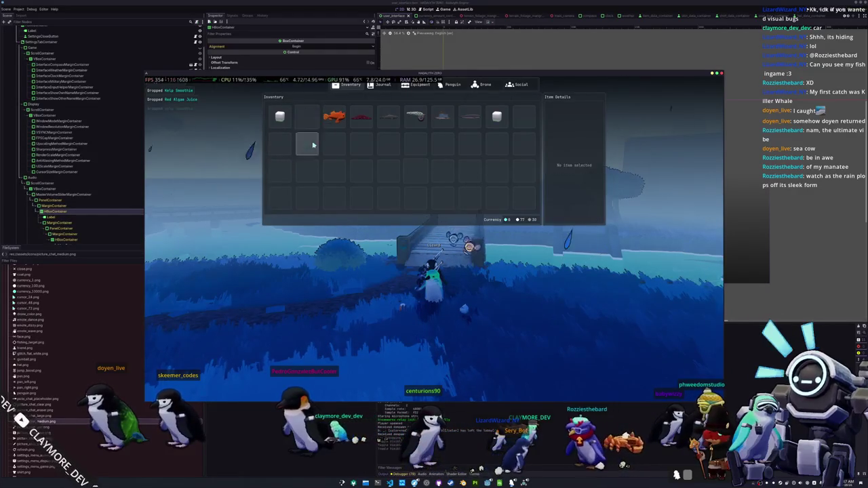
{"action": "key", "text": "Tab"}
{"action": "key", "text": "s"}
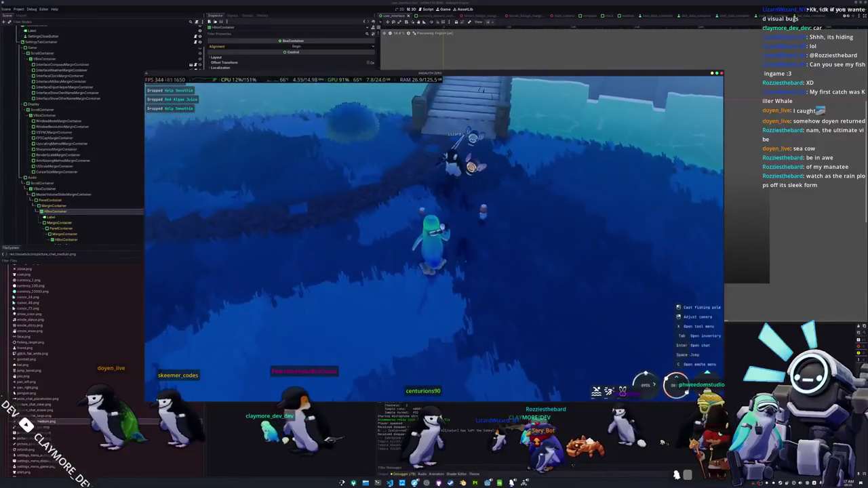
Step: Drop the Kelp Smoothie from the inventory
{"action": "key", "text": "Tab"}
{"action": "right_click", "coordinate": [497, 116]}
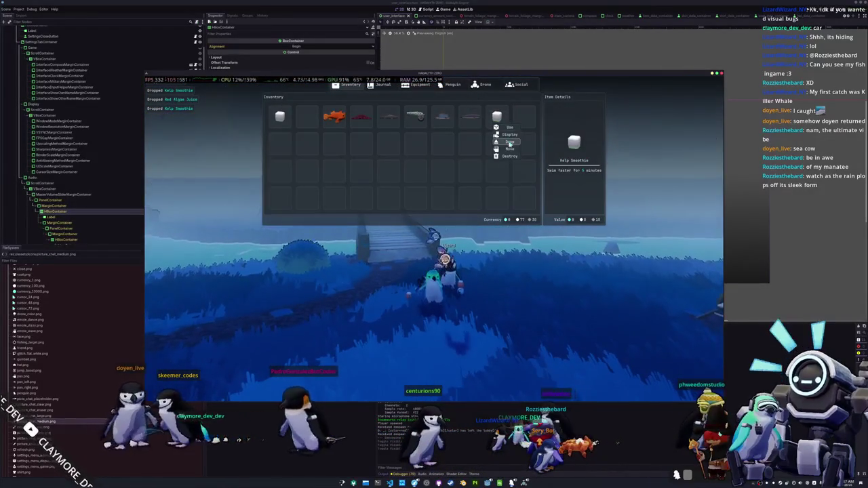
{"action": "left_click", "coordinate": [510, 144]}
{"action": "key", "text": "Tab"}
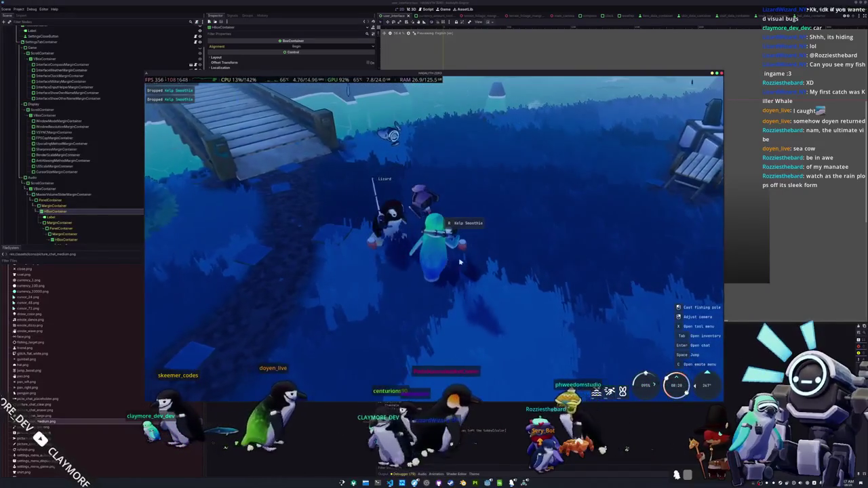
Step: Quit the game, browse the icons, items and meshes folders, then rerun it
{"action": "key", "text": "F8"}
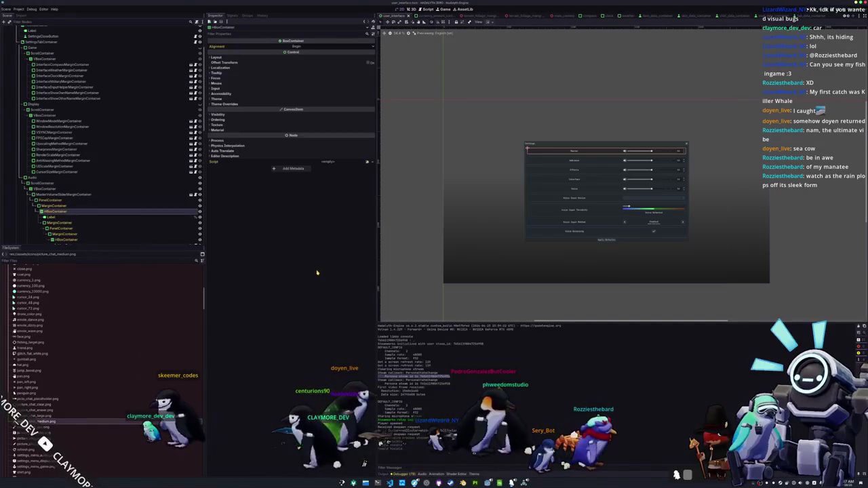
{"action": "key", "text": "Left"}
{"action": "key", "text": "Left"}
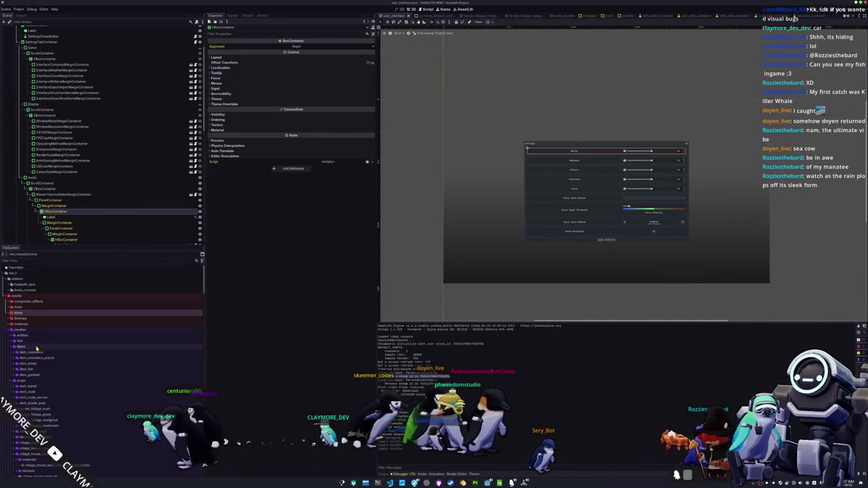
{"action": "left_click", "coordinate": [37, 347]}
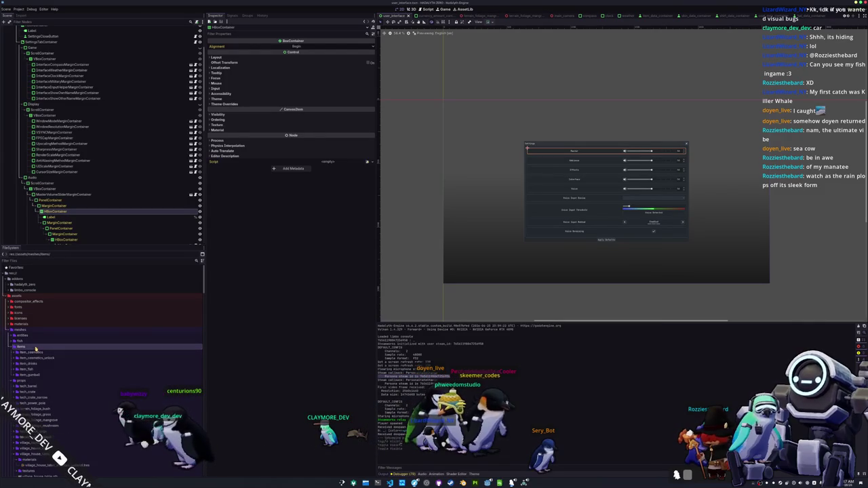
{"action": "key", "text": "Left"}
{"action": "key", "text": "Left"}
{"action": "key", "text": "F5"}
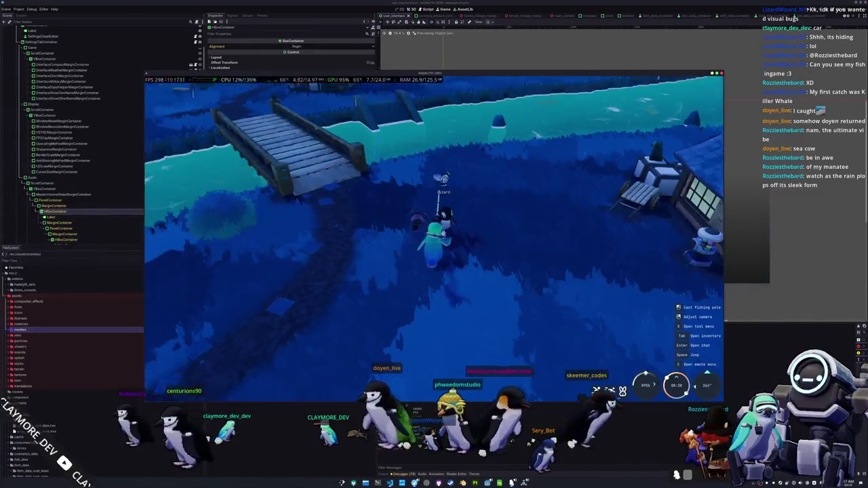
Step: Walk toward the bridge, circle the camera around the village, then return to the Godot editor
{"action": "key", "text": "w"}
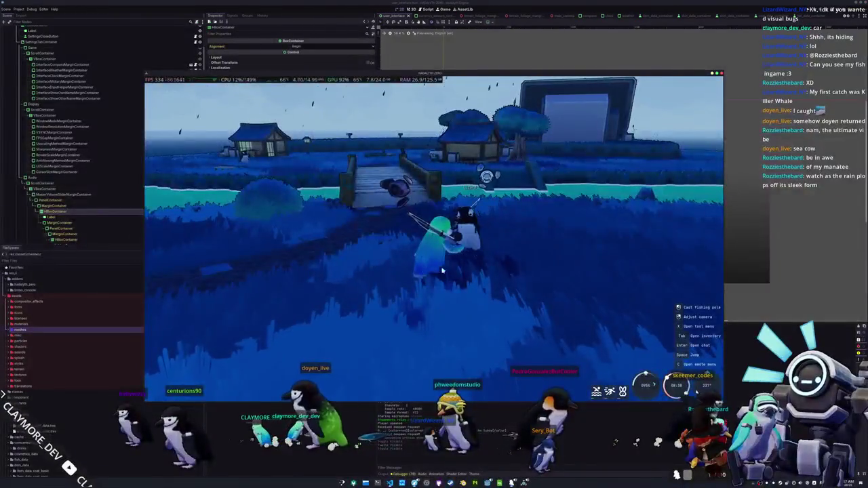
{"action": "key", "text": "a"}
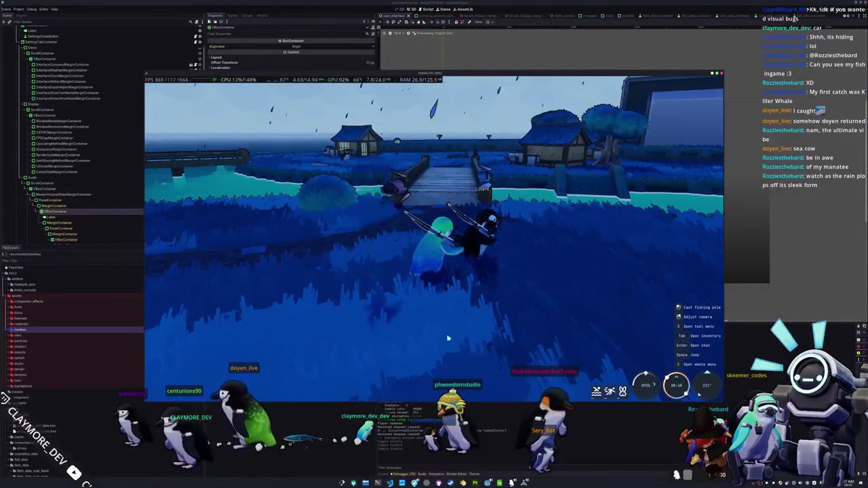
{"action": "key", "text": "a"}
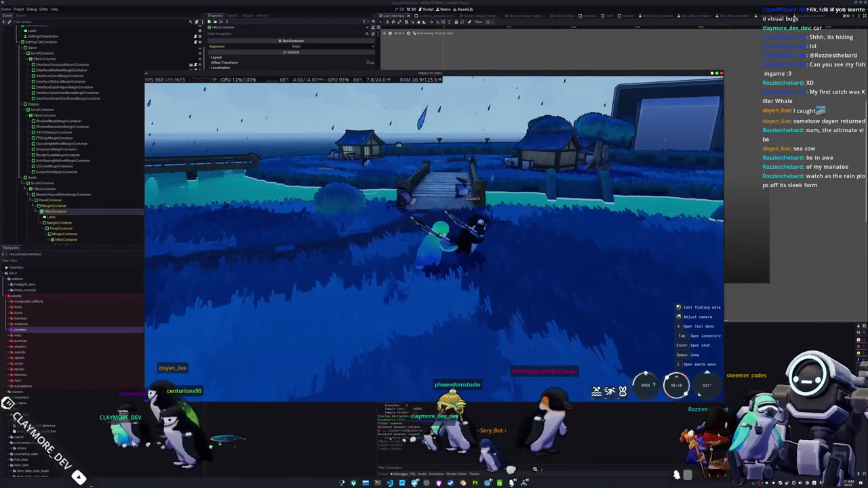
{"action": "key", "text": "d"}
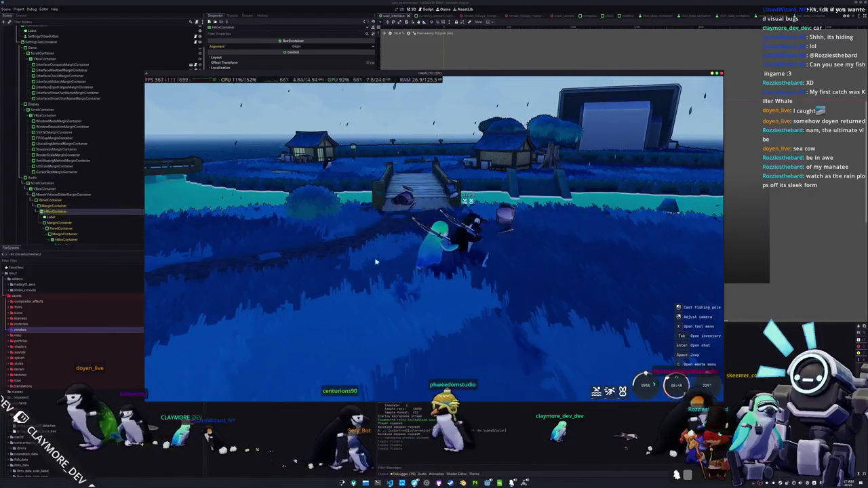
{"action": "key", "text": "d"}
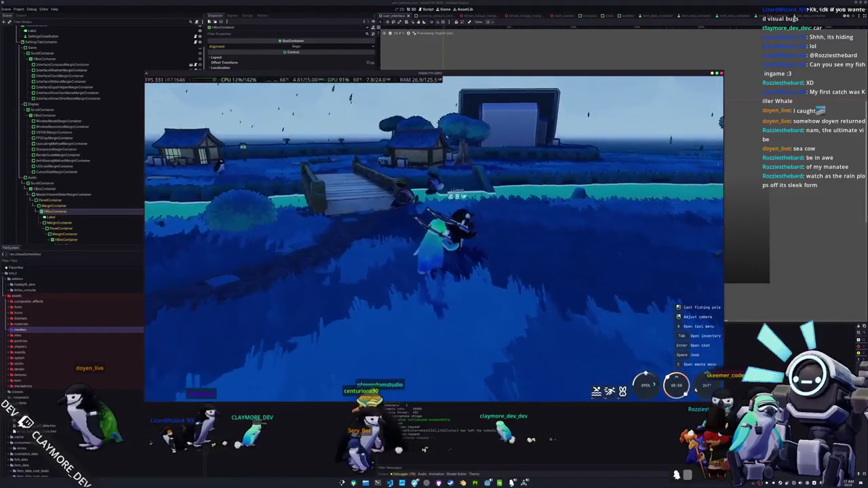
{"action": "key", "text": "d"}
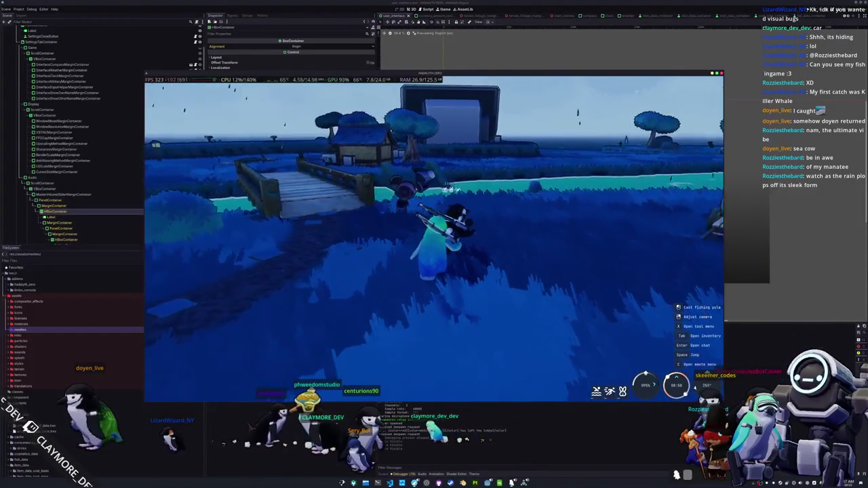
{"action": "key", "text": "d"}
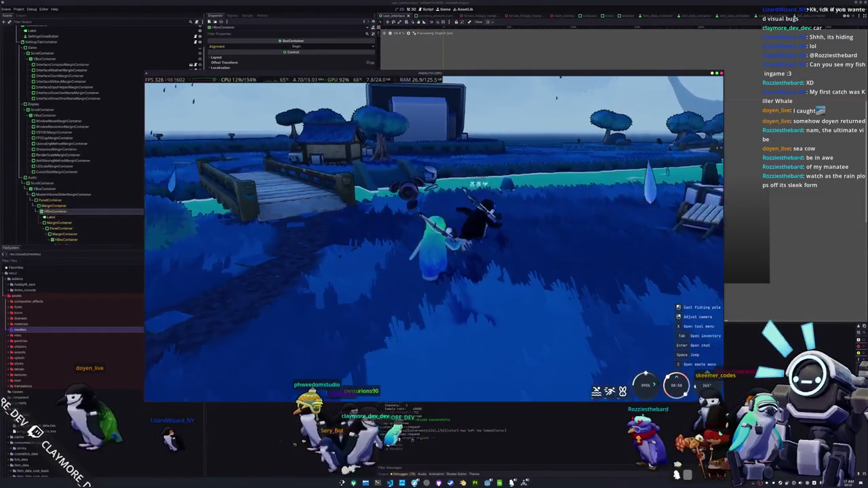
{"action": "key", "text": "d"}
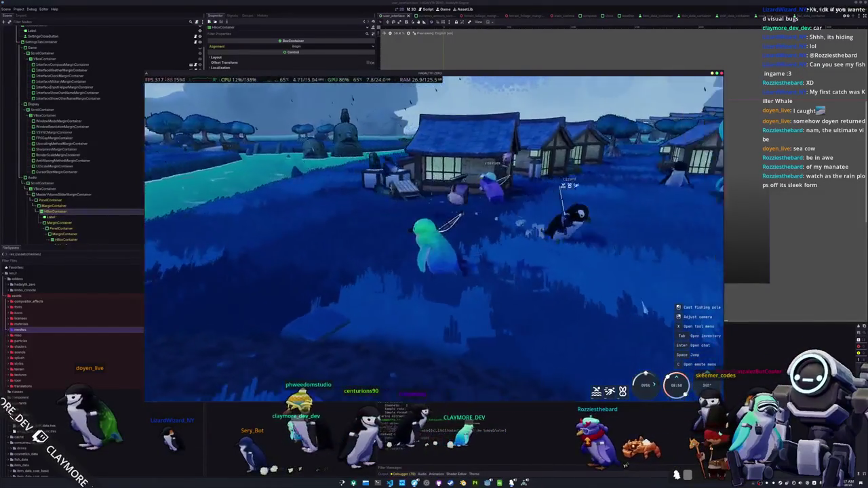
{"action": "key", "text": "d"}
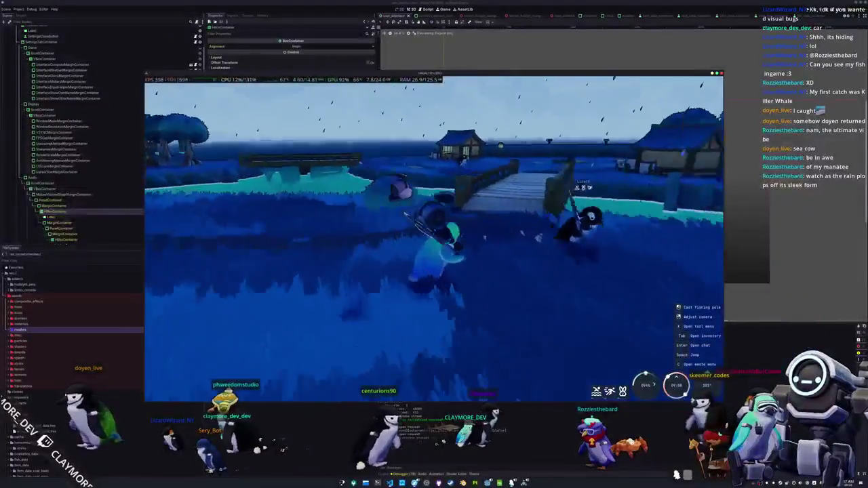
{"action": "key", "text": "d"}
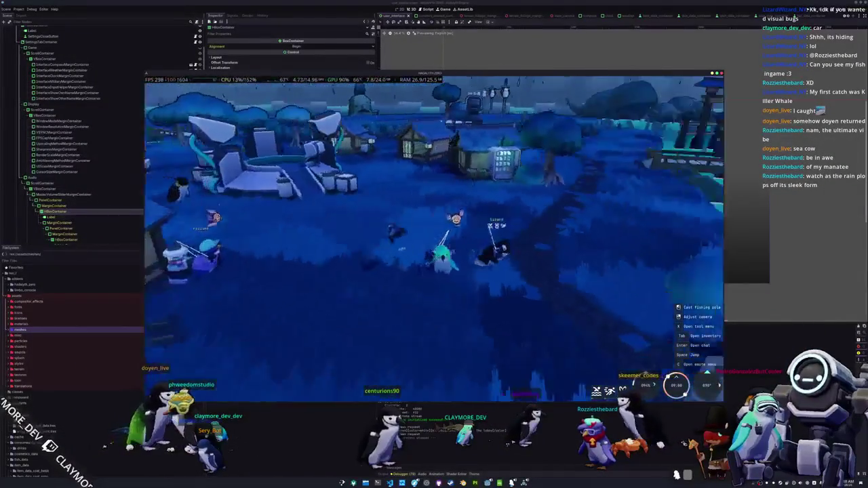
{"action": "key", "text": "d"}
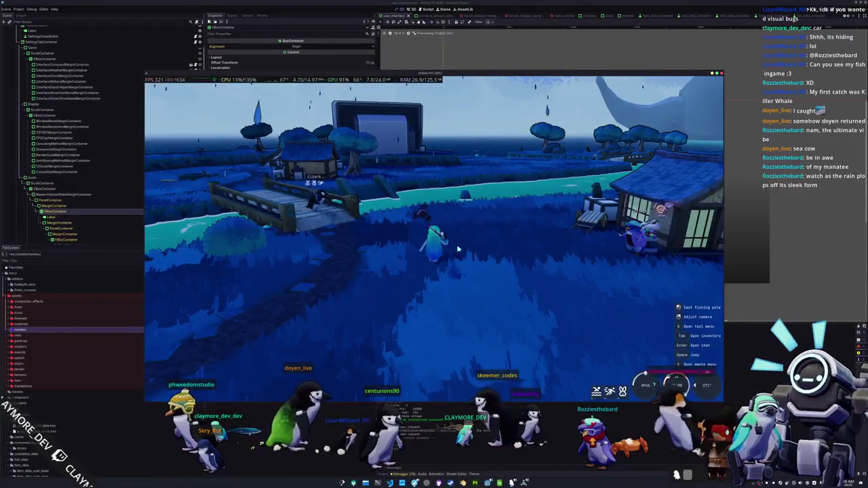
{"action": "key", "text": "alt+Tab"}
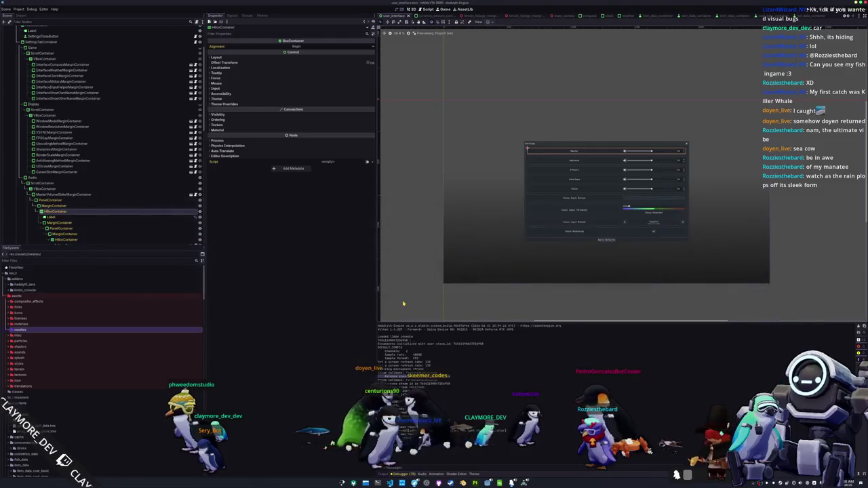
Step: Browse the buff data and drinks folders and select the Kelp Smoothie resource
{"action": "scroll", "coordinate": [428, 268], "scroll_direction": "up", "scroll_amount": 1}
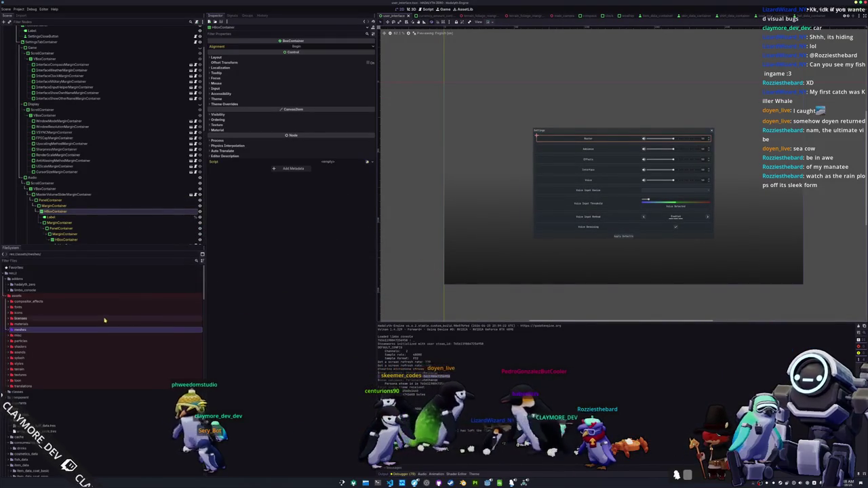
{"action": "scroll", "coordinate": [64, 326], "scroll_direction": "down", "scroll_amount": 5}
{"action": "double_click", "coordinate": [24, 314]}
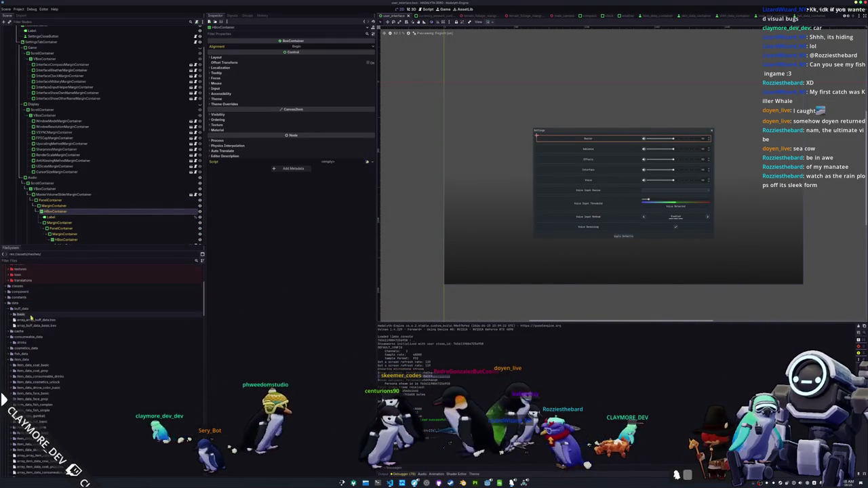
{"action": "left_click", "coordinate": [31, 320]}
{"action": "left_click", "coordinate": [34, 330]}
{"action": "double_click", "coordinate": [21, 359]}
{"action": "left_click", "coordinate": [30, 371]}
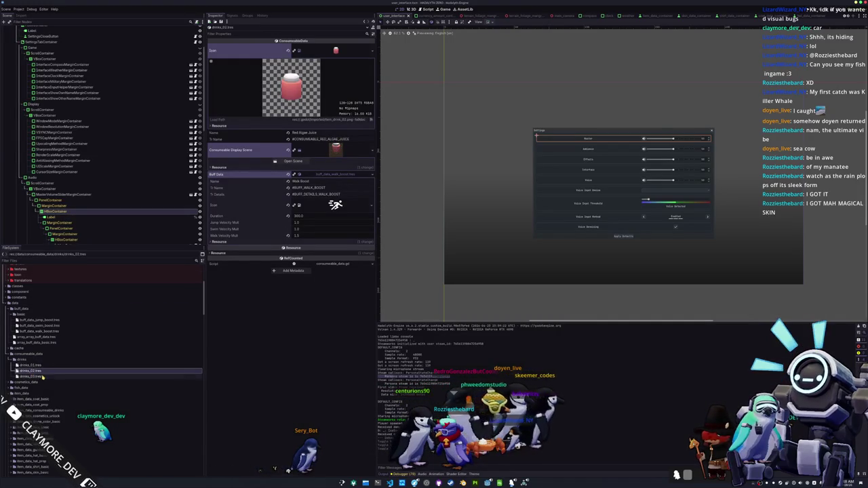
{"action": "left_click", "coordinate": [39, 377]}
Step: Quick Load a 'drink' scene as its Consumable Display Scene, then run the game
{"action": "left_click", "coordinate": [372, 150]}
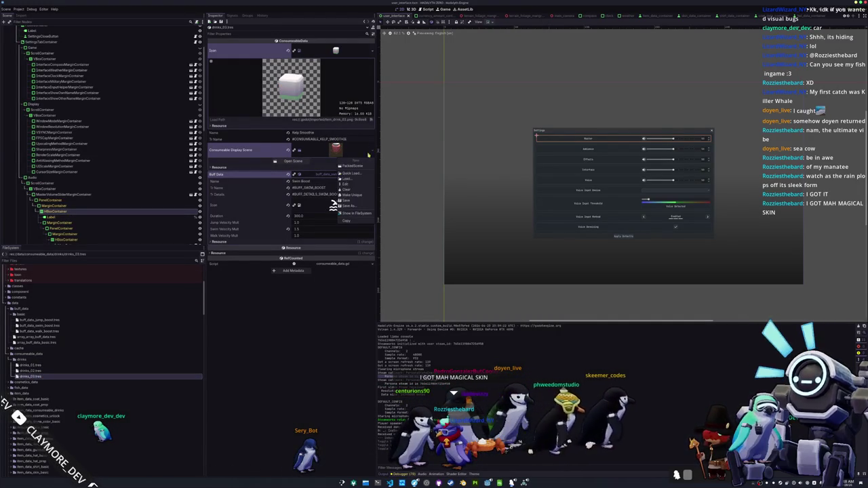
{"action": "left_click", "coordinate": [356, 173]}
{"action": "type", "text": "drink"}
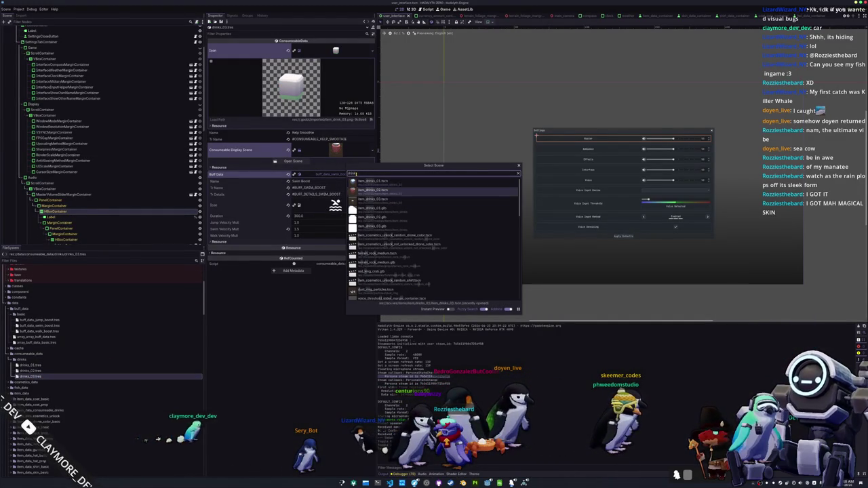
{"action": "left_click", "coordinate": [352, 180]}
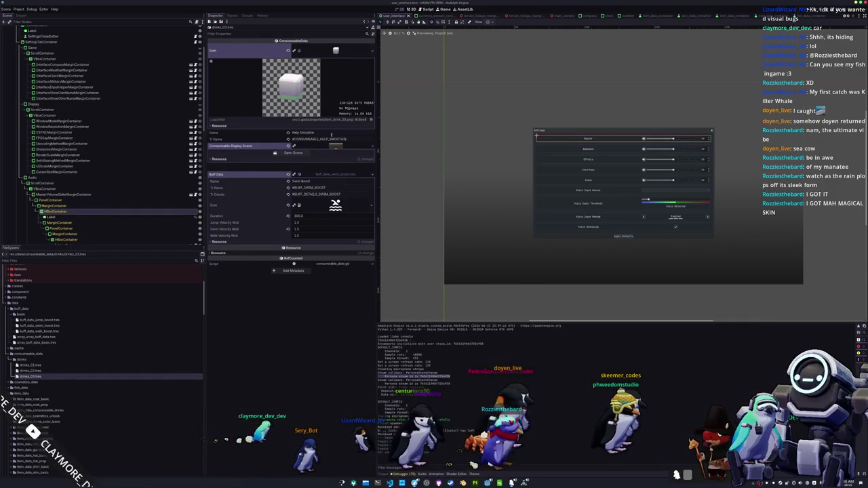
{"action": "left_click", "coordinate": [330, 148]}
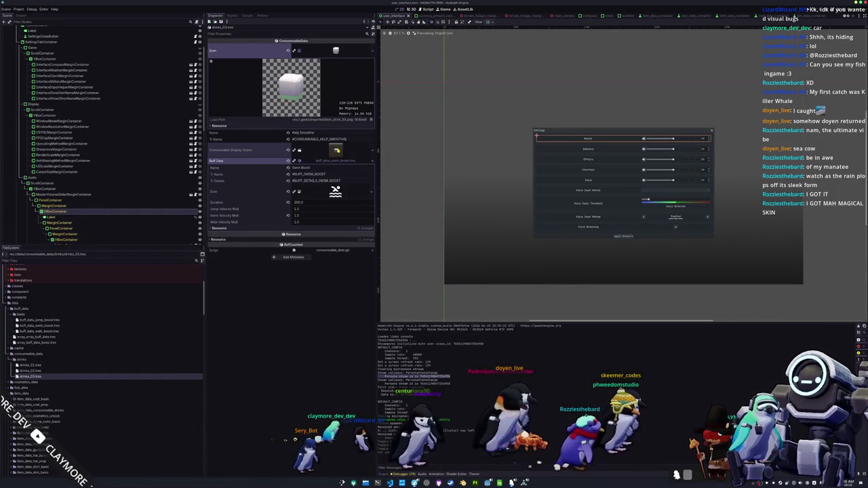
{"action": "key", "text": "F5"}
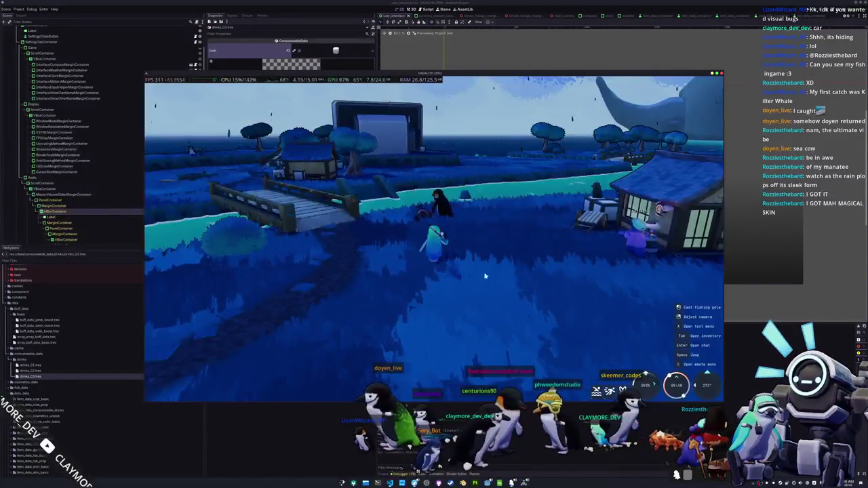
Step: Run the penguin toward the village houses and open the inventory
{"action": "key", "text": "w"}
{"action": "key", "text": "w"}
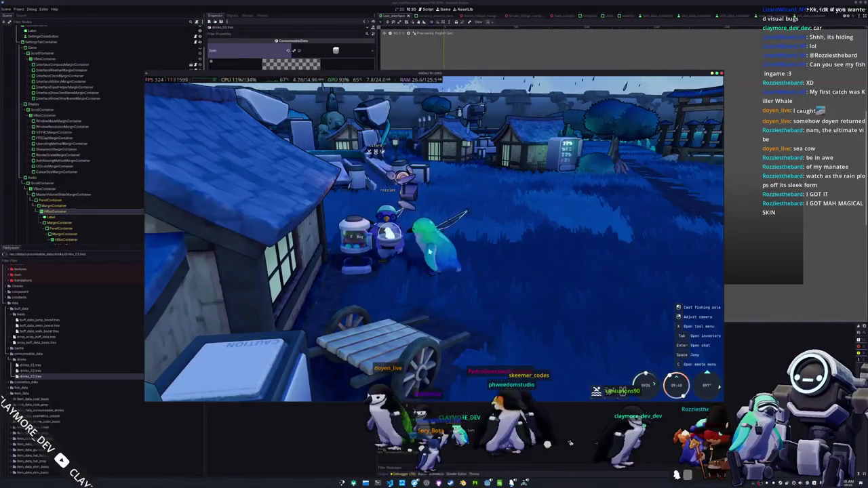
{"action": "key", "text": "Tab"}
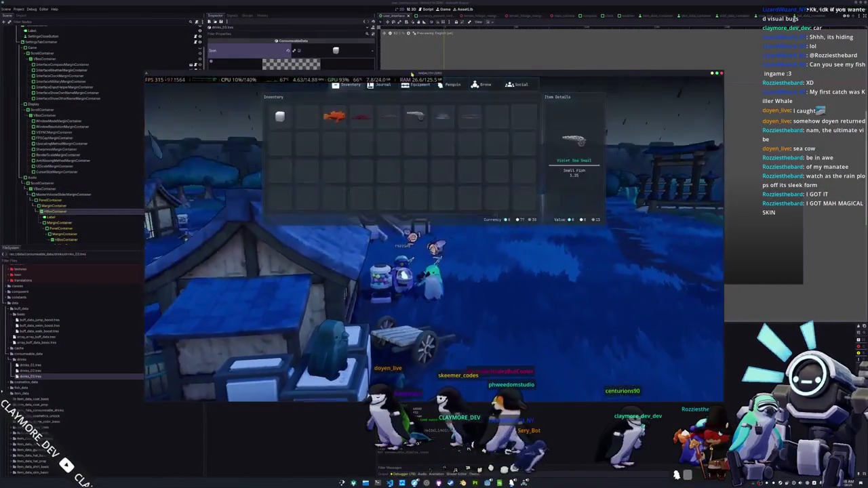
Step: On the Penguin page, try on the Scarlet and cream hats and Basic Glasses Obsidian, then close
{"action": "left_click", "coordinate": [384, 85]}
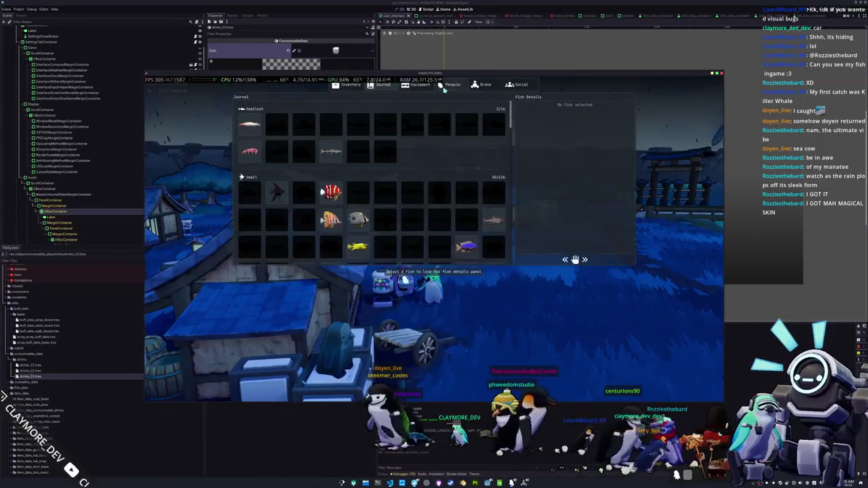
{"action": "left_click", "coordinate": [449, 85]}
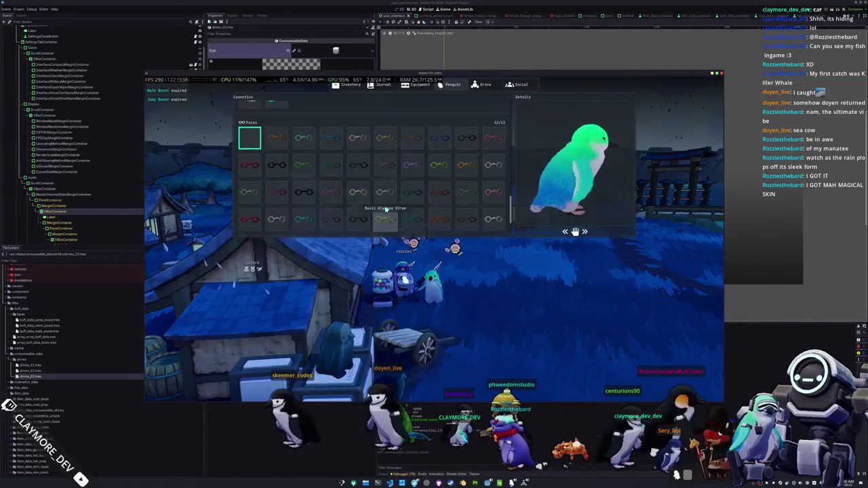
{"action": "scroll", "coordinate": [385, 209], "scroll_direction": "up", "scroll_amount": 1}
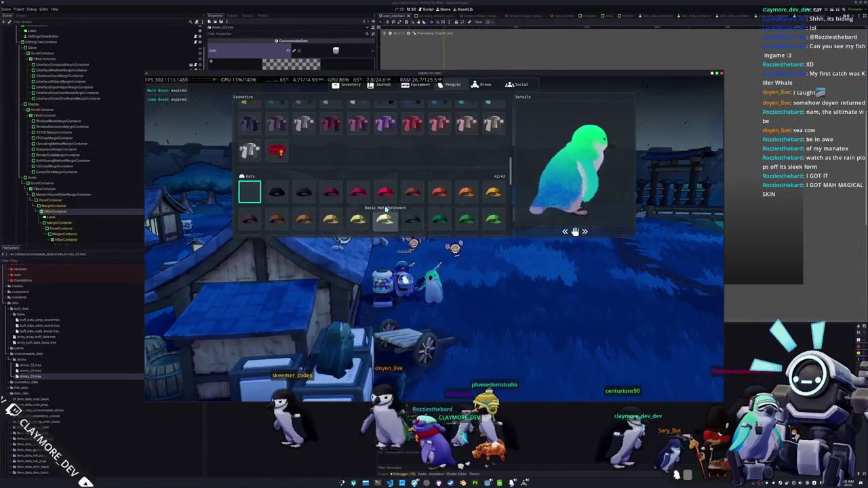
{"action": "left_click", "coordinate": [386, 194]}
{"action": "left_click", "coordinate": [384, 219]}
{"action": "scroll", "coordinate": [386, 217], "scroll_direction": "down", "scroll_amount": 2}
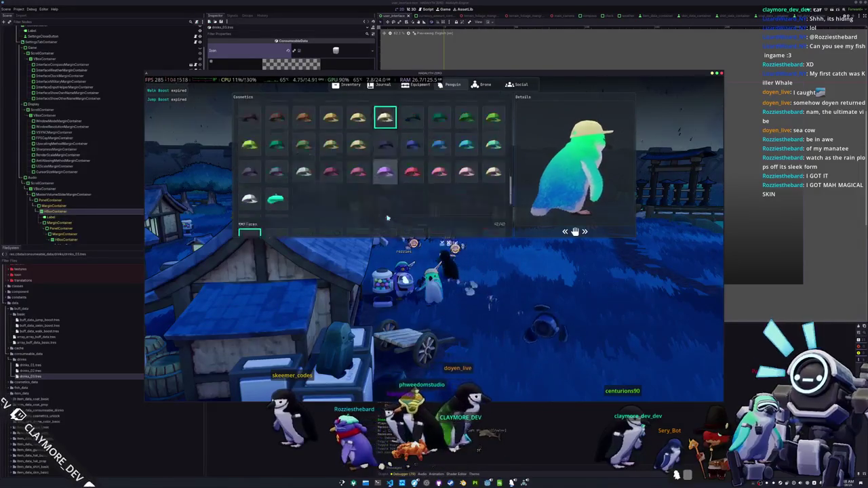
{"action": "scroll", "coordinate": [248, 145], "scroll_direction": "up", "scroll_amount": 2}
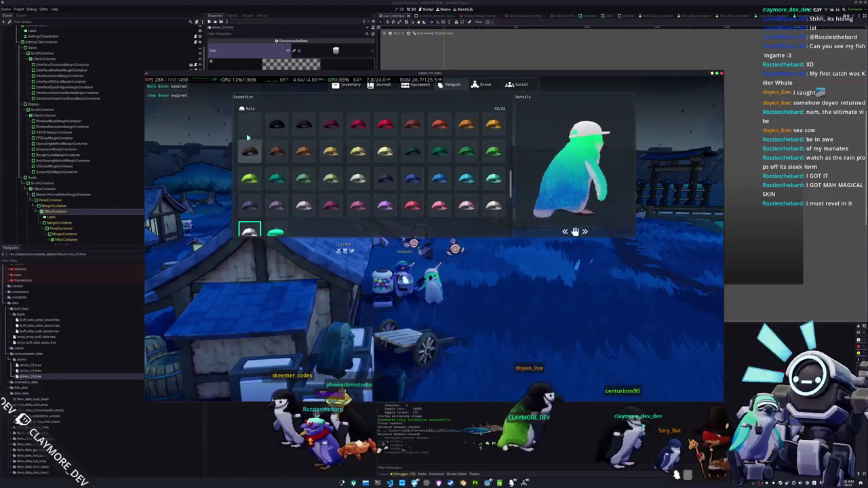
{"action": "scroll", "coordinate": [292, 176], "scroll_direction": "down", "scroll_amount": 5}
{"action": "left_click", "coordinate": [303, 179]}
{"action": "scroll", "coordinate": [303, 181], "scroll_direction": "up", "scroll_amount": 5}
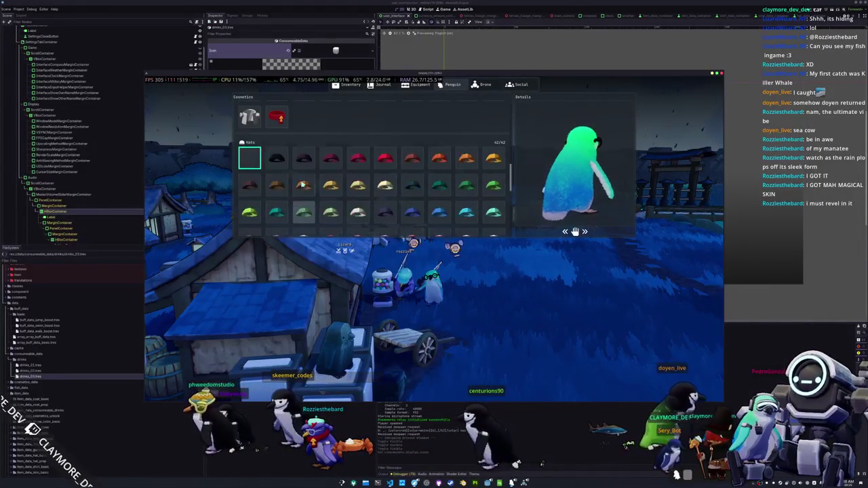
{"action": "key", "text": "Tab"}
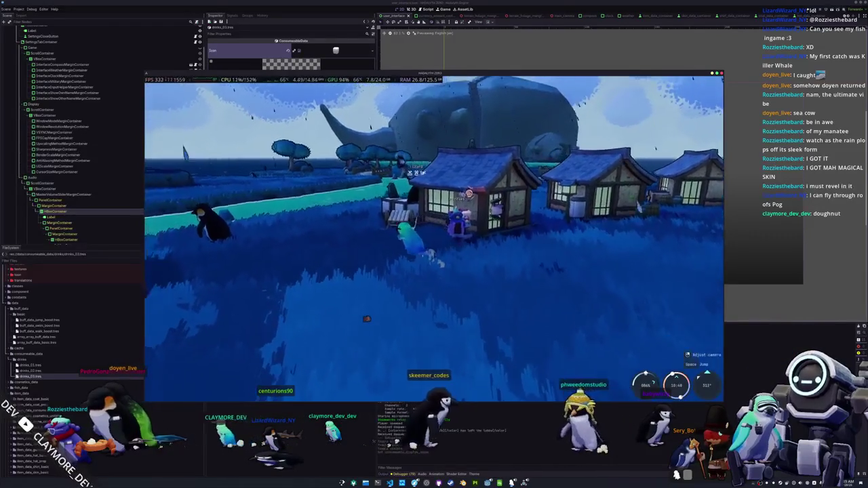
Step: Reopen and close the in-game inventory at the fishing shore, then bring up the game chat
{"action": "key", "text": "i"}
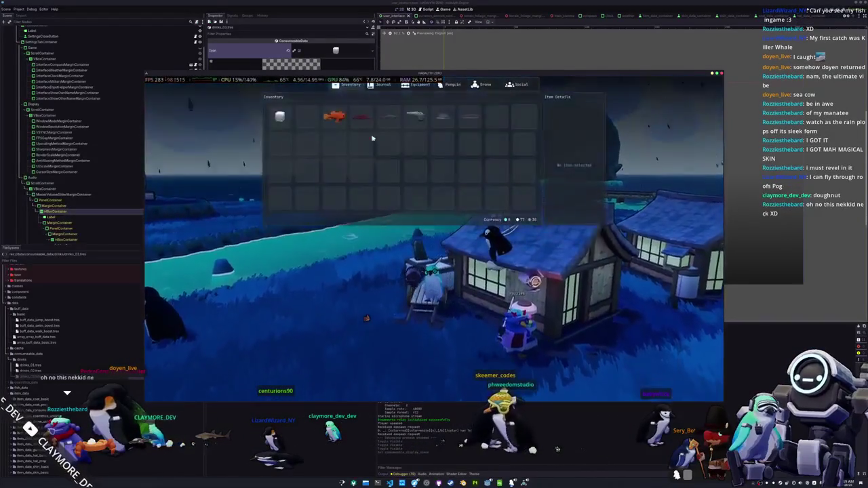
{"action": "key", "text": "Tab"}
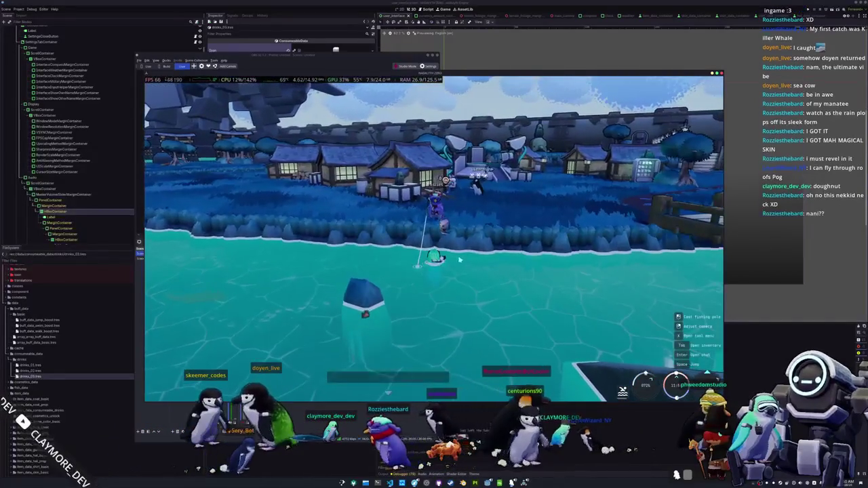
{"action": "key", "text": "Return"}
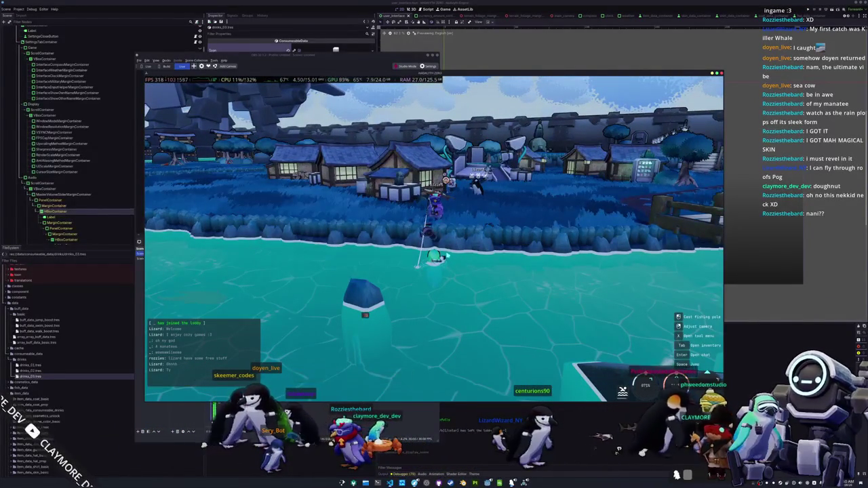
Step: Walk the penguin away from the fishing spot and bring the Godot editor back to front
{"action": "key", "text": "w"}
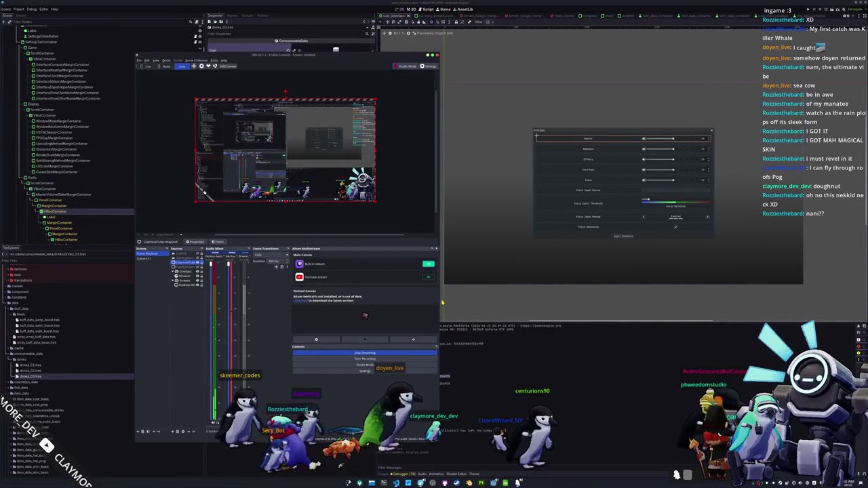
{"action": "left_click", "coordinate": [565, 266]}
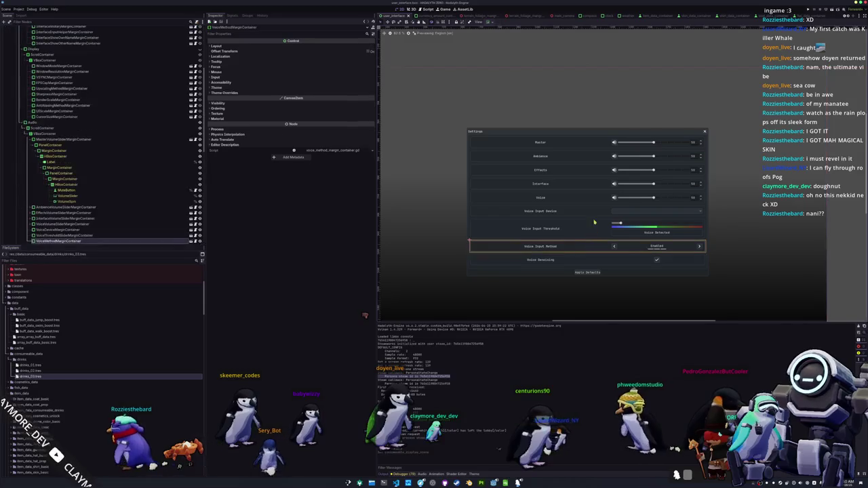
Step: Inspect the Voice Input Device and Threshold rows and select VoiceVolumeSliderMarginContainer
{"action": "left_click", "coordinate": [582, 214]}
{"action": "left_click", "coordinate": [582, 224]}
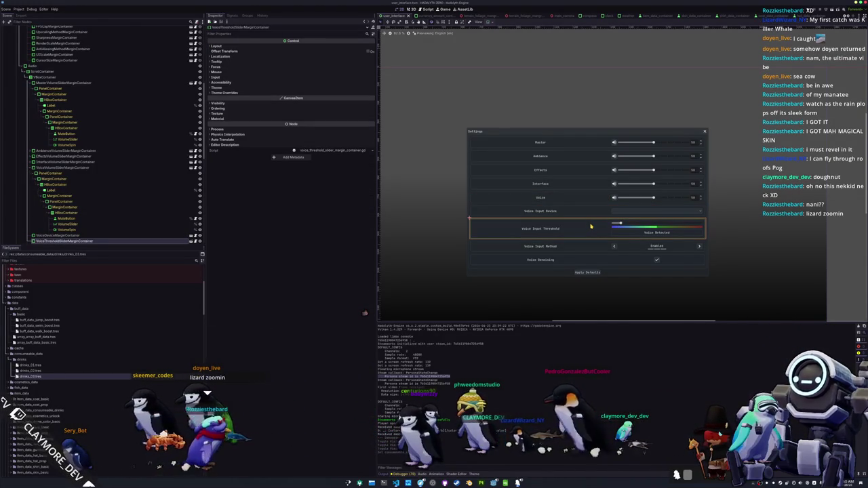
{"action": "left_click", "coordinate": [597, 212]}
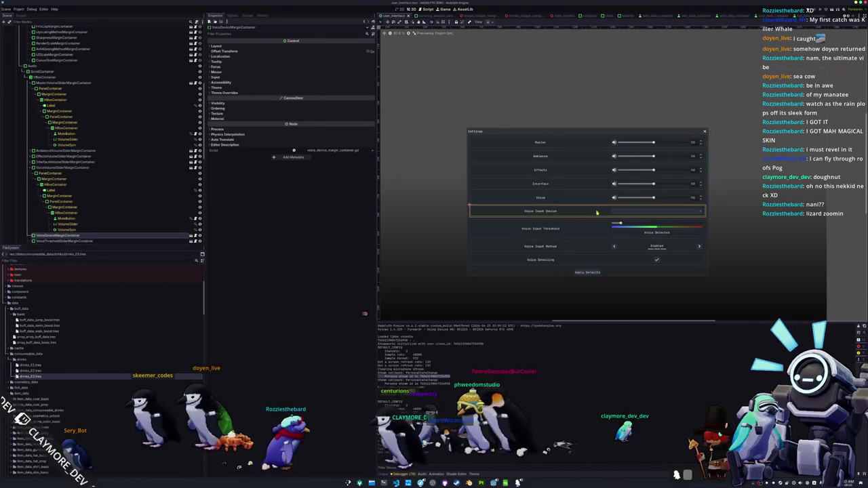
{"action": "left_click", "coordinate": [597, 201]}
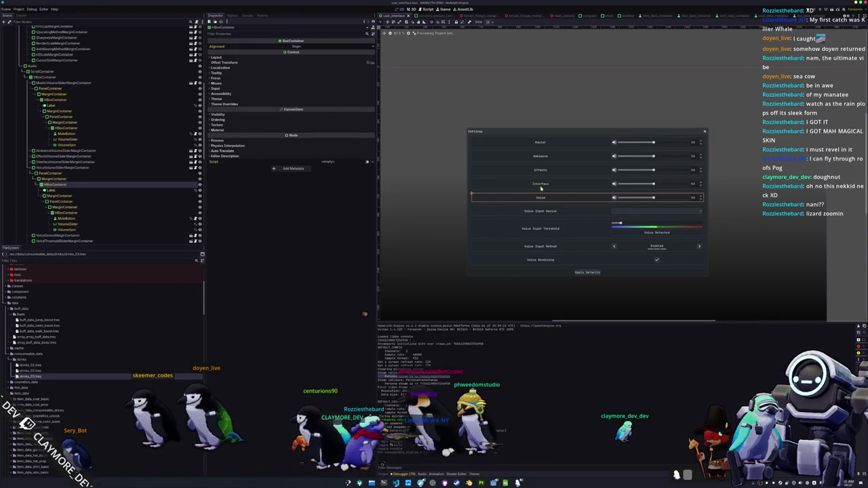
{"action": "left_click", "coordinate": [75, 168]}
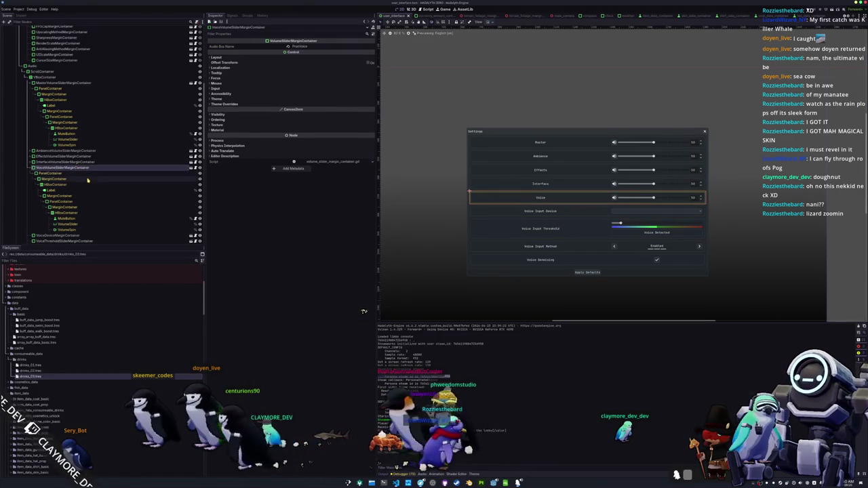
Step: Switch the Settings preview to the Display settings page
{"action": "scroll", "coordinate": [87, 179], "scroll_direction": "down", "scroll_amount": 2}
{"action": "scroll", "coordinate": [82, 196], "scroll_direction": "down", "scroll_amount": 2}
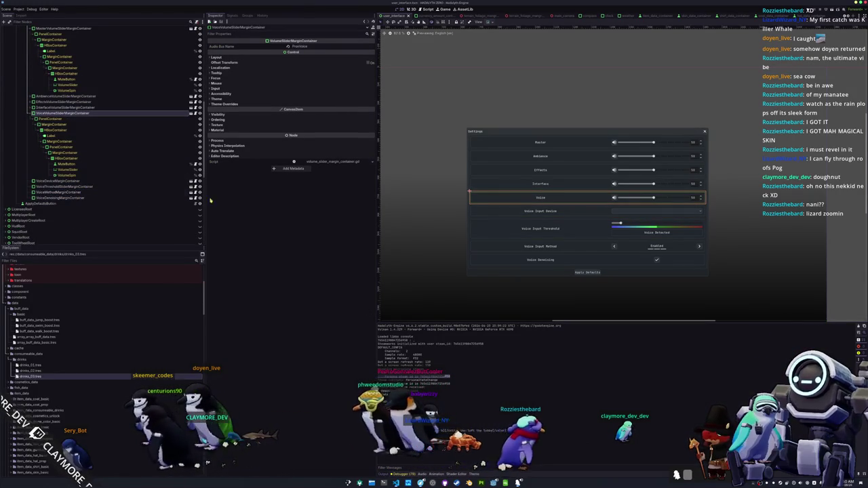
{"action": "scroll", "coordinate": [432, 183], "scroll_direction": "down", "scroll_amount": 1}
{"action": "scroll", "coordinate": [422, 178], "scroll_direction": "down", "scroll_amount": 2}
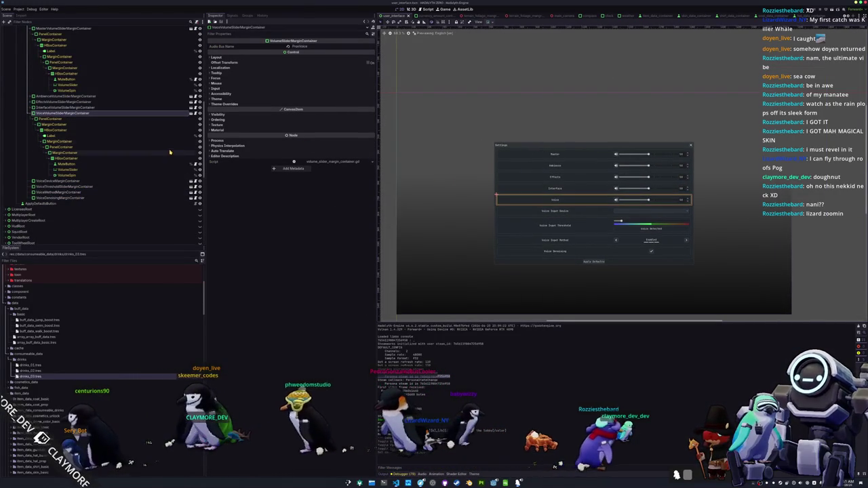
{"action": "scroll", "coordinate": [176, 156], "scroll_direction": "up", "scroll_amount": 8}
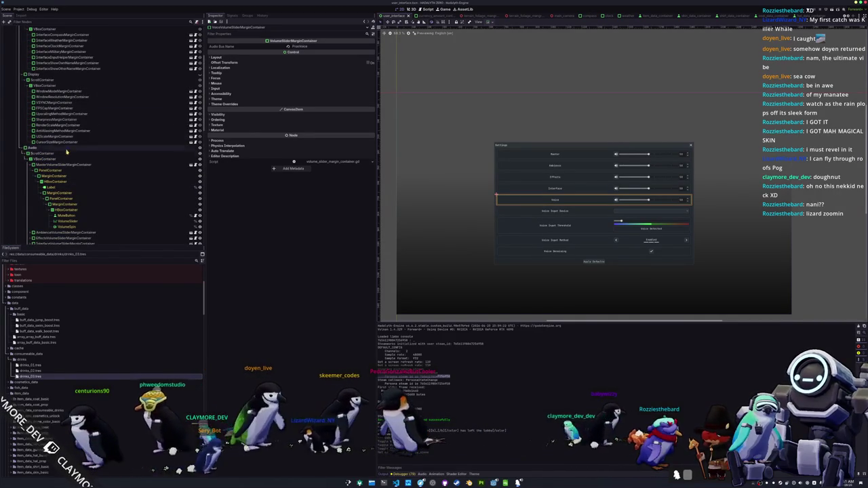
{"action": "left_click", "coordinate": [200, 75]}
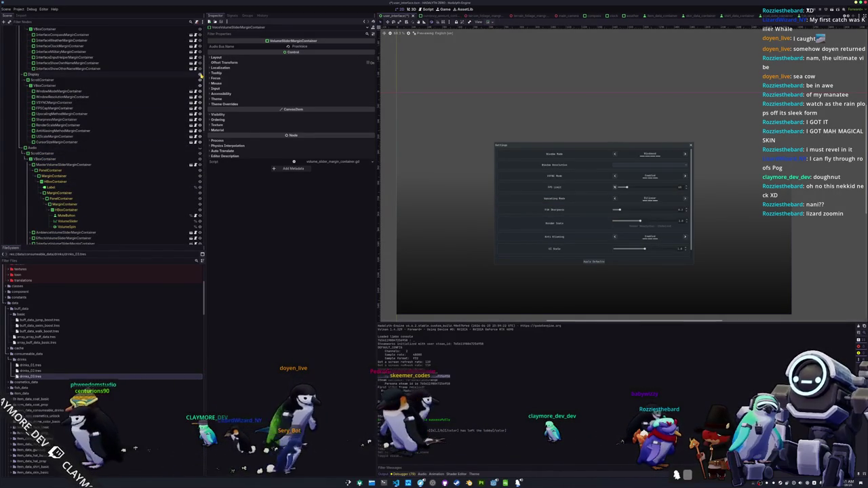
Step: Select the FSR Sharpness row among the Display settings rows
{"action": "left_click", "coordinate": [657, 182]}
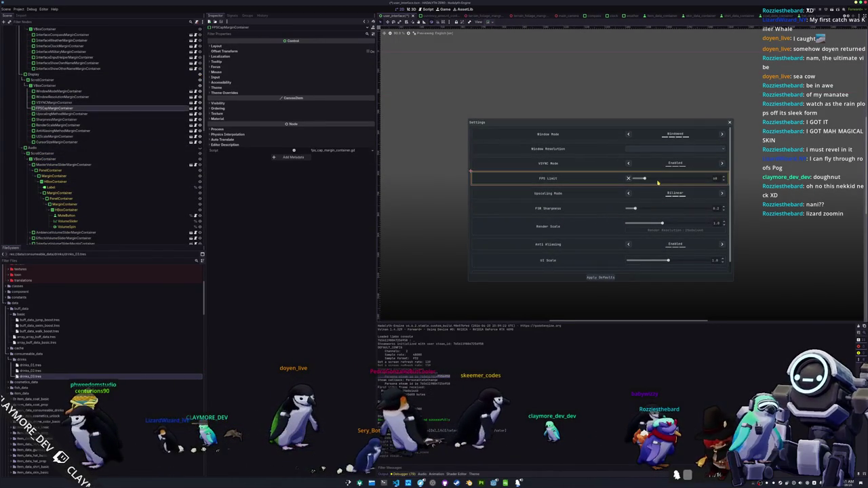
{"action": "left_click", "coordinate": [661, 227]}
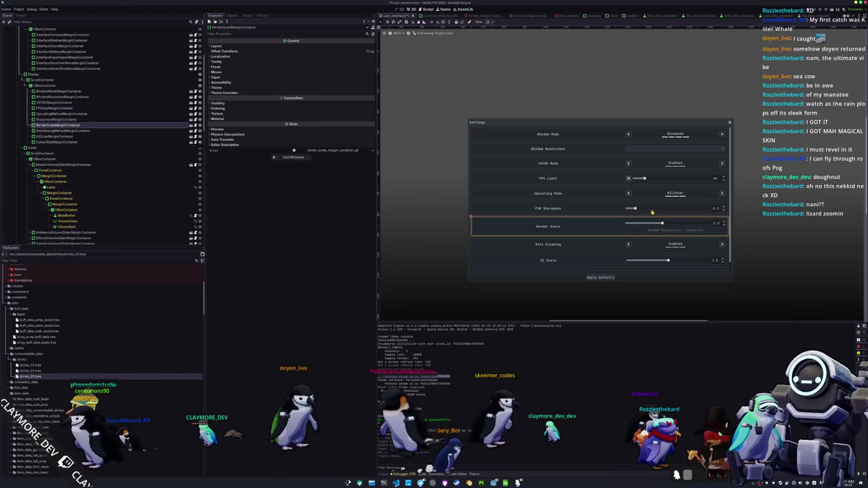
{"action": "left_click", "coordinate": [652, 210]}
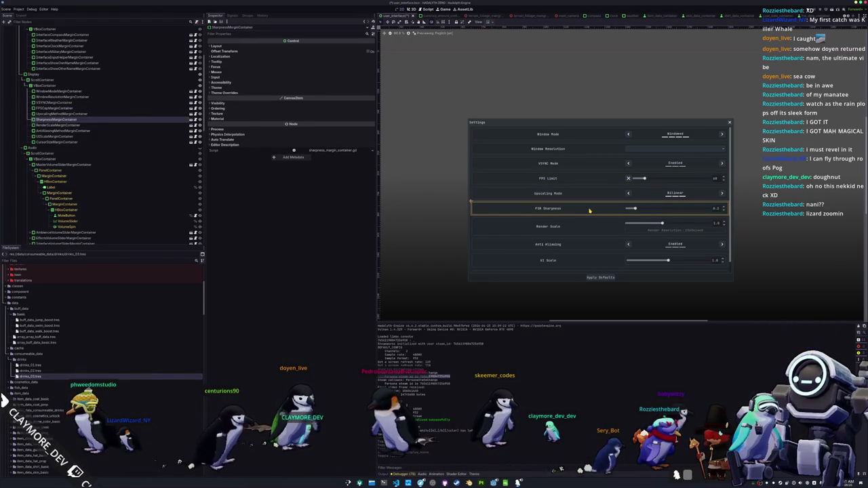
Step: Paste the sharpness row into the Audio section and drag it above VoiceThresholdSliderMarginContainer
{"action": "left_click", "coordinate": [182, 147]}
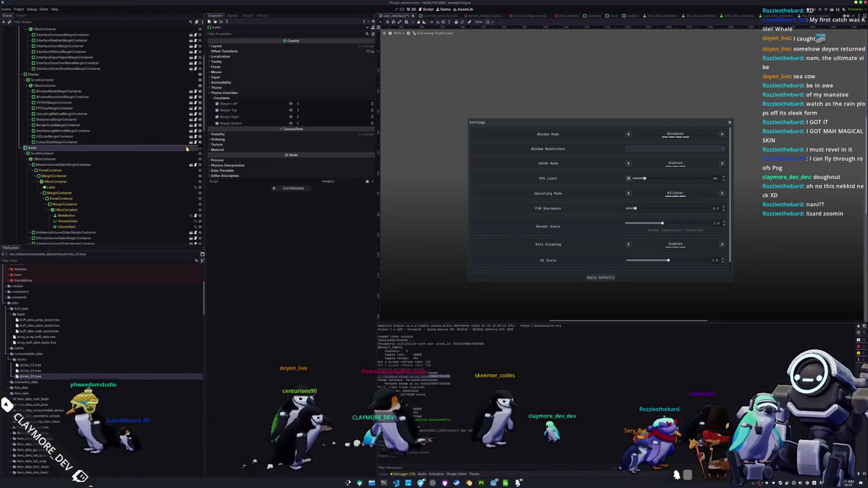
{"action": "scroll", "coordinate": [122, 170], "scroll_direction": "down", "scroll_amount": 3}
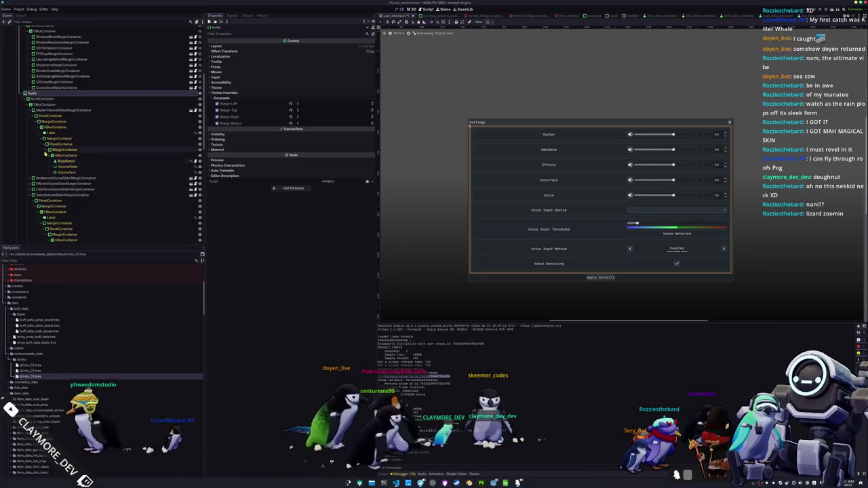
{"action": "key", "text": "ctrl+z"}
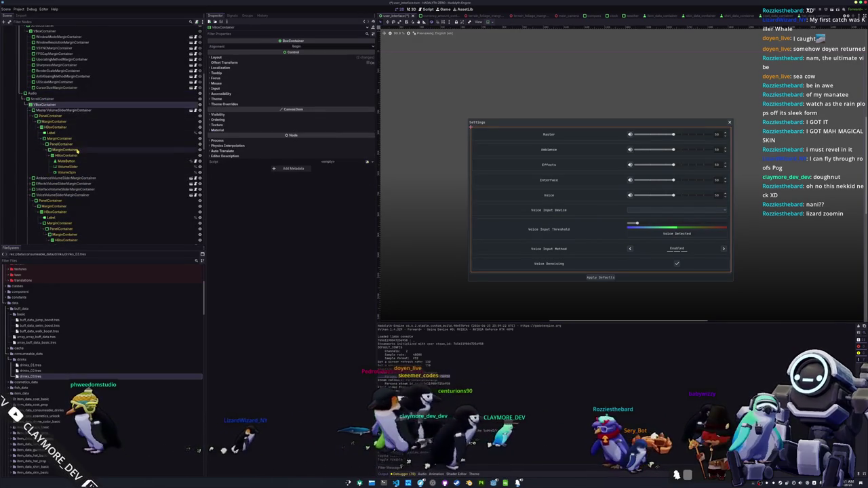
{"action": "scroll", "coordinate": [96, 166], "scroll_direction": "down", "scroll_amount": 3}
{"action": "mouse_move", "coordinate": [54, 187]}
{"action": "left_mouse_down"}
{"action": "mouse_move", "coordinate": [78, 125]}
{"action": "mouse_move", "coordinate": [81, 133]}
{"action": "mouse_move", "coordinate": [92, 116]}
{"action": "mouse_move", "coordinate": [95, 196]}
{"action": "left_mouse_up"}
{"action": "scroll", "coordinate": [80, 129], "scroll_direction": "up", "scroll_amount": 2}
{"action": "right_click", "coordinate": [103, 199]}
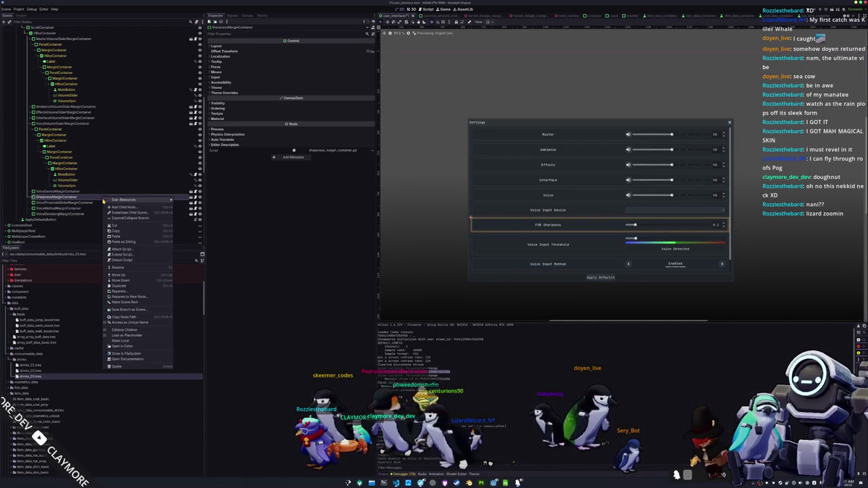
Step: Make the copied row's children editable and detach its script
{"action": "left_click", "coordinate": [125, 331]}
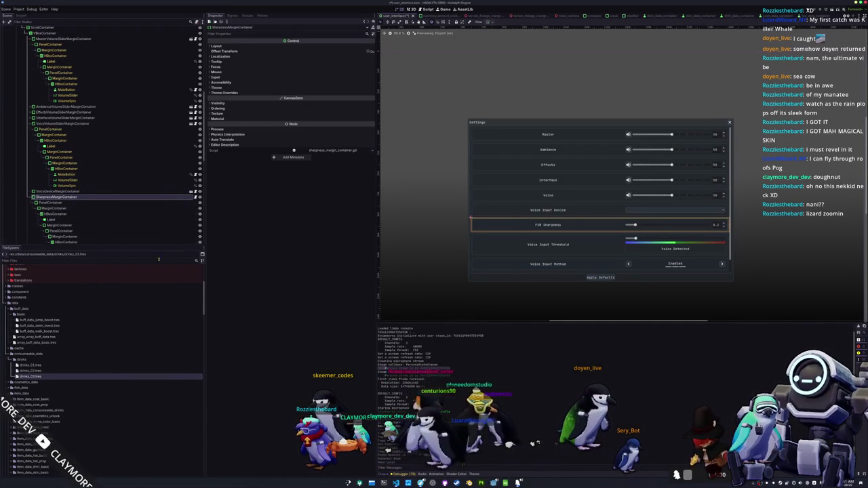
{"action": "right_click", "coordinate": [164, 199]}
{"action": "left_click", "coordinate": [193, 258]}
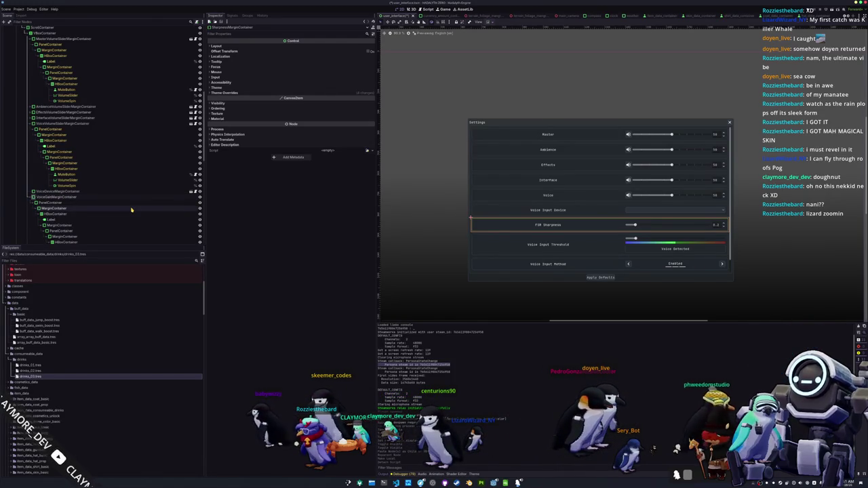
Step: Save VoiceGainMarginContainer as voice_gain_margin_container.tscn in components/settings/audio_menu and open it
{"action": "right_click", "coordinate": [123, 198]}
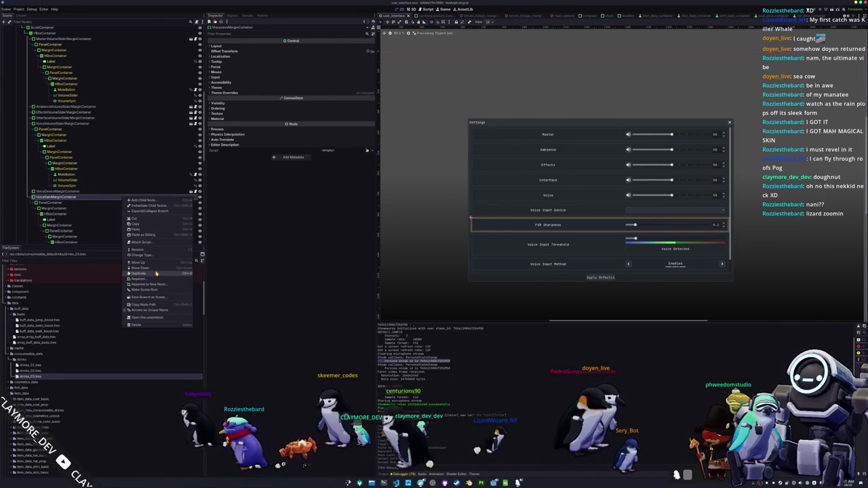
{"action": "left_click", "coordinate": [148, 297]}
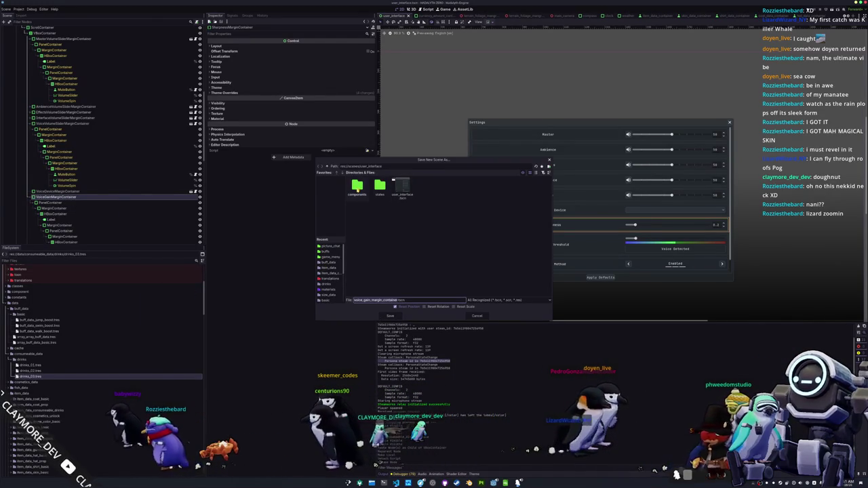
{"action": "double_click", "coordinate": [357, 187]}
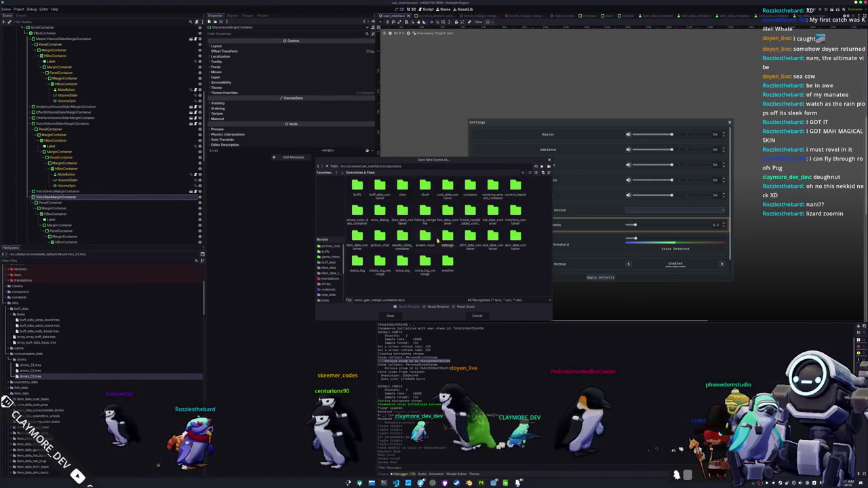
{"action": "double_click", "coordinate": [447, 237]}
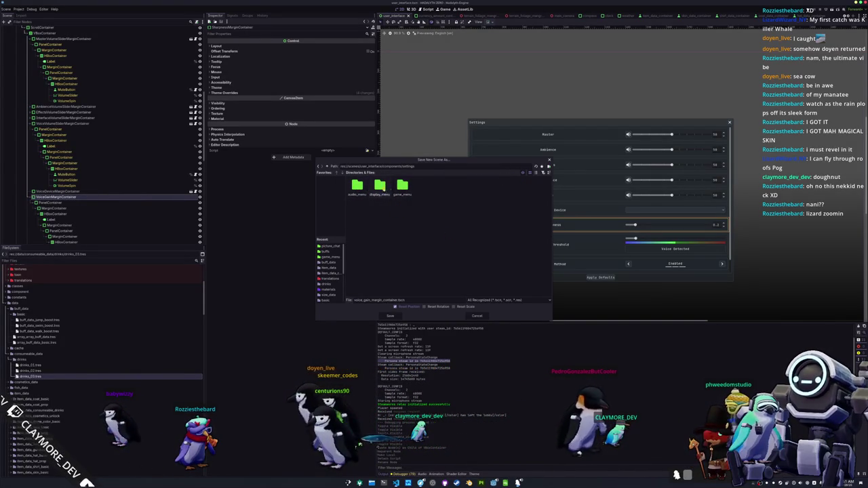
{"action": "left_click", "coordinate": [390, 316]}
{"action": "left_click", "coordinate": [199, 197]}
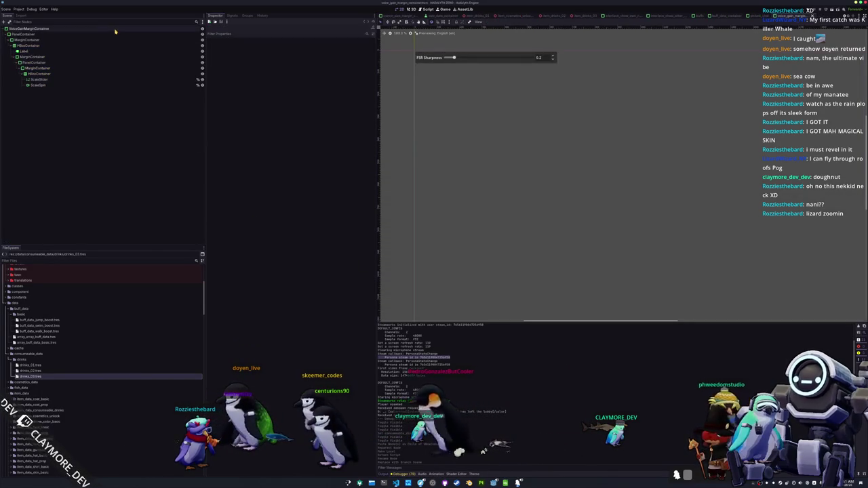
Step: Attach a new voice_gain_margin_container.gd script to the scene root and select the Label node
{"action": "right_click", "coordinate": [118, 31]}
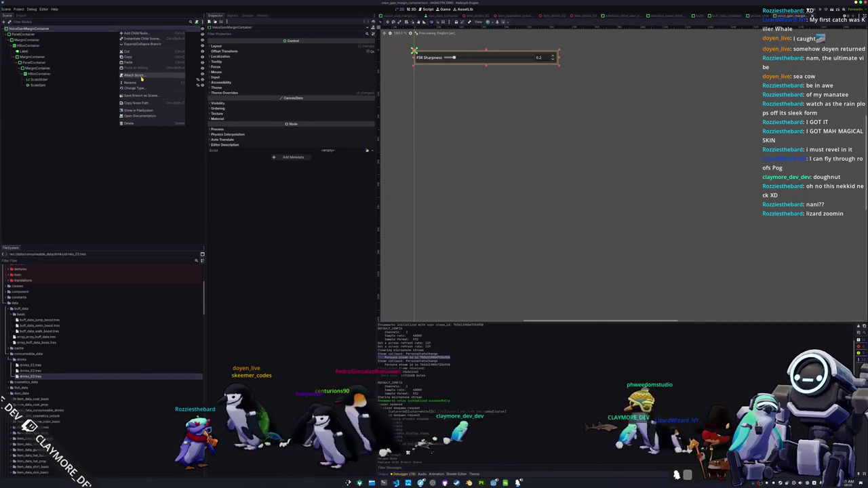
{"action": "left_click", "coordinate": [139, 78]}
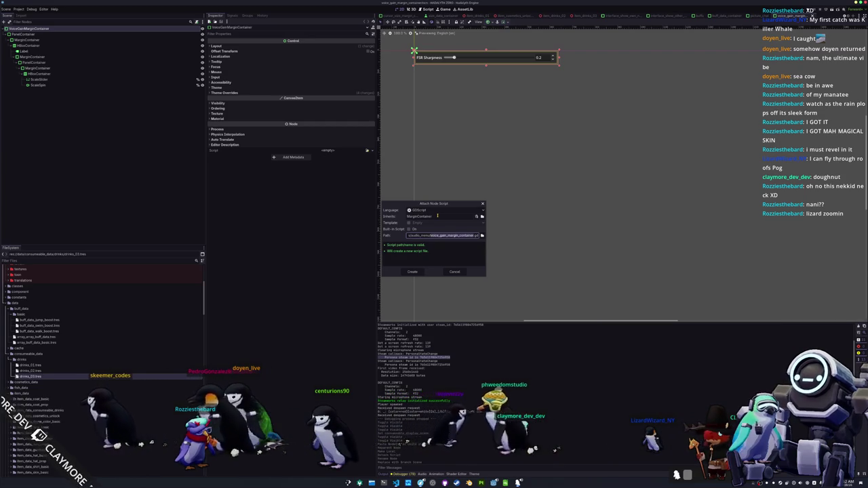
{"action": "left_click", "coordinate": [413, 272]}
{"action": "scroll", "coordinate": [488, 135], "scroll_direction": "up", "scroll_amount": 2}
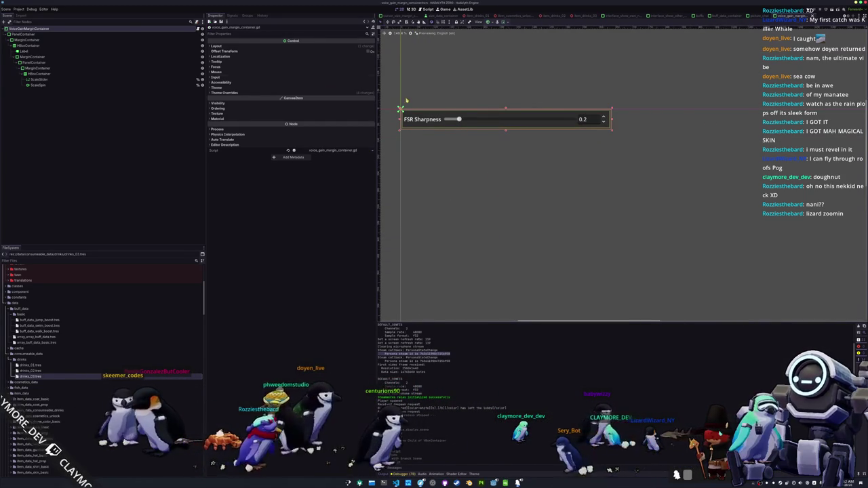
{"action": "left_click", "coordinate": [112, 52]}
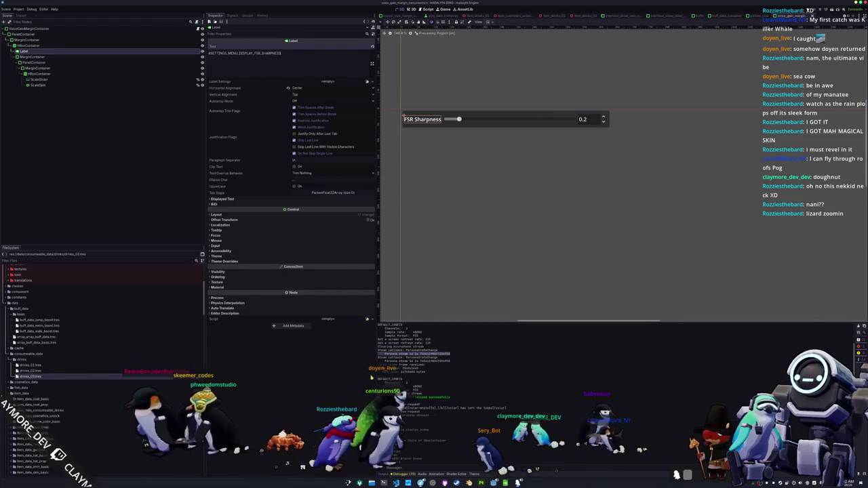
{"action": "key", "text": "alt+Tab"}
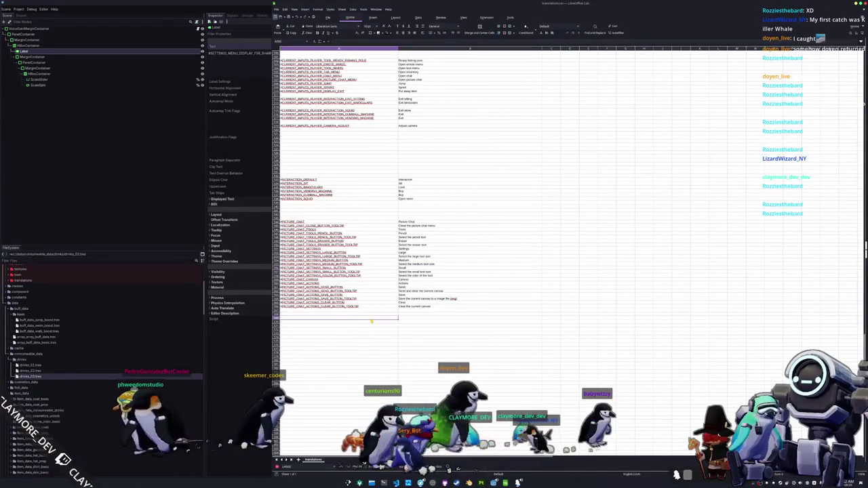
Step: Find the Settings entries and move the VOICE_DEVICE row directly below AUDIO_MUTE
{"action": "type", "text": "Settings"}
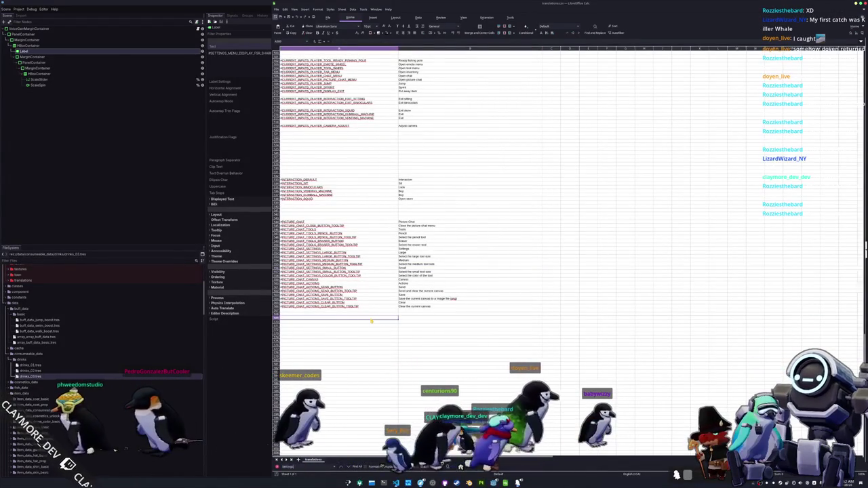
{"action": "key", "text": "shift+Return"}
{"action": "key", "text": "shift+Return"}
{"action": "key", "text": "shift+Return"}
{"action": "key", "text": "shift+Return"}
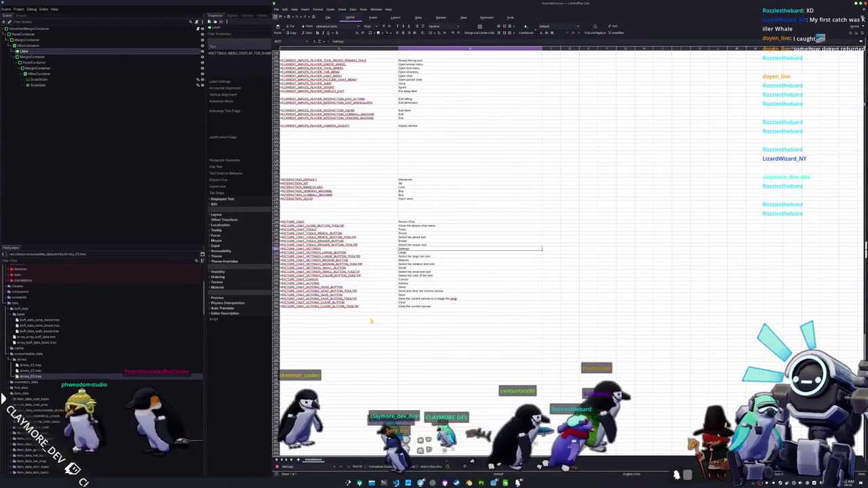
{"action": "key", "text": "shift+Return"}
{"action": "key", "text": "shift+Return"}
{"action": "key", "text": "shift+Return"}
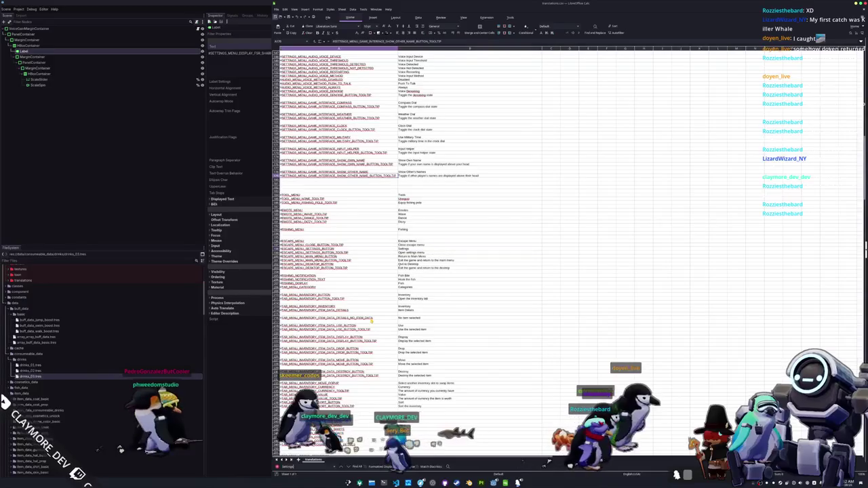
{"action": "key", "text": "shift+Return"}
{"action": "key", "text": "shift+Return"}
{"action": "key", "text": "shift+Return"}
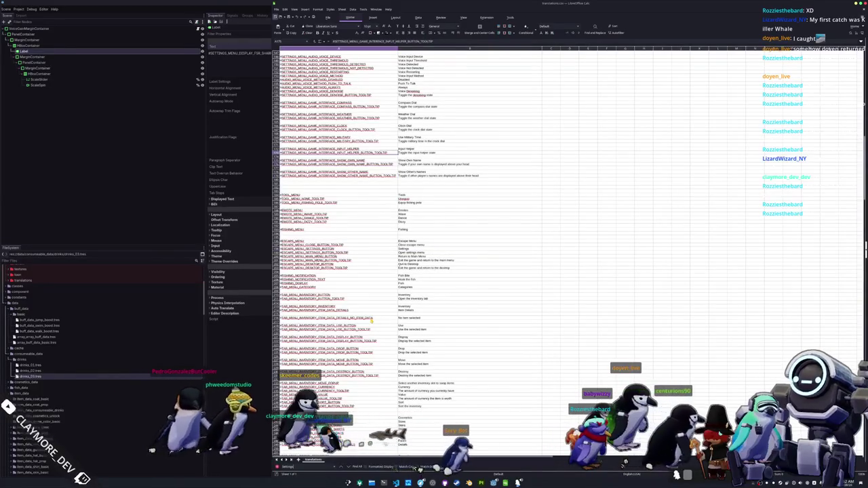
{"action": "scroll", "coordinate": [381, 217], "scroll_direction": "up", "scroll_amount": 4}
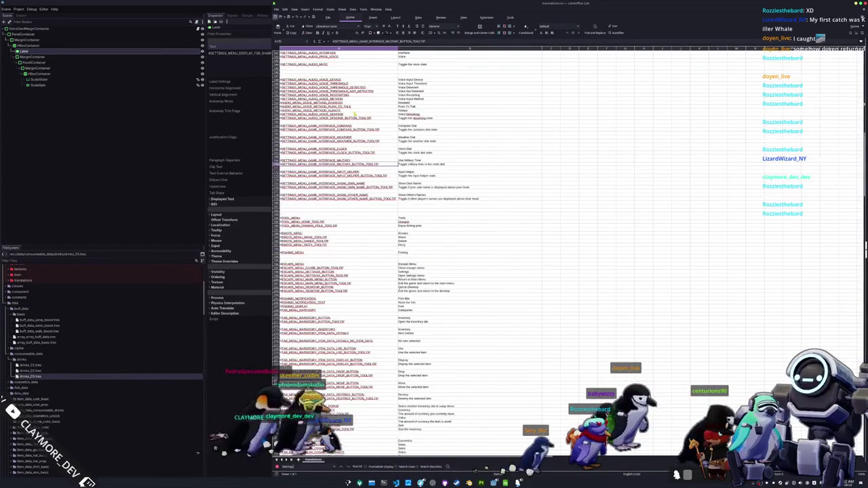
{"action": "left_click", "coordinate": [325, 118]}
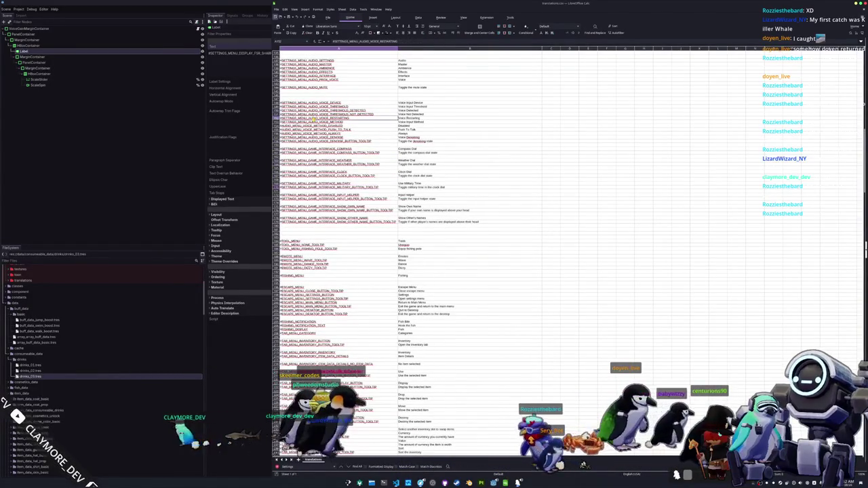
{"action": "left_click", "coordinate": [318, 106]}
{"action": "left_click_drag", "start_coordinate": [309, 102], "coordinate": [408, 105]}
{"action": "left_click_drag", "start_coordinate": [309, 103], "coordinate": [299, 92]}
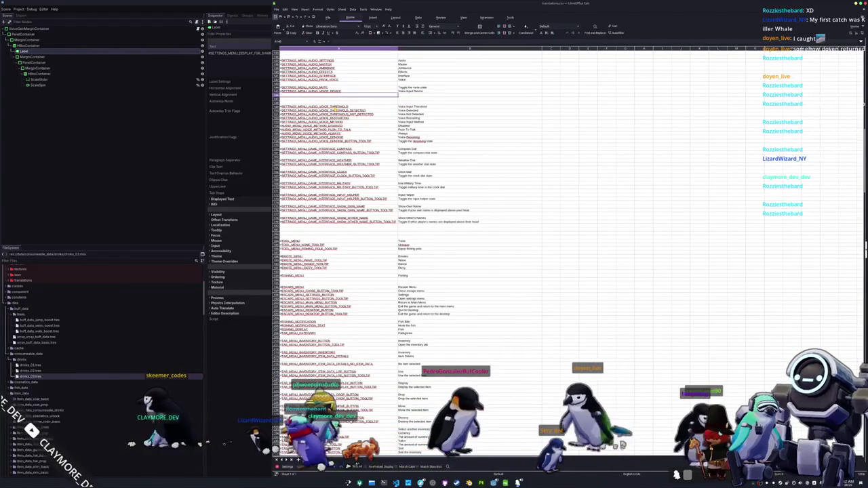
Step: Add the key #SETTINGS_MENU_AUDIO_VOICE_GAIN with the text 'Voice Gain'
{"action": "type", "text": "#SETTINGS_MENU_AUDIO_VOICE_GAIN"}
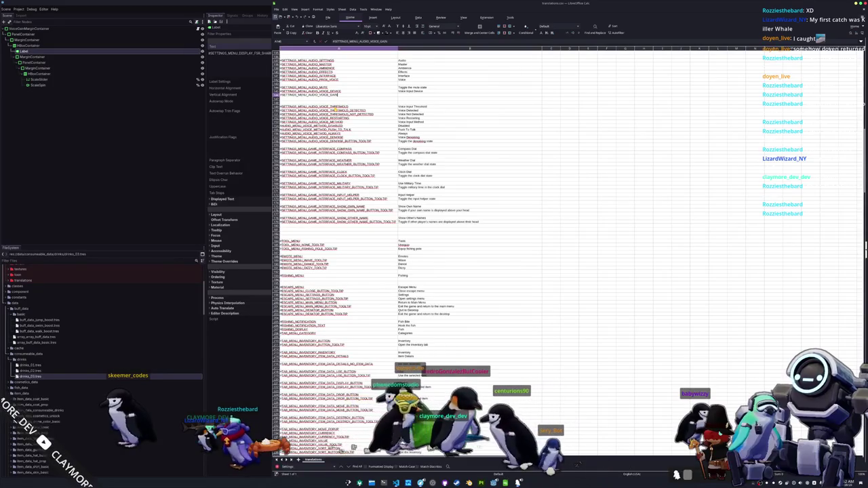
{"action": "key", "text": "Tab"}
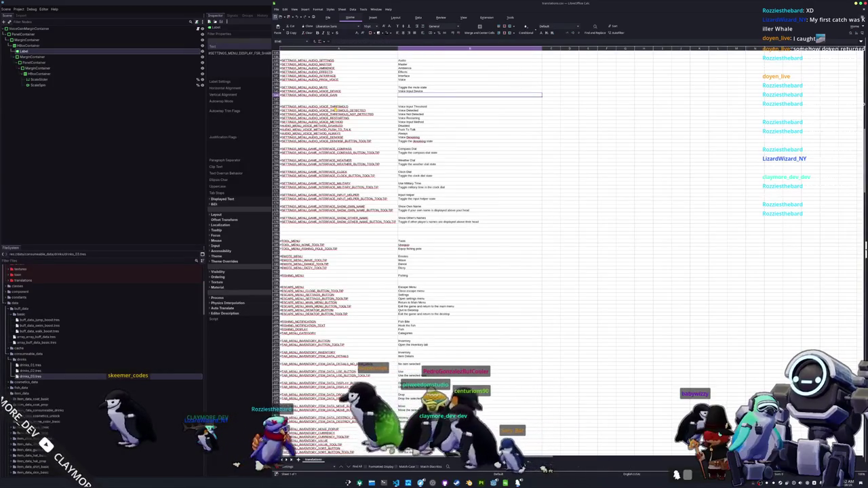
{"action": "type", "text": "Voice Gain"}
{"action": "key", "text": "Return"}
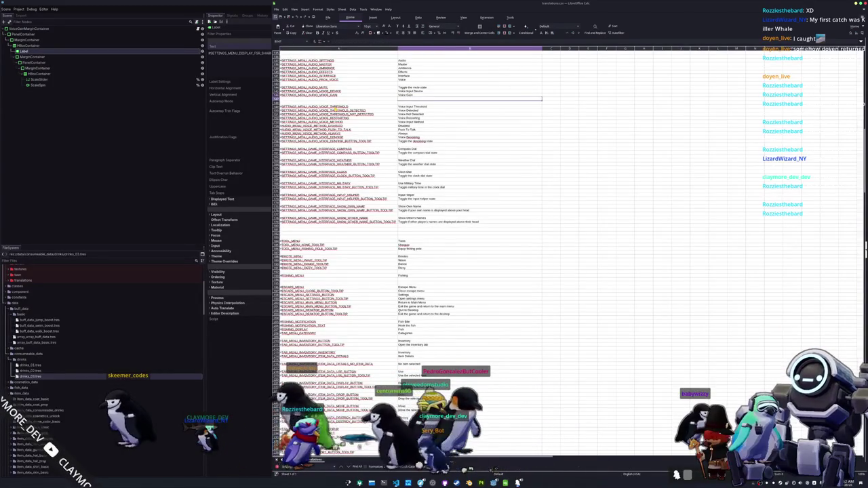
{"action": "key", "text": "alt+Tab"}
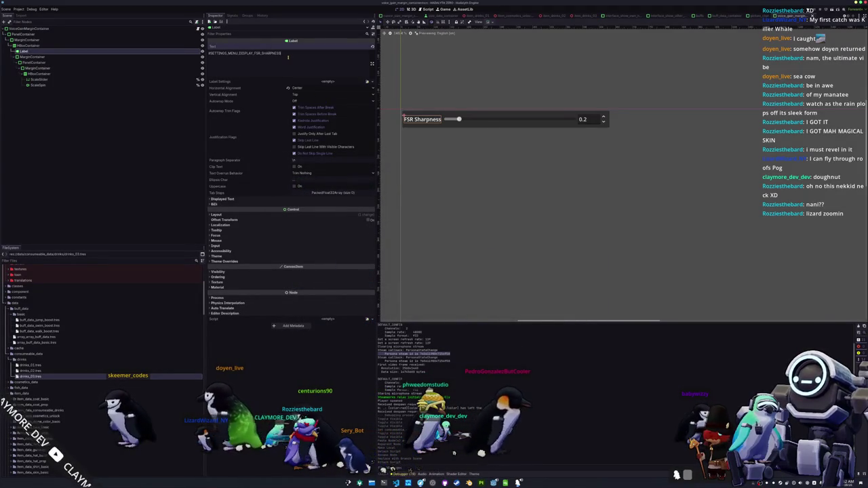
Step: Set the Label's Text to #SETTINGS_MENU_AUDIO_VOICE_GAIN
{"action": "double_click", "coordinate": [289, 57]}
{"action": "type", "text": "SETTIN"}
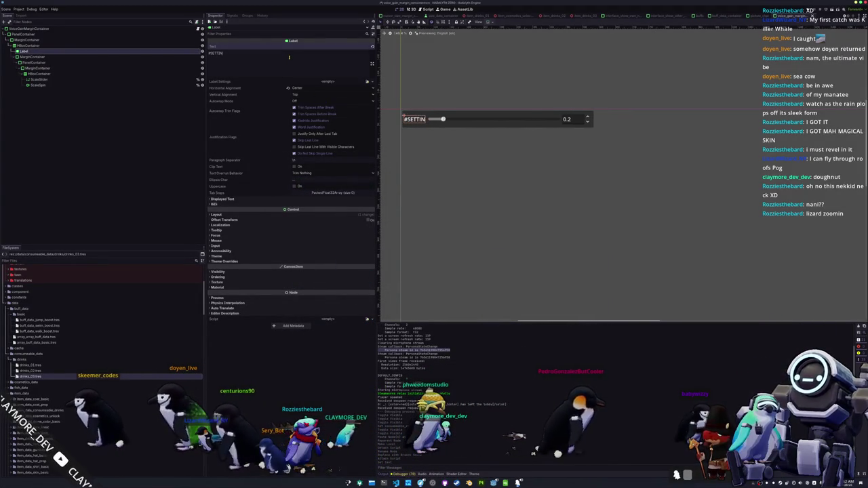
{"action": "type", "text": "GS_MENU_AUDIO_"}
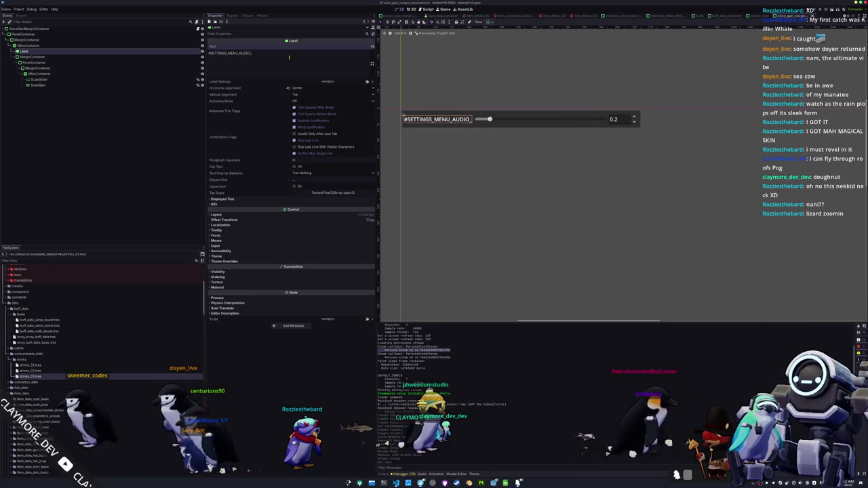
{"action": "type", "text": "VOICE_GAIN"}
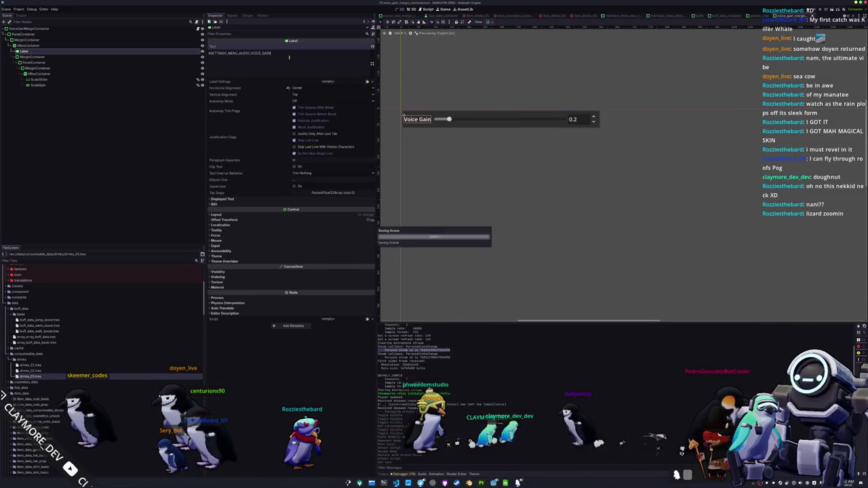
{"action": "left_click", "coordinate": [41, 85]}
Step: Check the root VoiceGainMarginContainer script in VS Code, then select ScaleSlider back in Godot
{"action": "left_click", "coordinate": [41, 29]}
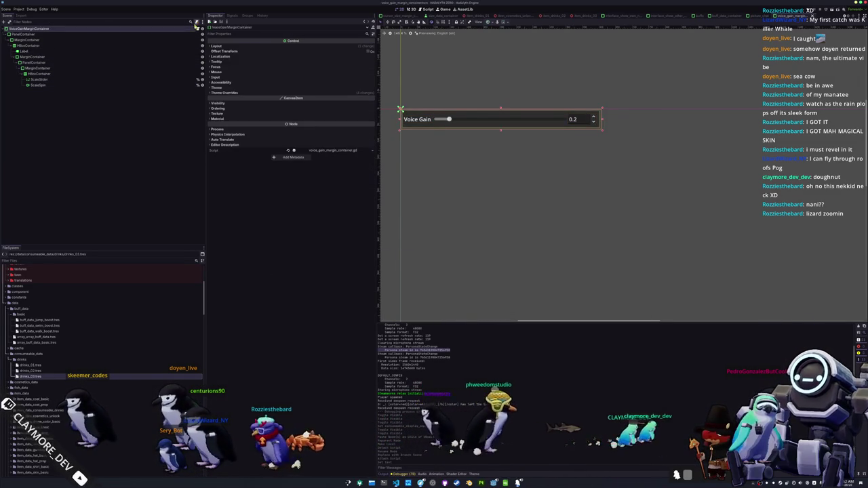
{"action": "left_click", "coordinate": [294, 150]}
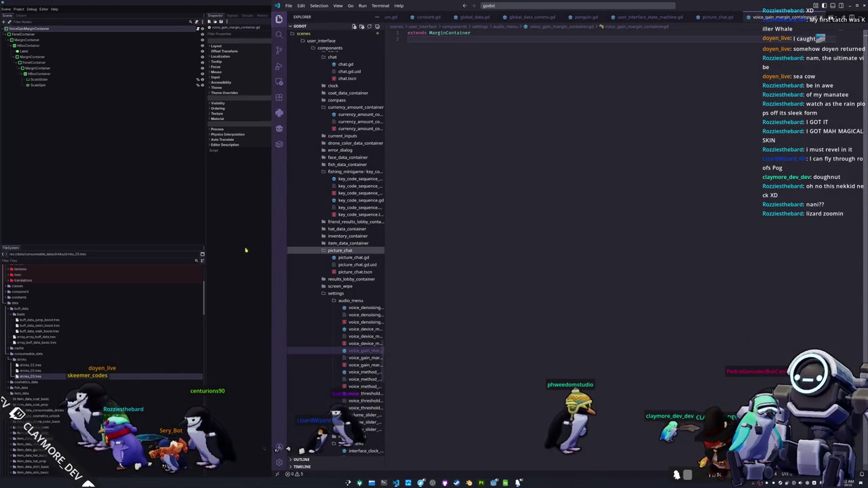
{"action": "key", "text": "alt+Tab"}
{"action": "left_click", "coordinate": [68, 51]}
{"action": "left_click", "coordinate": [64, 79]}
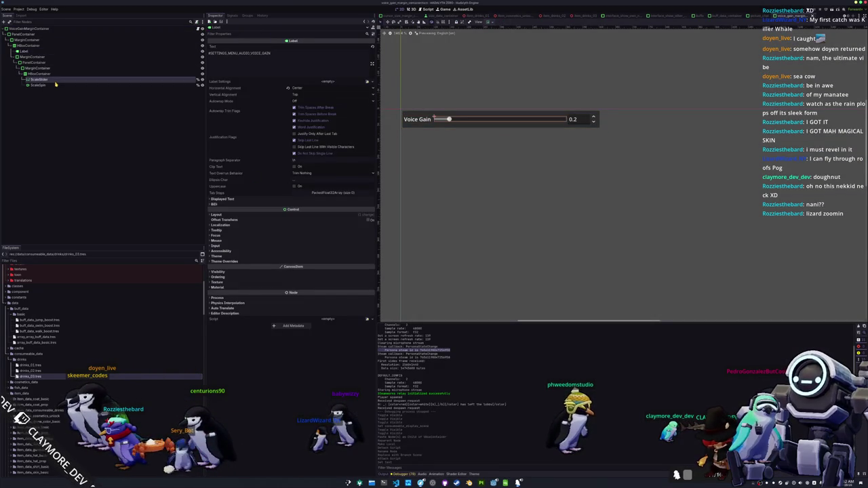
Step: Set Value to 1 on both ScaleSlider and ScaleSpin together
{"action": "left_click", "coordinate": [95, 87], "text": "ctrl"}
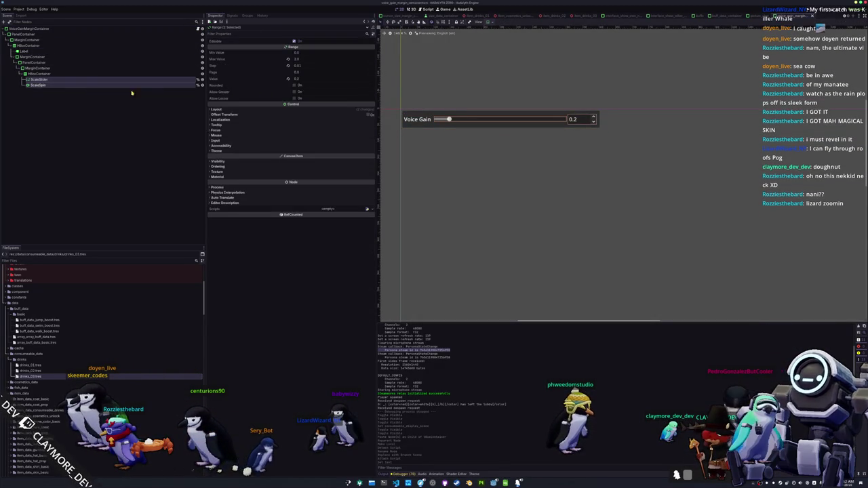
{"action": "left_click", "coordinate": [305, 61]}
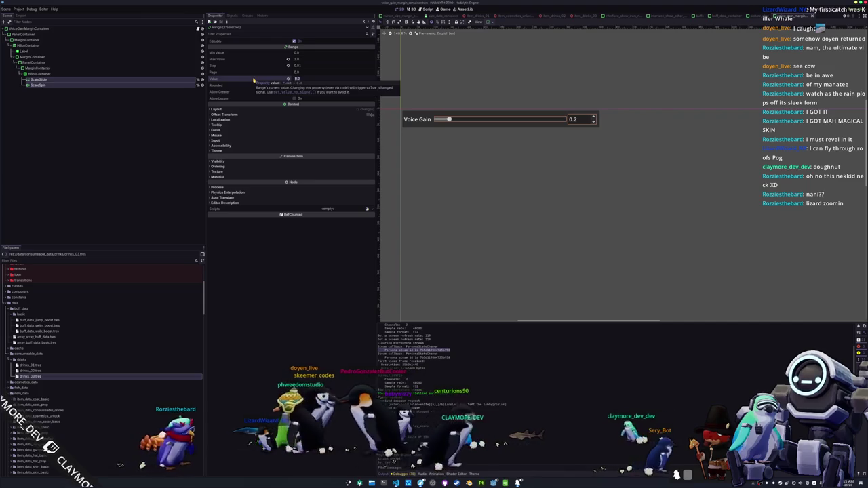
{"action": "type", "text": "1"}
{"action": "key", "text": "Return"}
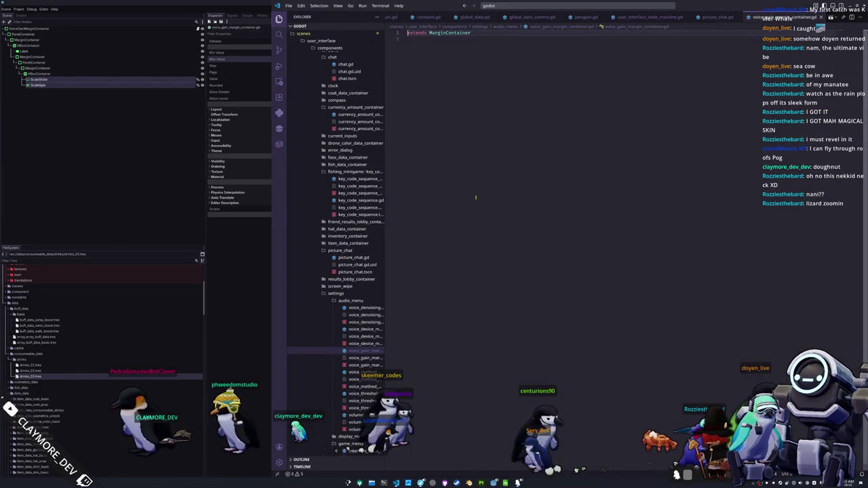
Step: Open display_menu/sharpness_margin_container.gd and select all of its code
{"action": "left_click_drag", "start_coordinate": [384, 285], "coordinate": [459, 286]}
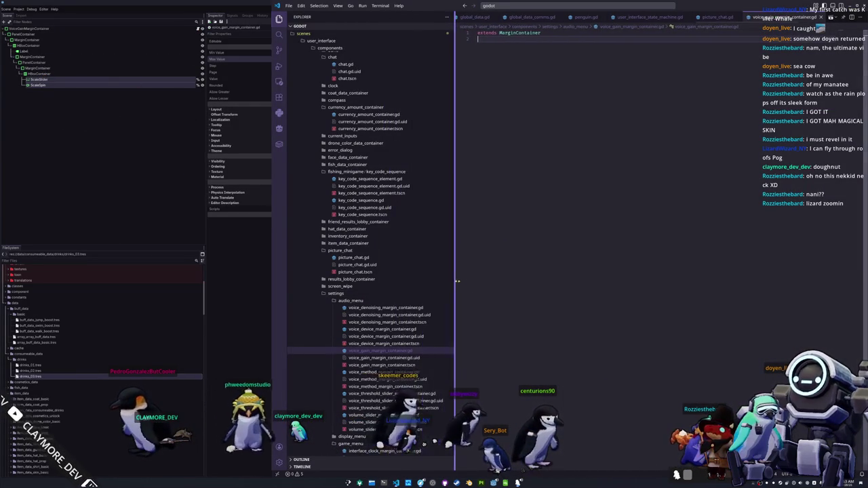
{"action": "scroll", "coordinate": [383, 339], "scroll_direction": "down", "scroll_amount": 5}
{"action": "scroll", "coordinate": [384, 345], "scroll_direction": "down", "scroll_amount": 5}
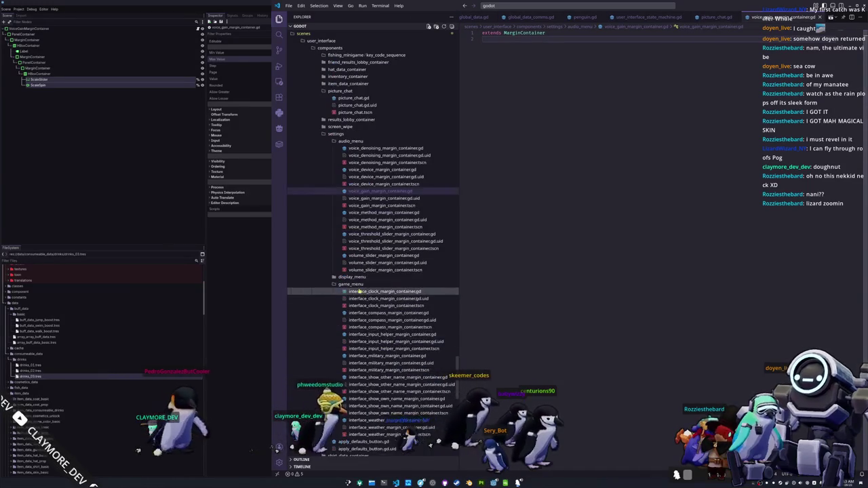
{"action": "left_click", "coordinate": [352, 220]}
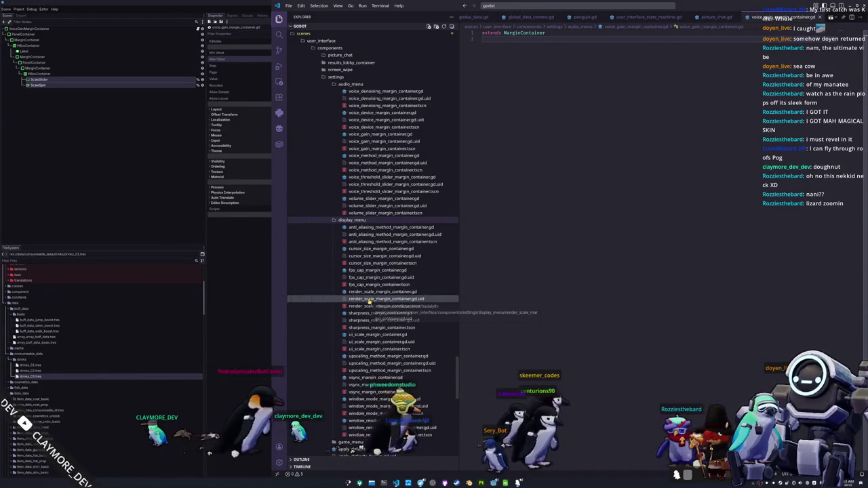
{"action": "scroll", "coordinate": [370, 302], "scroll_direction": "down", "scroll_amount": 1}
{"action": "left_click", "coordinate": [380, 291]}
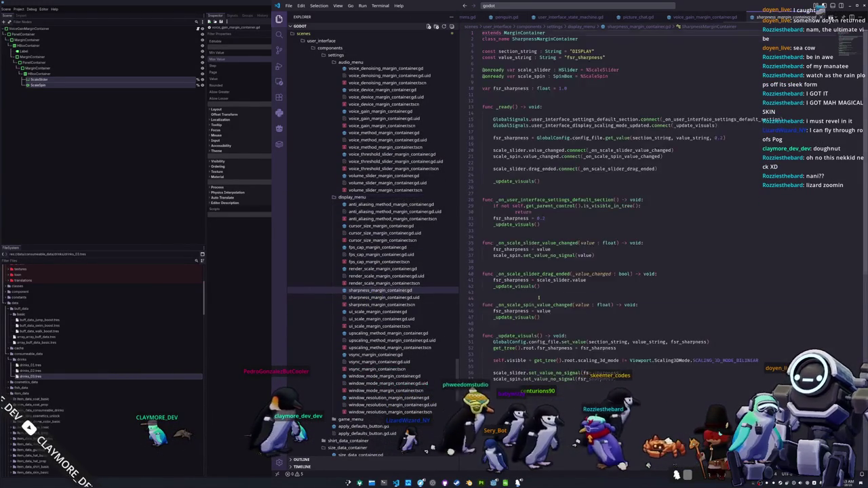
{"action": "key", "text": "ctrl+a"}
Step: Paste the sharpness code into voice_gain_margin_container.gd below its extends line
{"action": "scroll", "coordinate": [373, 183], "scroll_direction": "up", "scroll_amount": 3}
{"action": "left_click", "coordinate": [374, 180]}
{"action": "key", "text": "ctrl+v"}
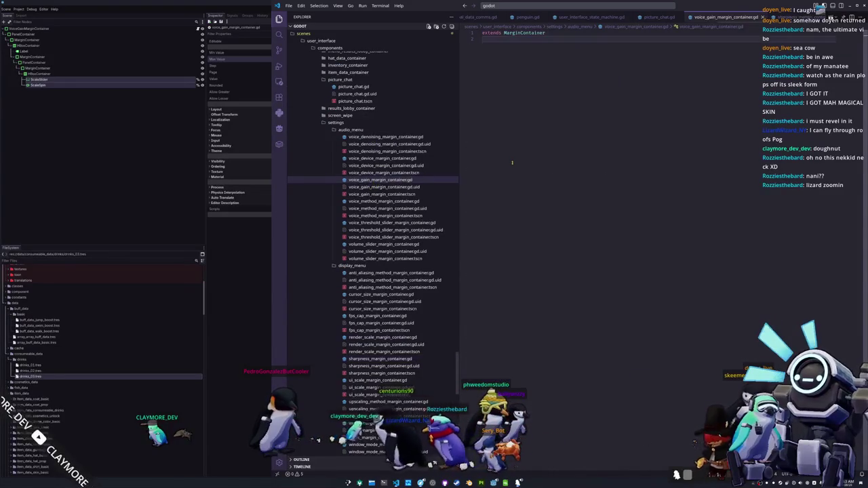
{"action": "triple_click", "coordinate": [534, 39]}
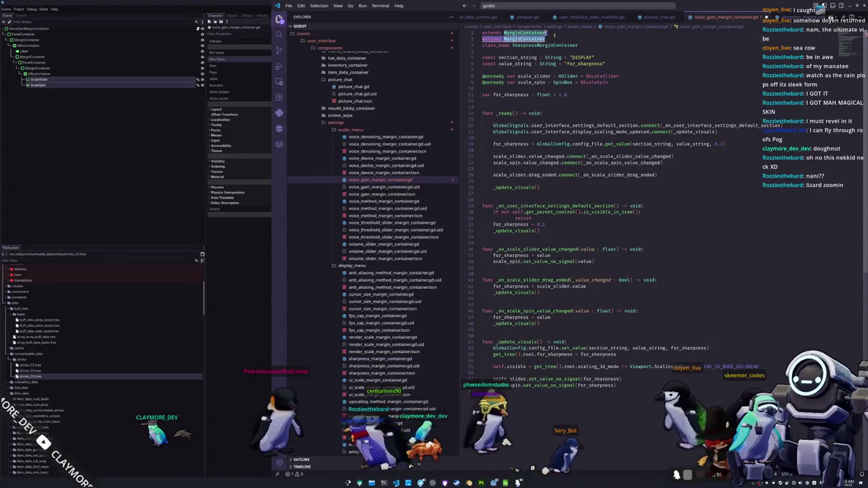
Step: Delete the duplicate extends line, rename the class to VoiceGainMarginContainer, and set section AUDIO, key voice_gain
{"action": "key", "text": "BackSpace"}
{"action": "double_click", "coordinate": [535, 39]}
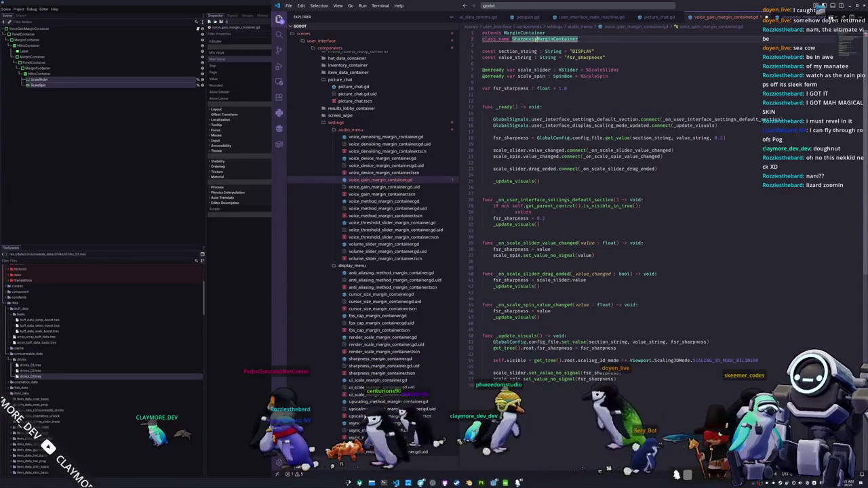
{"action": "type", "text": "VoiceGa"}
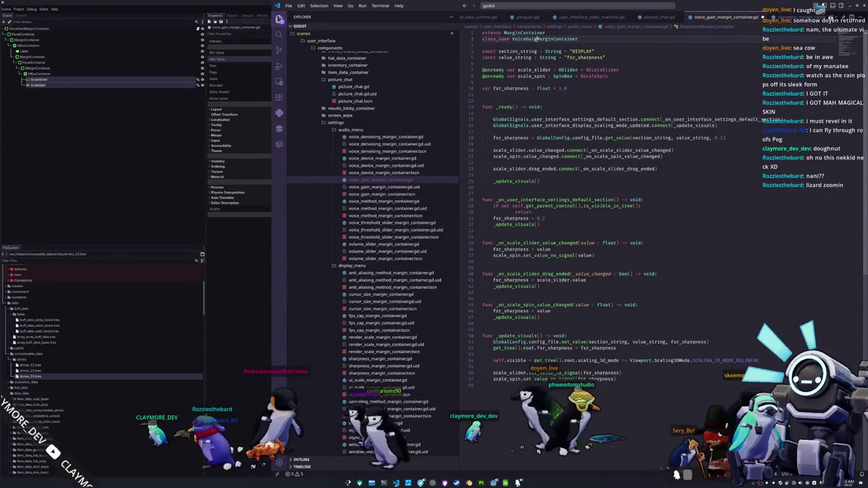
{"action": "type", "text": "in"}
{"action": "double_click", "coordinate": [517, 51]}
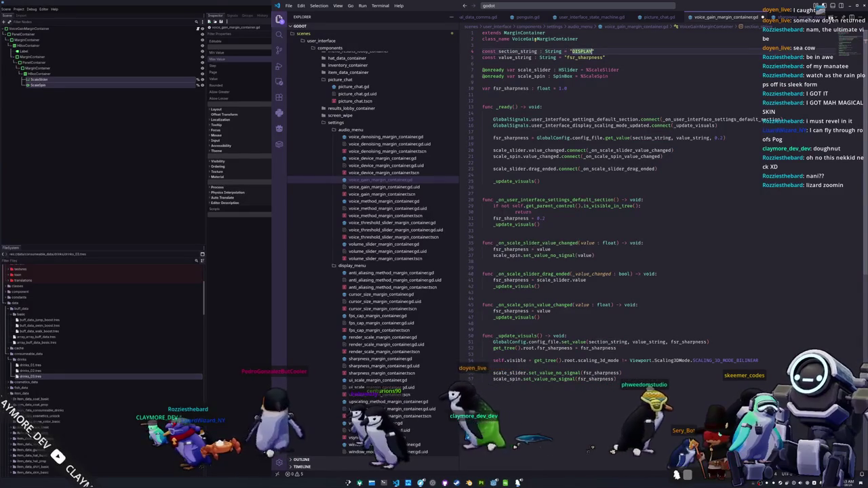
{"action": "type", "text": "AUDIO"}
{"action": "double_click", "coordinate": [583, 57]}
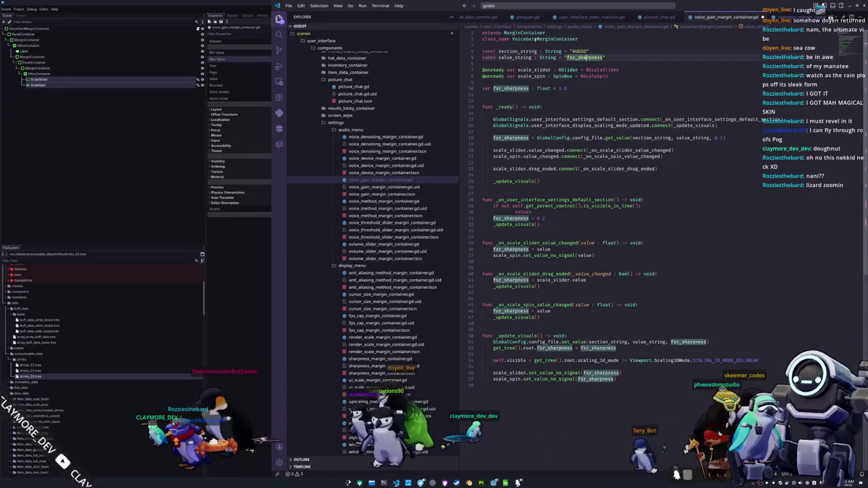
{"action": "type", "text": "v"}
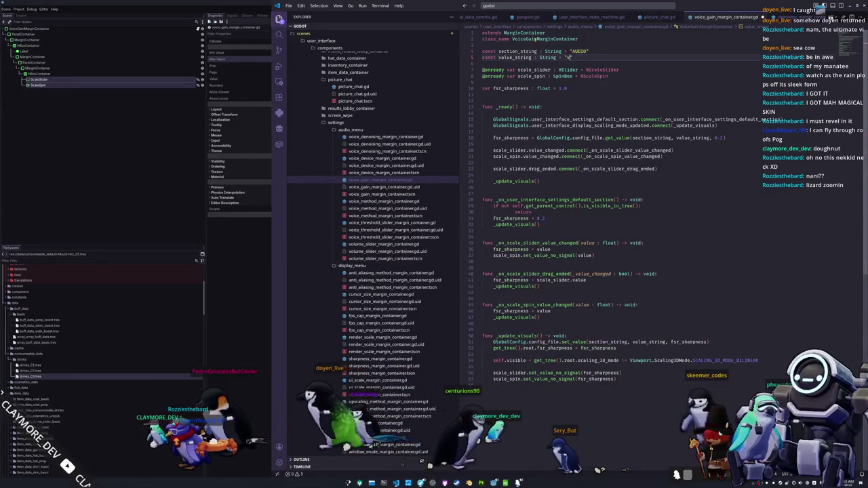
Step: Rename the fsr_sharpness variable declaration to voice_gain
{"action": "key", "text": "Down"}
{"action": "key", "text": "Down"}
{"action": "key", "text": "Down"}
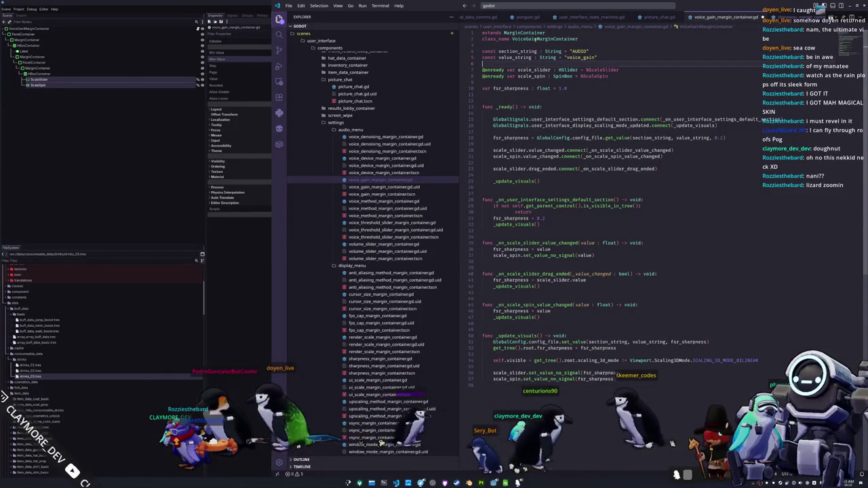
{"action": "key", "text": "Home"}
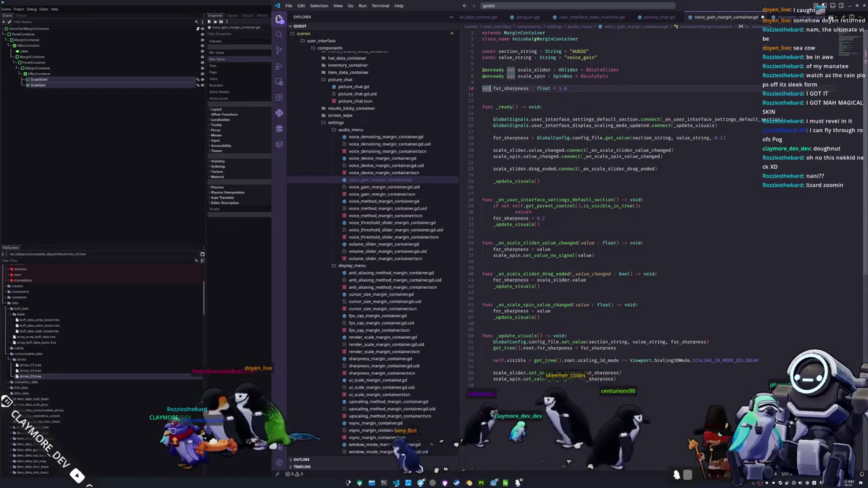
{"action": "key", "text": "ctrl+Right"}
{"action": "key", "text": "ctrl+Right"}
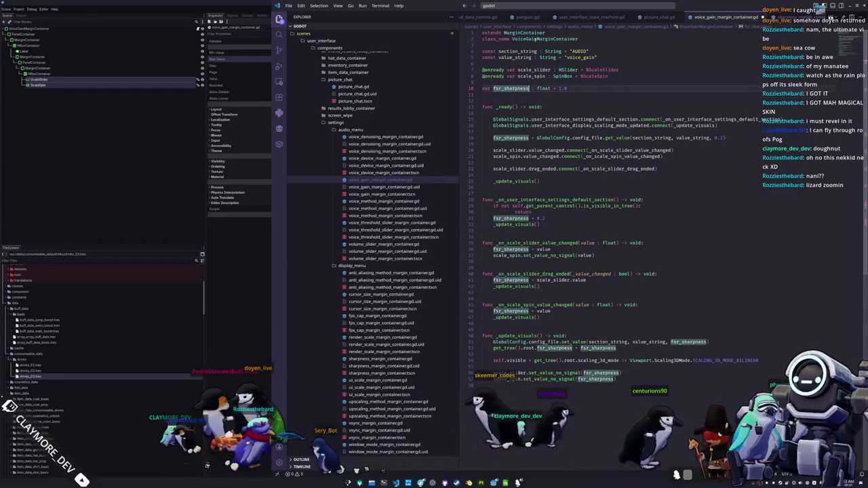
{"action": "type", "text": "voice_g"}
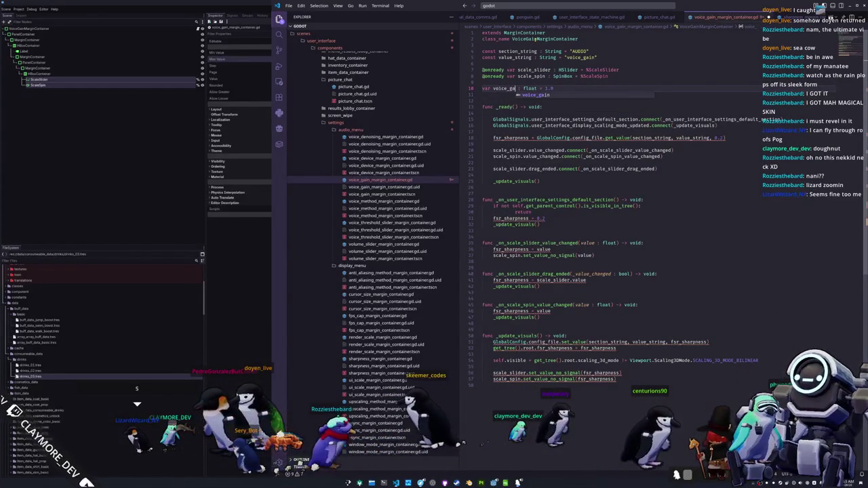
{"action": "type", "text": "ain"}
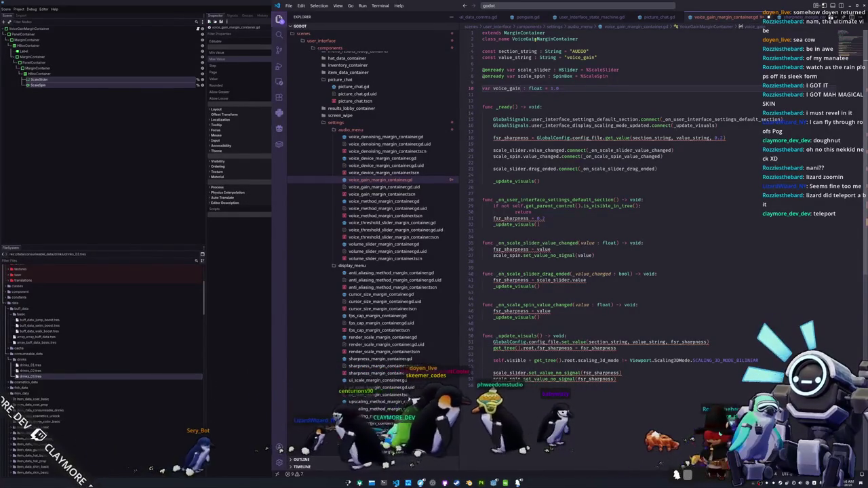
{"action": "key", "text": "ctrl+shift+Left"}
Step: Check where scale_spin, scale_slider and voice_gain are used, and remove the extra blank line
{"action": "double_click", "coordinate": [531, 76]}
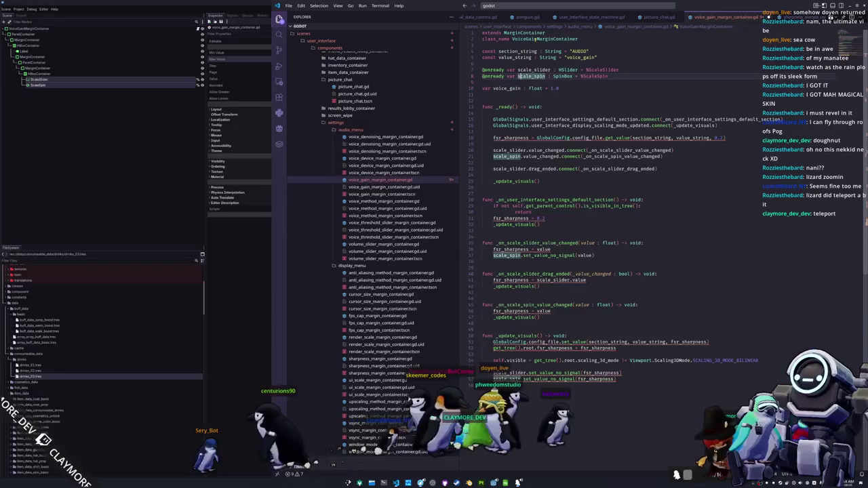
{"action": "key", "text": "Right"}
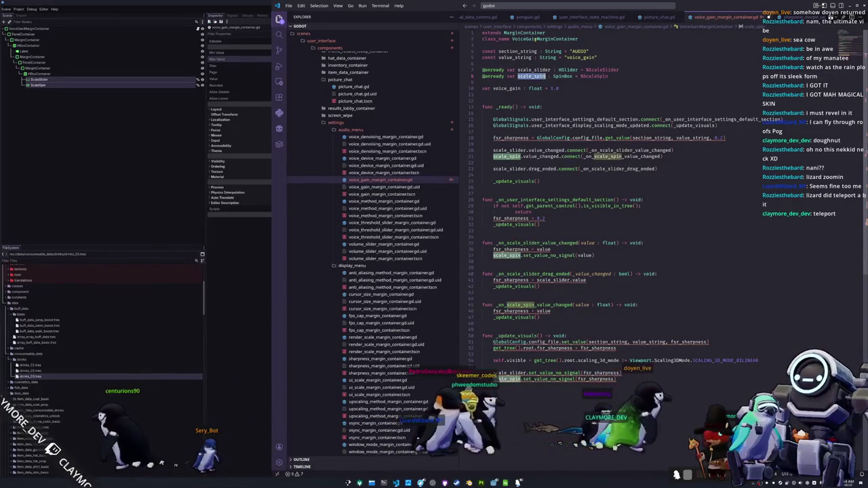
{"action": "double_click", "coordinate": [534, 70]}
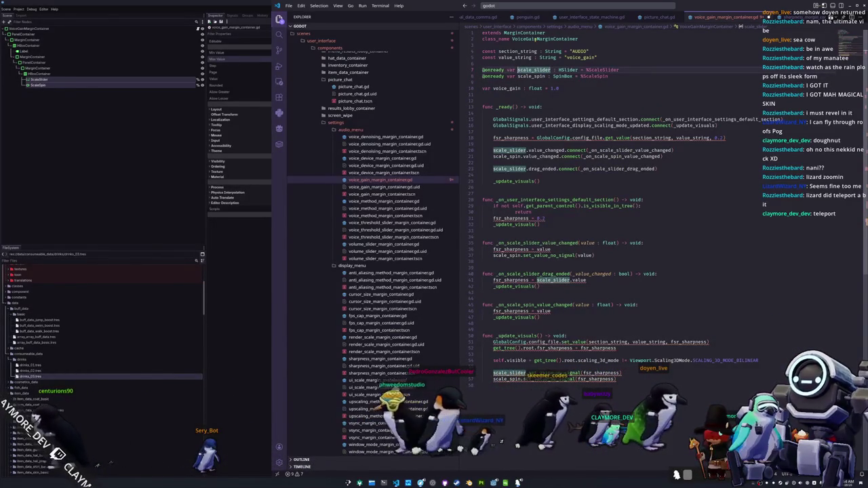
{"action": "key", "text": "Down"}
{"action": "key", "text": "Down"}
{"action": "key", "text": "Down"}
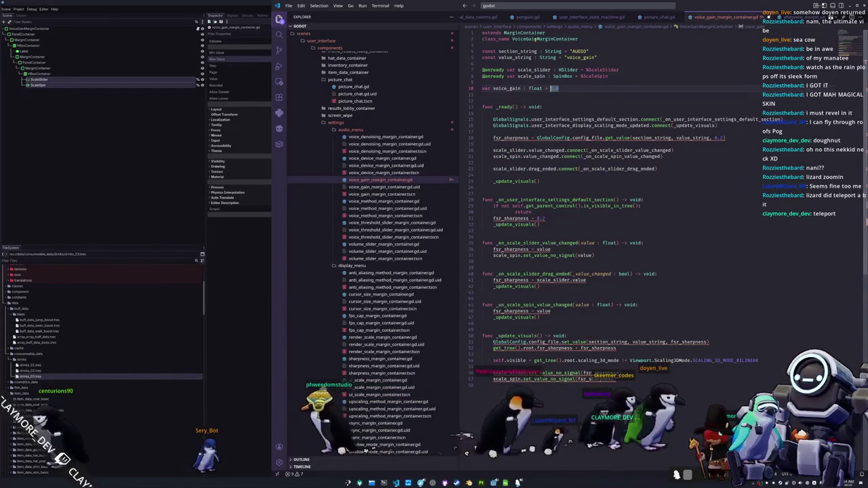
{"action": "key", "text": "BackSpace"}
{"action": "double_click", "coordinate": [507, 89]}
{"action": "key", "text": "Down"}
{"action": "key", "text": "Down"}
{"action": "key", "text": "Down"}
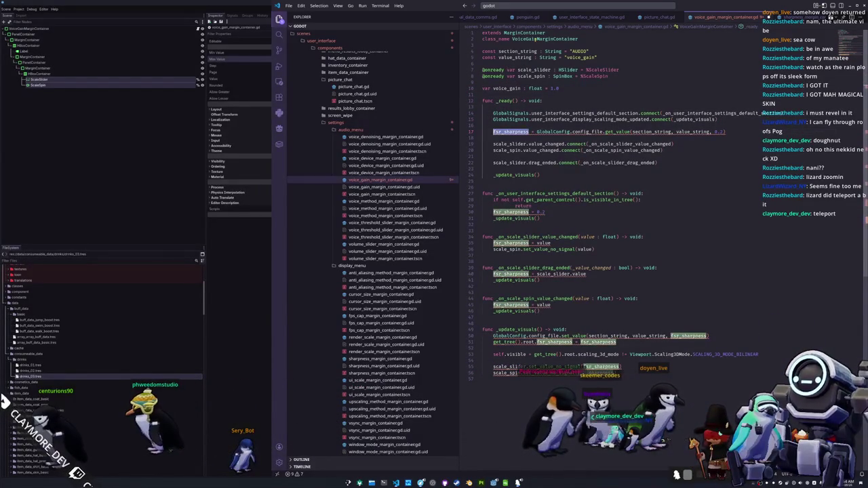
Step: Rename fsr_sharpness on line 17 to voice_gain with a 1.0 default value
{"action": "key", "text": "ctrl+d"}
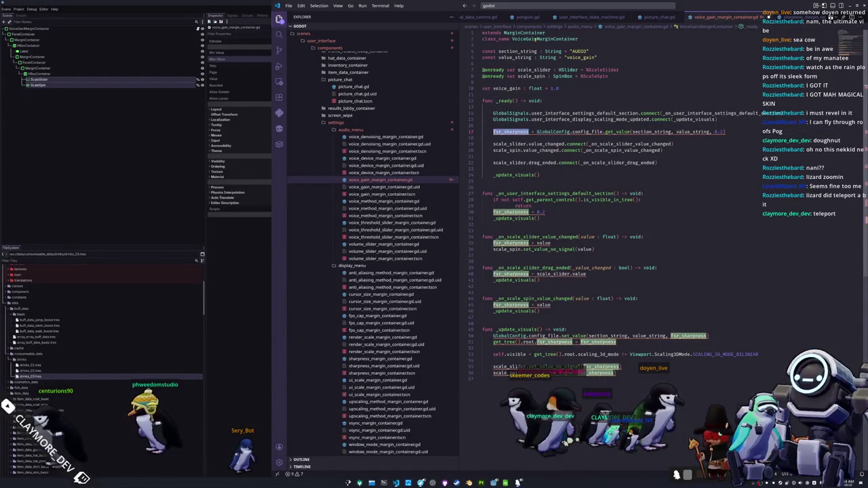
{"action": "type", "text": "voice_gain"}
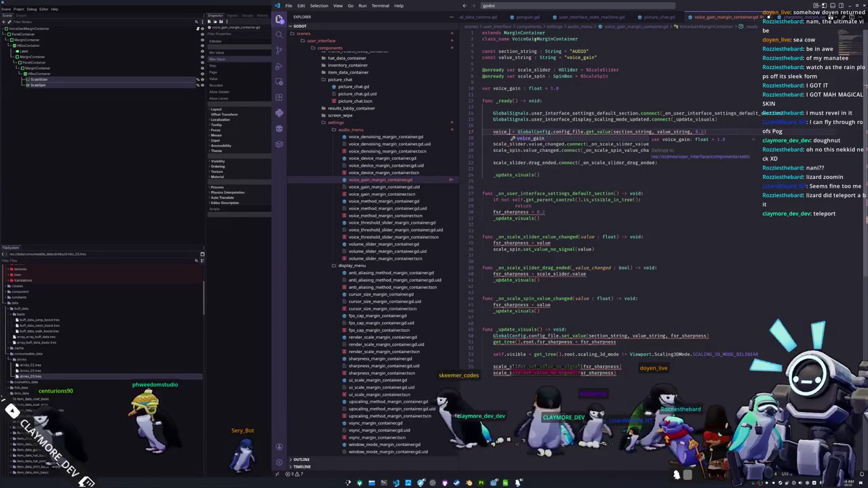
{"action": "double_click", "coordinate": [710, 132]}
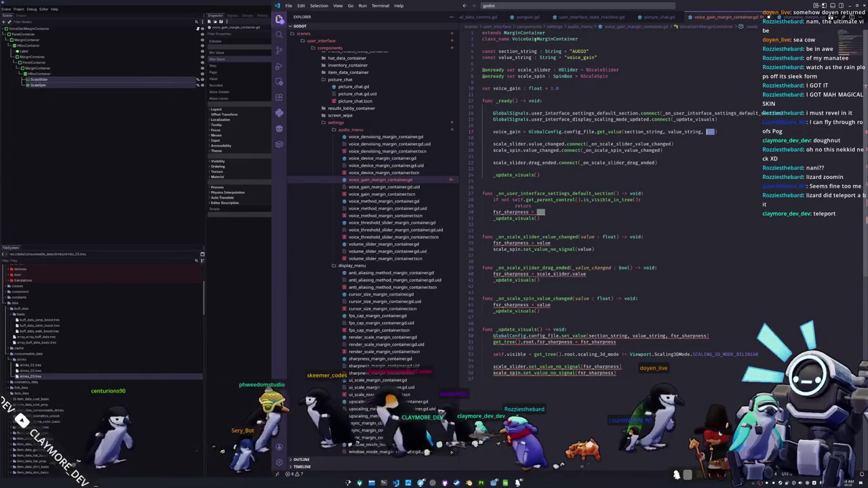
{"action": "type", "text": "1.0"}
{"action": "key", "text": "Down"}
{"action": "key", "text": "Down"}
{"action": "key", "text": "Down"}
Step: Delete the scaling-mode signal connection and use voice_gain as the reset value
{"action": "key", "text": "Up"}
{"action": "key", "text": "Up"}
{"action": "key", "text": "Up"}
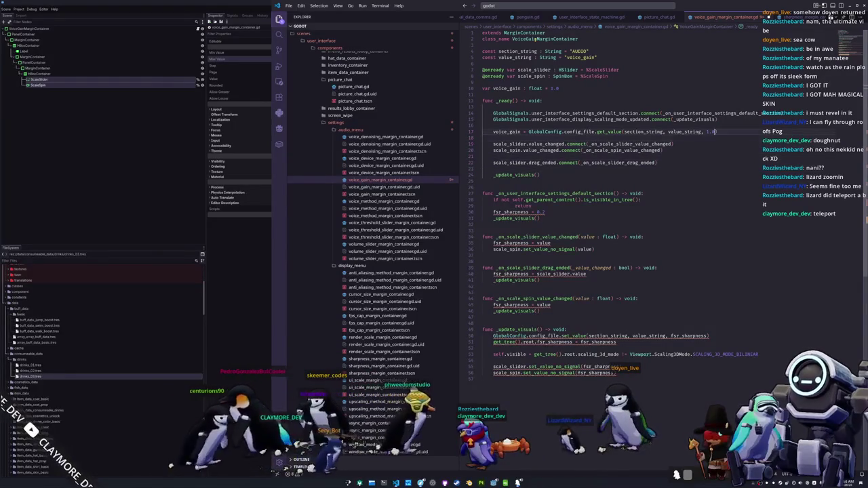
{"action": "key", "text": "shift+End"}
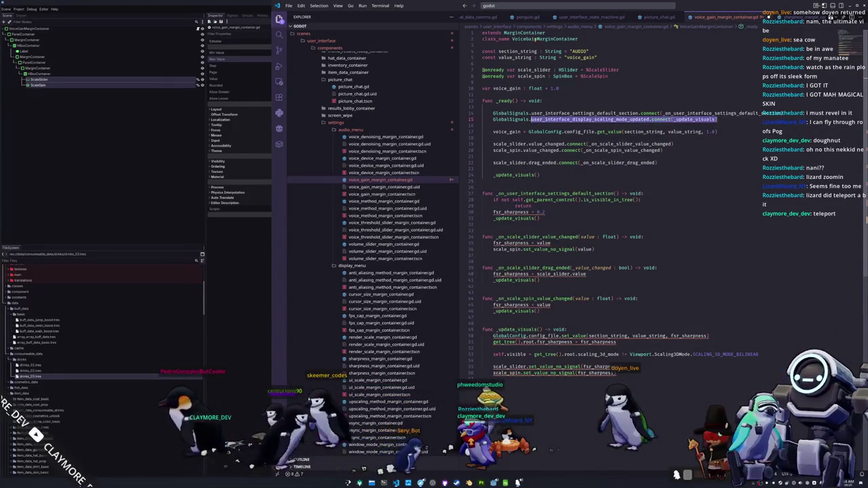
{"action": "key", "text": "BackSpace"}
{"action": "key", "text": "BackSpace"}
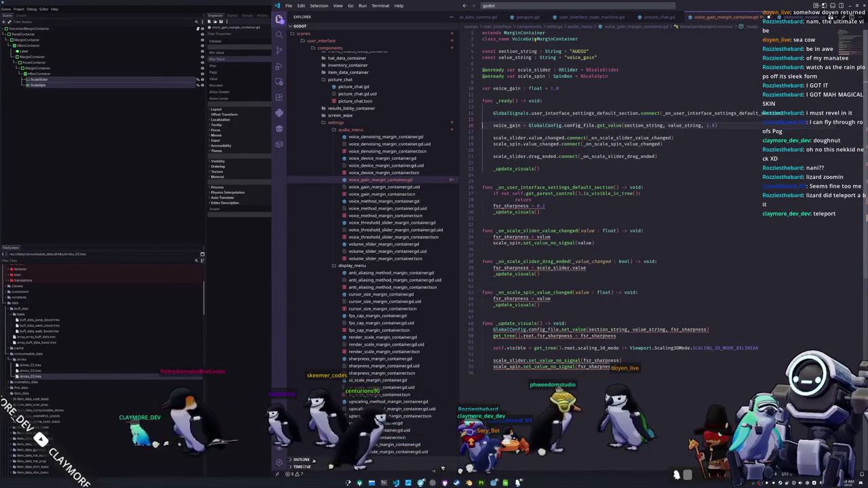
{"action": "key", "text": "Down"}
{"action": "key", "text": "Down"}
{"action": "key", "text": "Down"}
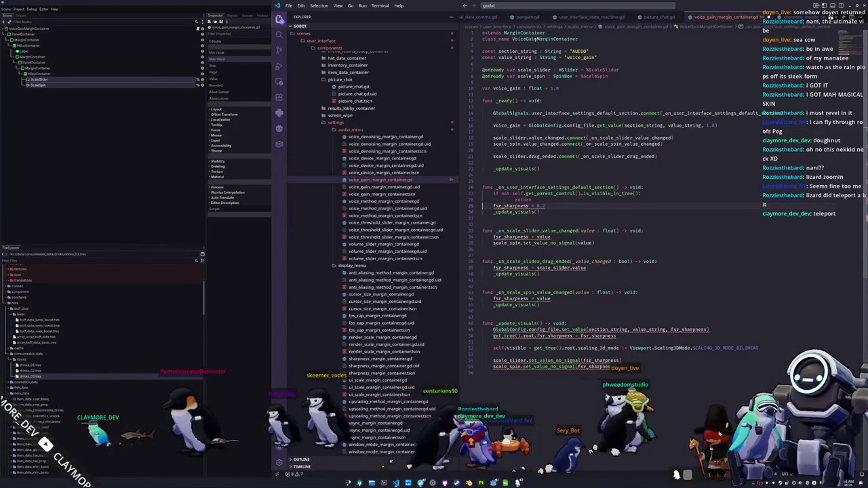
{"action": "type", "text": "voice_gain"}
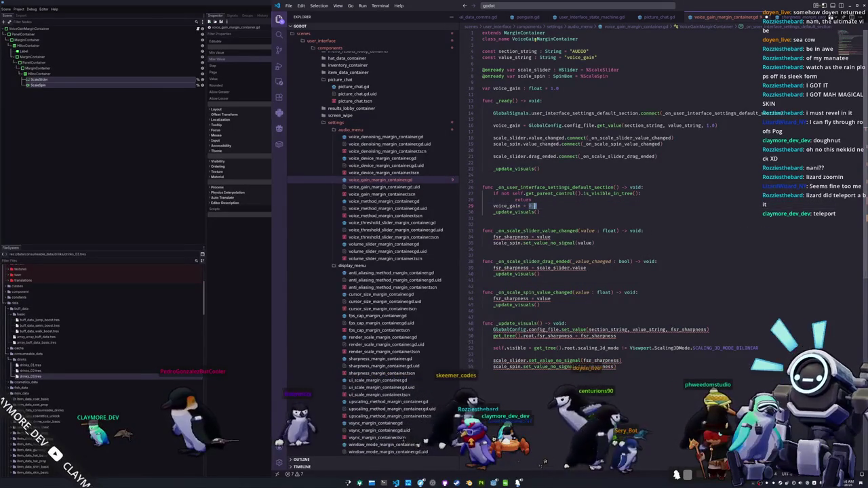
Step: Replace fsr_sharpness with voice_gain in the slider value-changed and drag-ended handlers
{"action": "key", "text": "Down"}
{"action": "key", "text": "Down"}
{"action": "key", "text": "Down"}
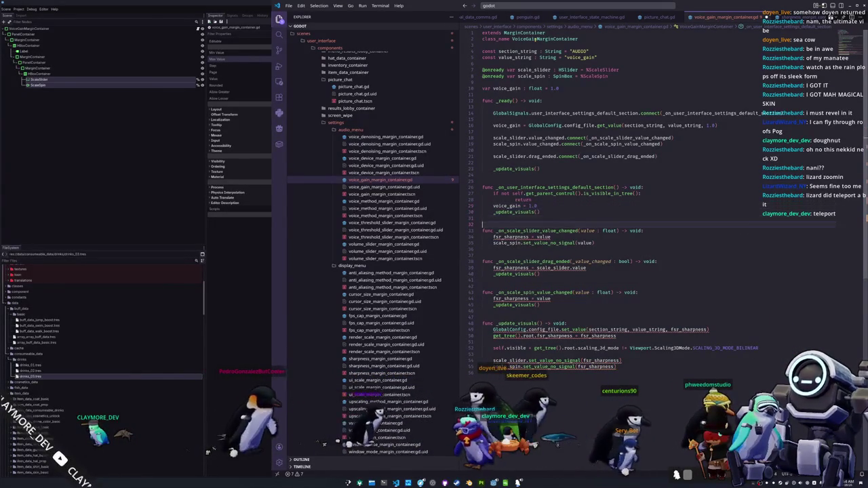
{"action": "key", "text": "Home"}
{"action": "key", "text": "ctrl+shift+Right"}
{"action": "type", "text": "voice_"}
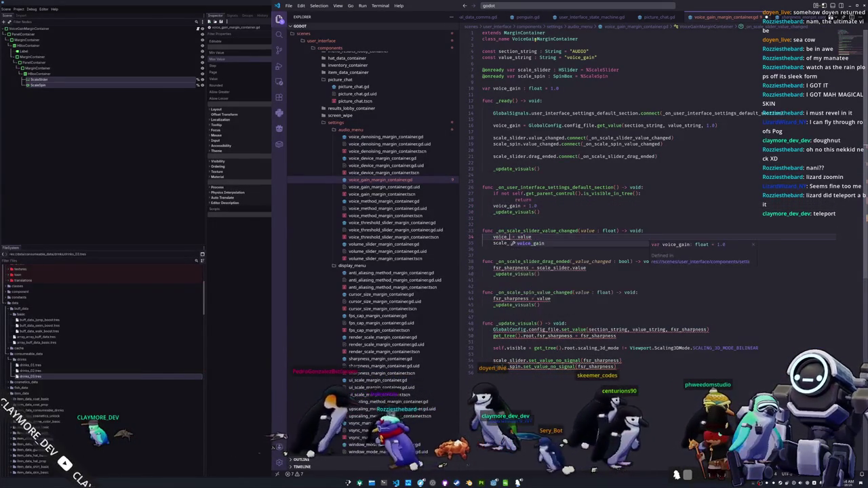
{"action": "key", "text": "Escape"}
{"action": "key", "text": "Down"}
{"action": "key", "text": "Down"}
{"action": "key", "text": "Down"}
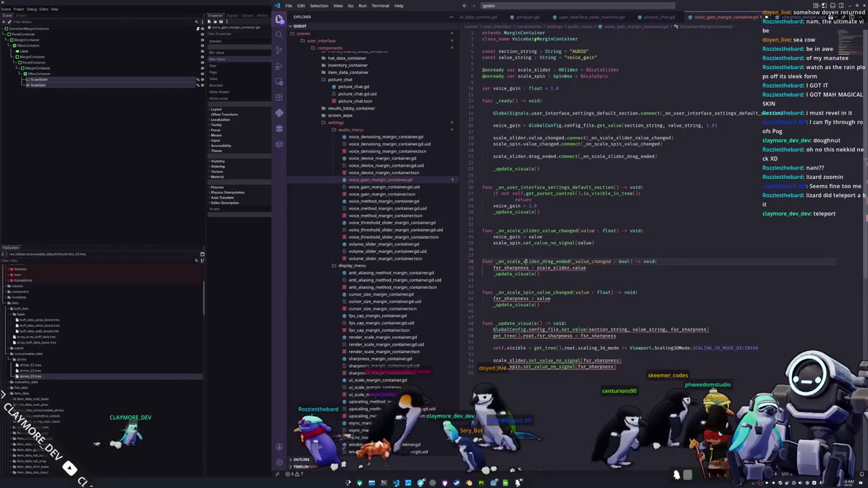
{"action": "key", "text": "Home"}
{"action": "key", "text": "ctrl+shift+Right"}
{"action": "type", "text": "voice_gain"}
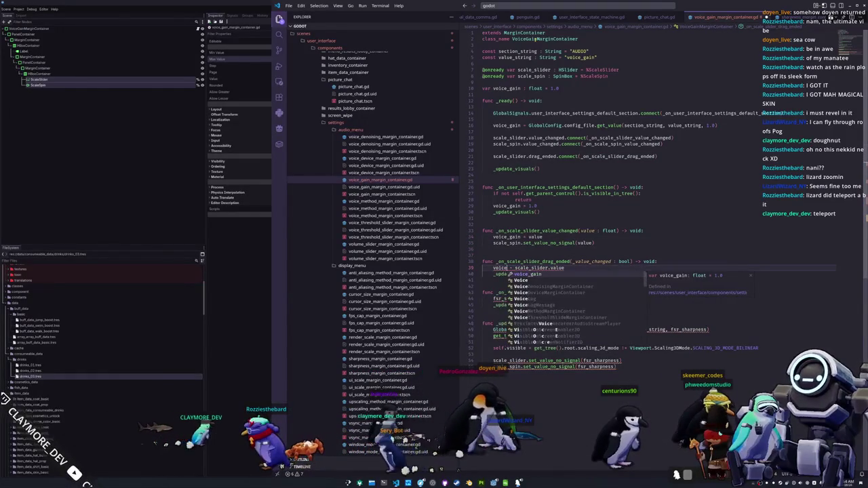
{"action": "key", "text": "Escape"}
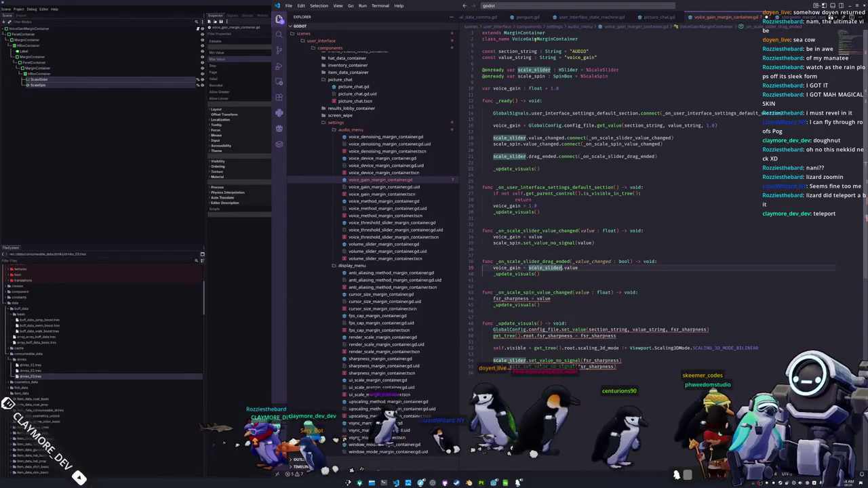
Step: Replace fsr_sharpness with voice_gain in the spin box handler and the saved config value
{"action": "key", "text": "Down"}
{"action": "key", "text": "Down"}
{"action": "key", "text": "Down"}
{"action": "key", "text": "ctrl+shift+Left"}
{"action": "type", "text": "voice_gain"}
{"action": "key", "text": "Escape"}
{"action": "left_click", "coordinate": [521, 330]}
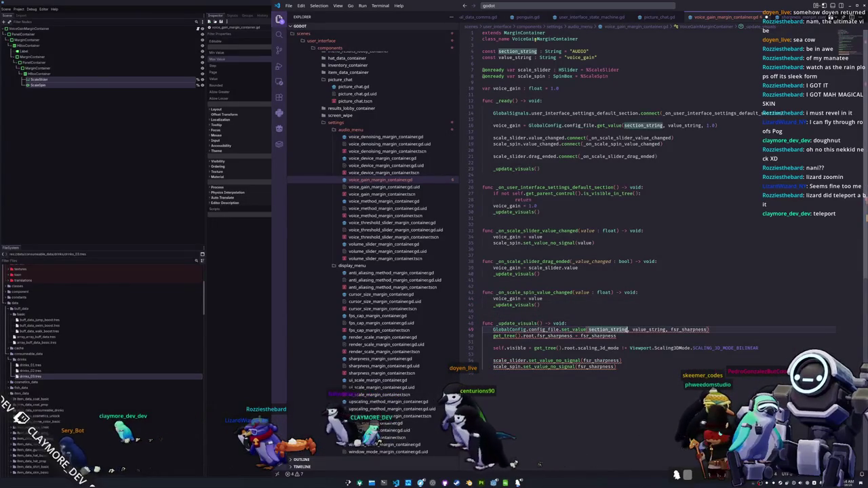
{"action": "key", "text": "ctrl+shift+Right"}
{"action": "type", "text": "voice_gain"}
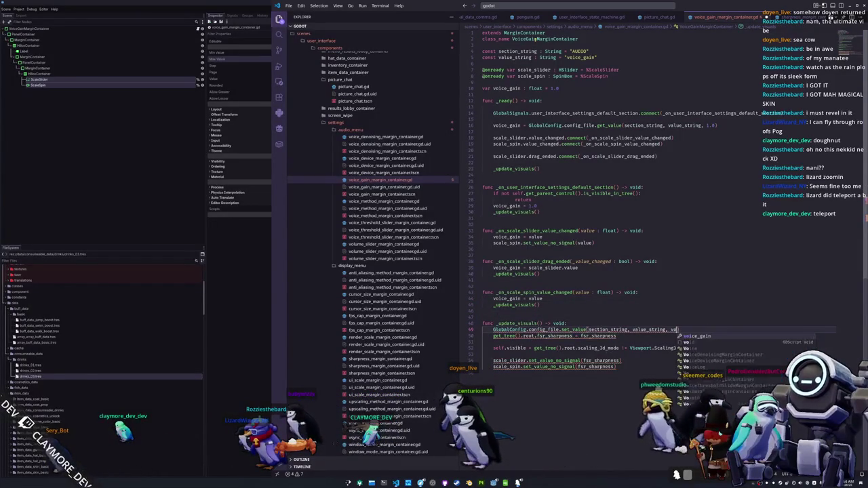
{"action": "key", "text": "Escape"}
Step: Replace the root sharpness assignment with GlobalAudio.prox_voice_gain = voice_gain
{"action": "key", "text": "Down"}
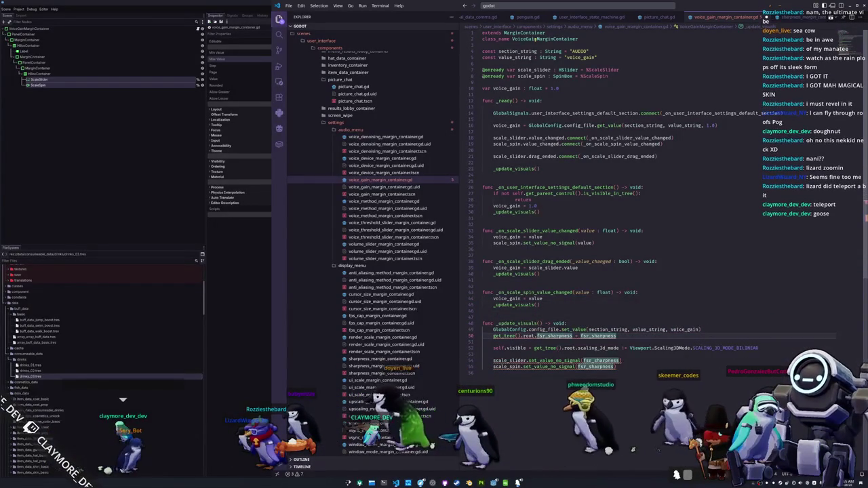
{"action": "key", "text": "shift+End"}
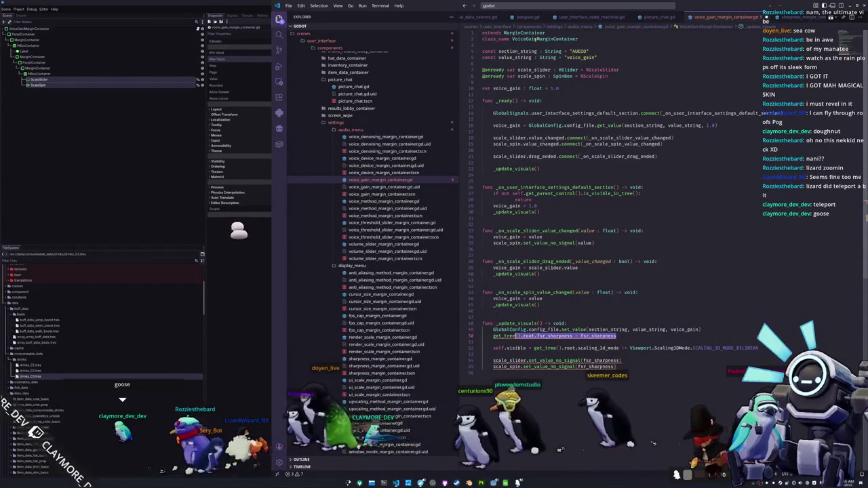
{"action": "key", "text": "BackSpace"}
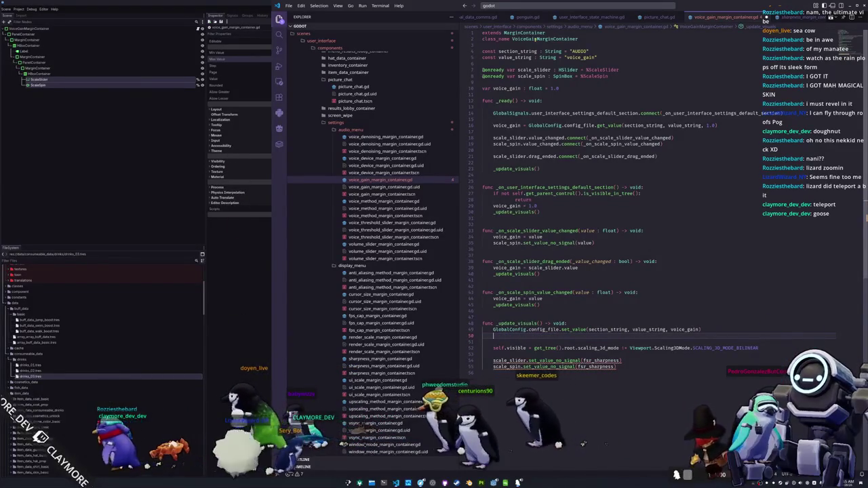
{"action": "type", "text": "GlobalAudi"}
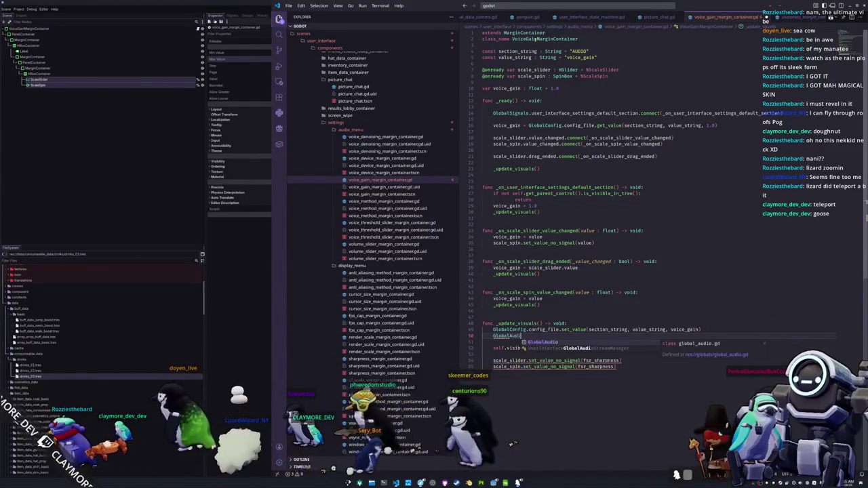
{"action": "type", "text": "o.voice_"}
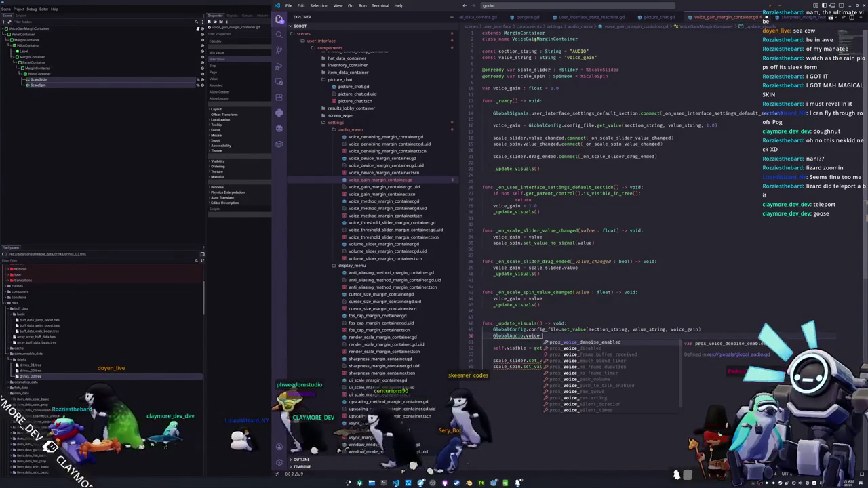
{"action": "key", "text": "BackSpace"}
{"action": "key", "text": "BackSpace"}
{"action": "key", "text": "BackSpace"}
{"action": "key", "text": "BackSpace"}
{"action": "key", "text": "BackSpace"}
{"action": "key", "text": "BackSpace"}
{"action": "type", "text": "prox_vo"}
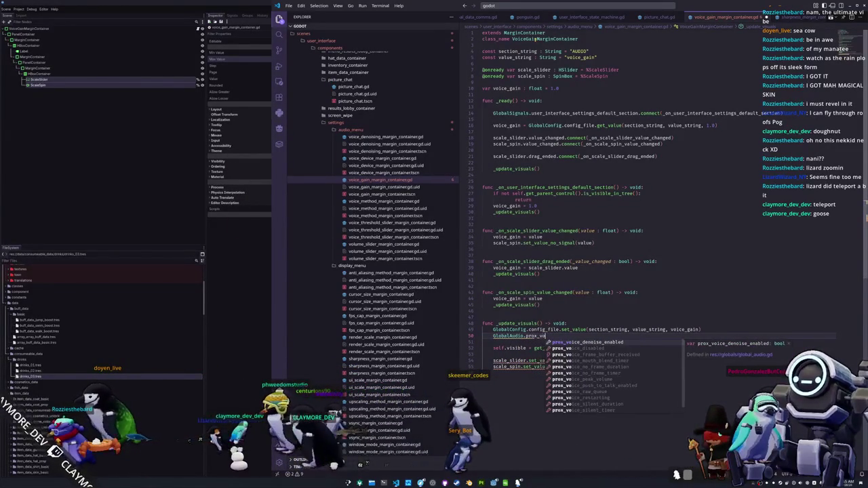
{"action": "type", "text": "ice_gain = voice_gain"}
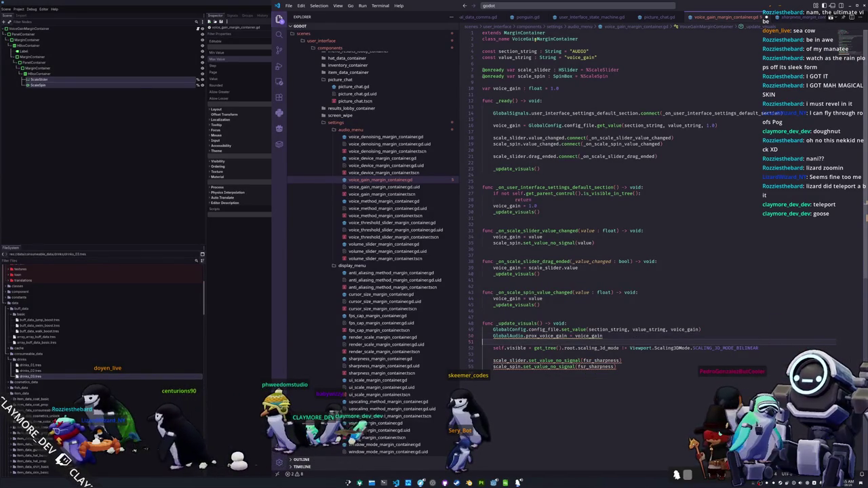
Step: Delete the visibility scaling-mode line, pass voice_gain to the slider and spin box updates, and open global_audio.gd
{"action": "triple_click", "coordinate": [611, 347]}
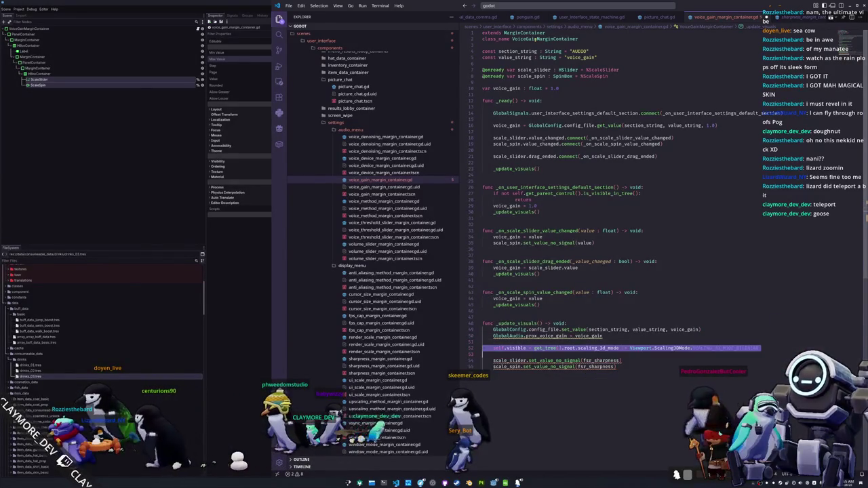
{"action": "key", "text": "BackSpace"}
{"action": "key", "text": "BackSpace"}
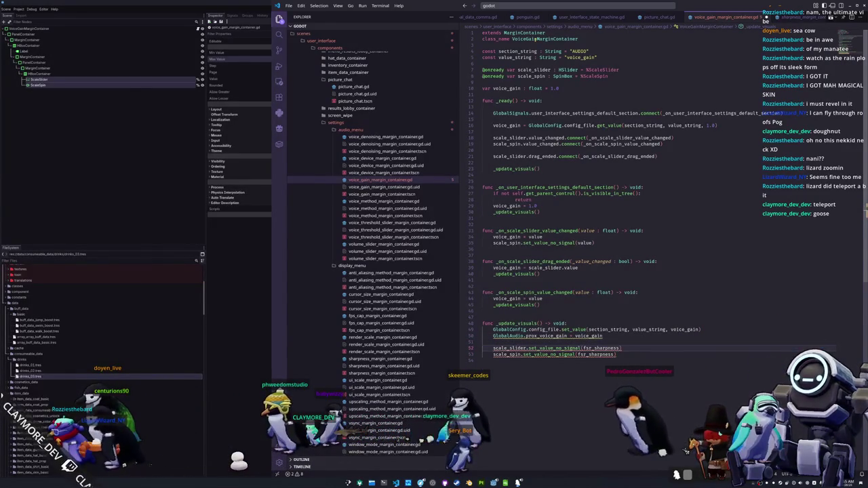
{"action": "double_click", "coordinate": [600, 348]}
{"action": "type", "text": "voice_g"}
{"action": "key", "text": "Return"}
{"action": "double_click", "coordinate": [595, 354]}
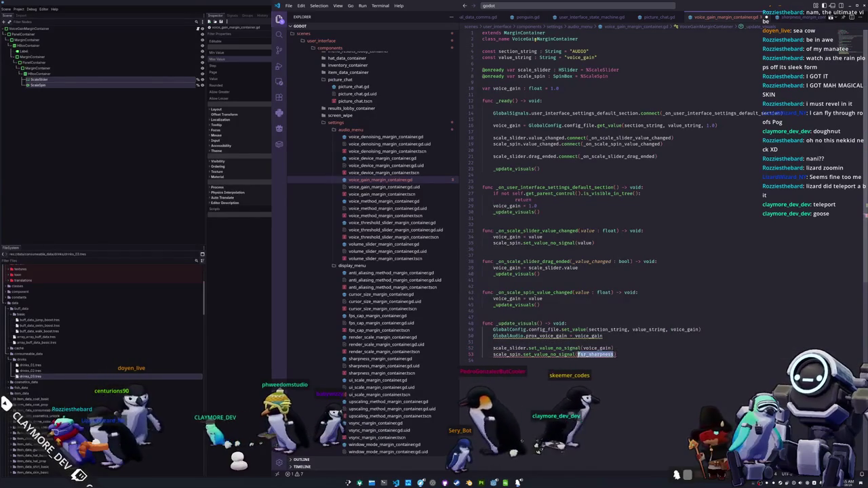
{"action": "left_click", "coordinate": [483, 342]}
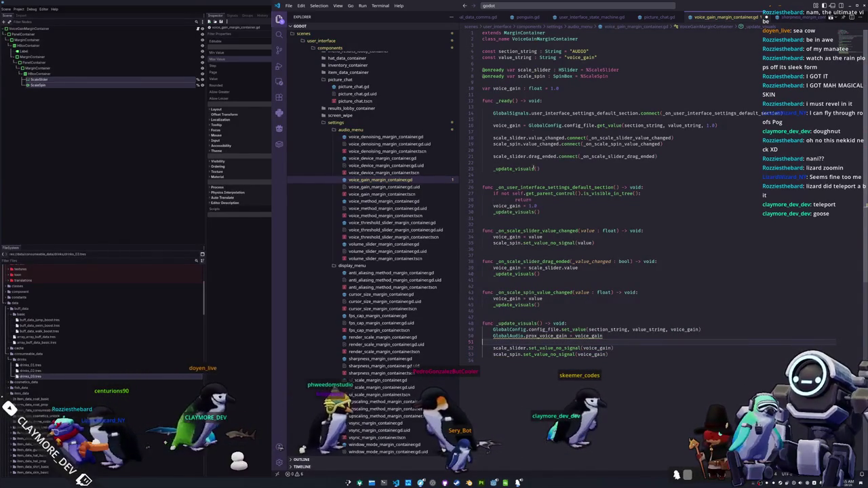
{"action": "left_click", "coordinate": [512, 337], "text": "ctrl"}
{"action": "left_click", "coordinate": [501, 163]}
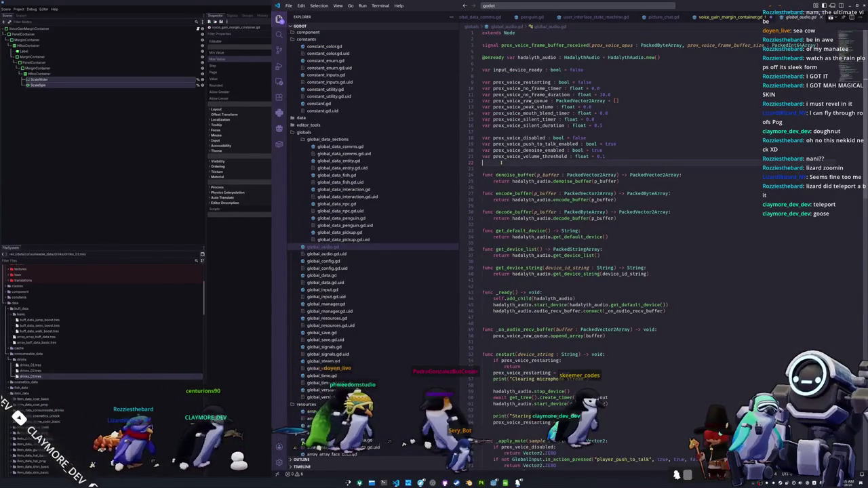
Step: Declare var prox_voice_gain : float in global_audio.gd
{"action": "type", "text": "var pr"}
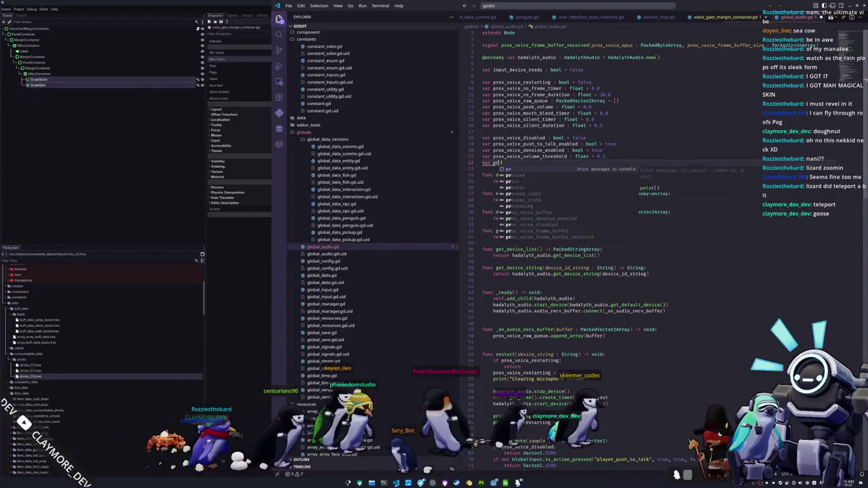
{"action": "type", "text": "ox_voice_gain "}
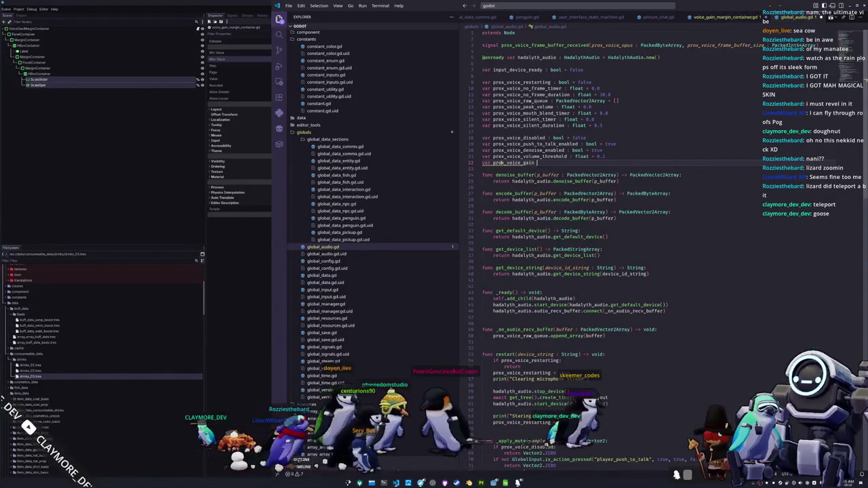
{"action": "type", "text": ": float = 1.0"}
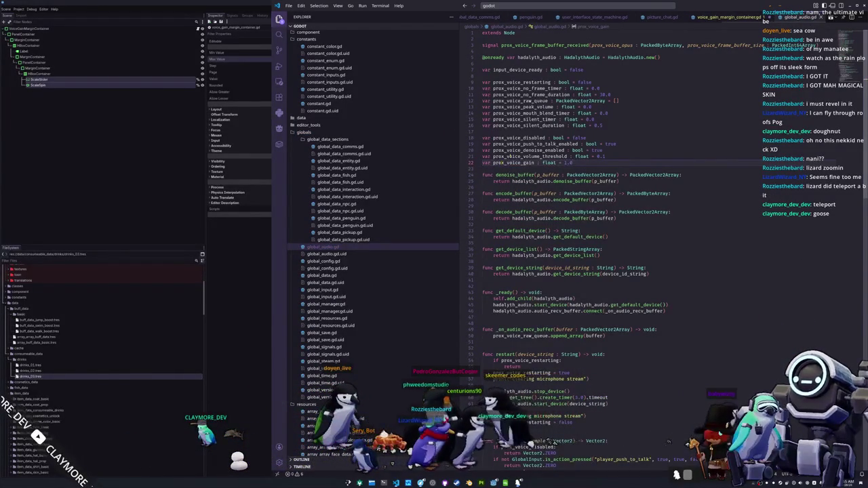
{"action": "scroll", "coordinate": [508, 156], "scroll_direction": "down", "scroll_amount": 20}
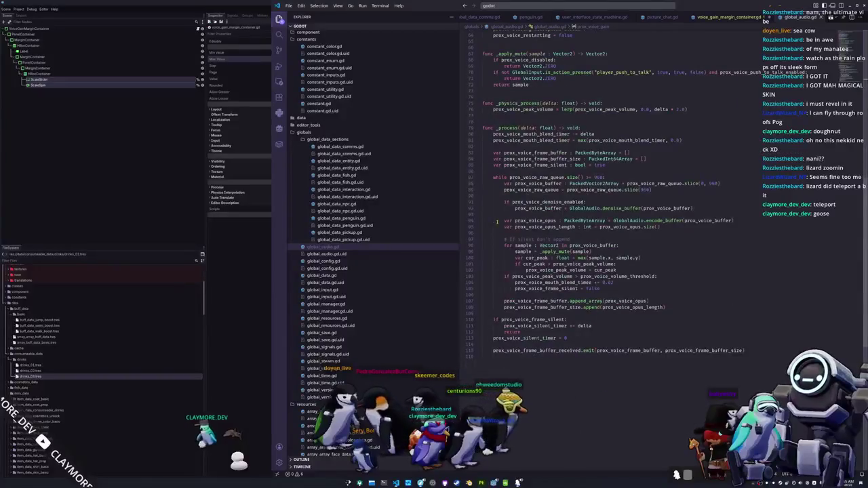
{"action": "double_click", "coordinate": [516, 258]}
{"action": "scroll", "coordinate": [514, 258], "scroll_direction": "down", "scroll_amount": 1}
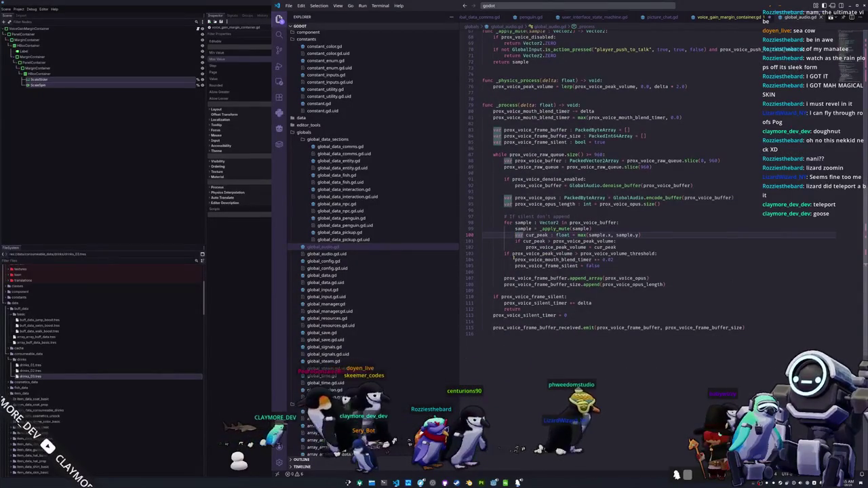
{"action": "left_click", "coordinate": [526, 247]}
{"action": "left_click", "coordinate": [620, 247]}
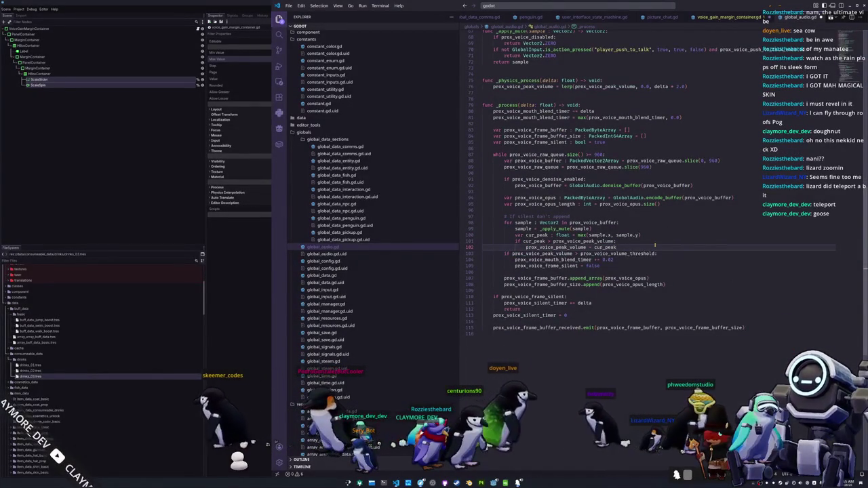
Step: Apply prox_voice_gain to the sample passed to _apply_mute on line 99
{"action": "key", "text": "Up"}
{"action": "key", "text": "Up"}
{"action": "key", "text": "Left"}
{"action": "key", "text": "Left"}
{"action": "key", "text": "Left"}
{"action": "key", "text": "Right"}
{"action": "key", "text": "Right"}
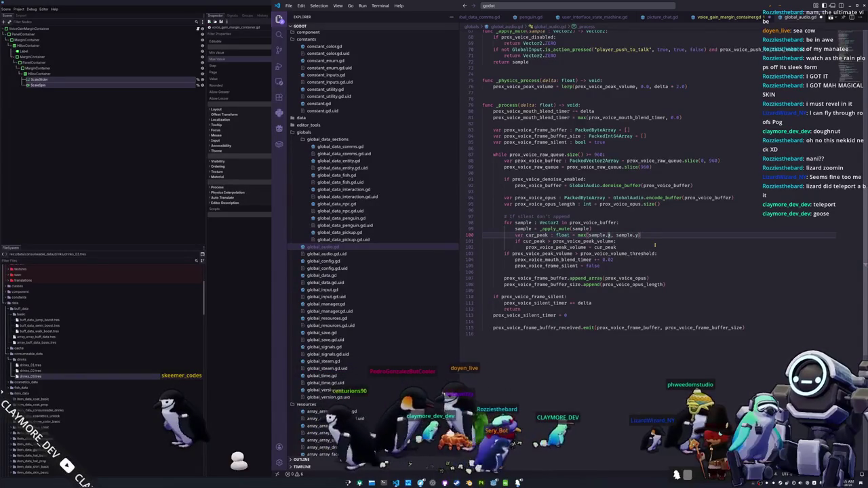
{"action": "key", "text": "Up"}
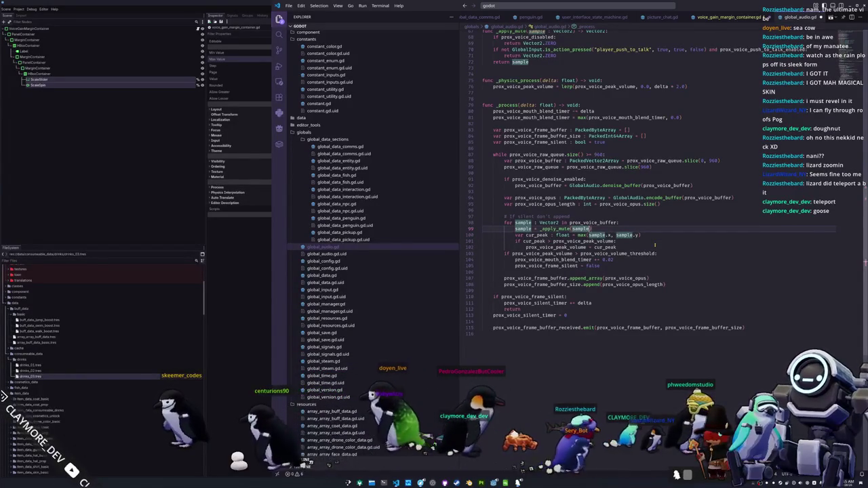
{"action": "type", "text": "+ g"}
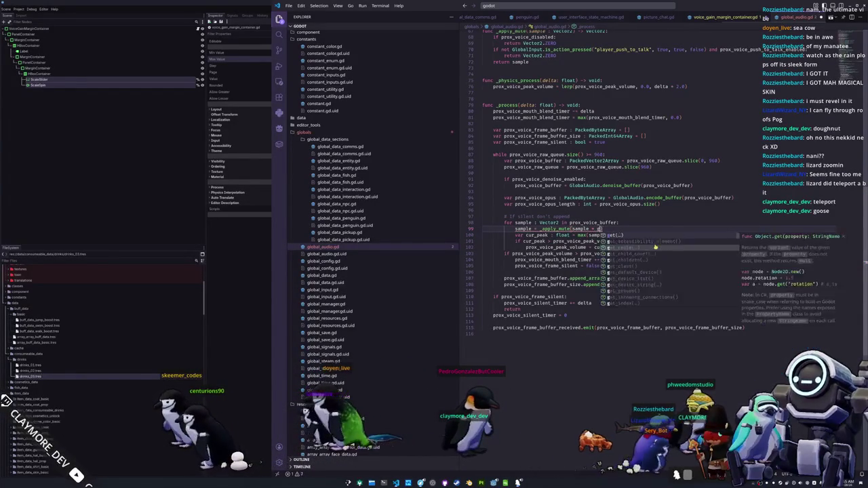
{"action": "key", "text": "BackSpace"}
{"action": "type", "text": "prox_voice_gain"}
{"action": "key", "text": "Escape"}
{"action": "key", "text": "Down"}
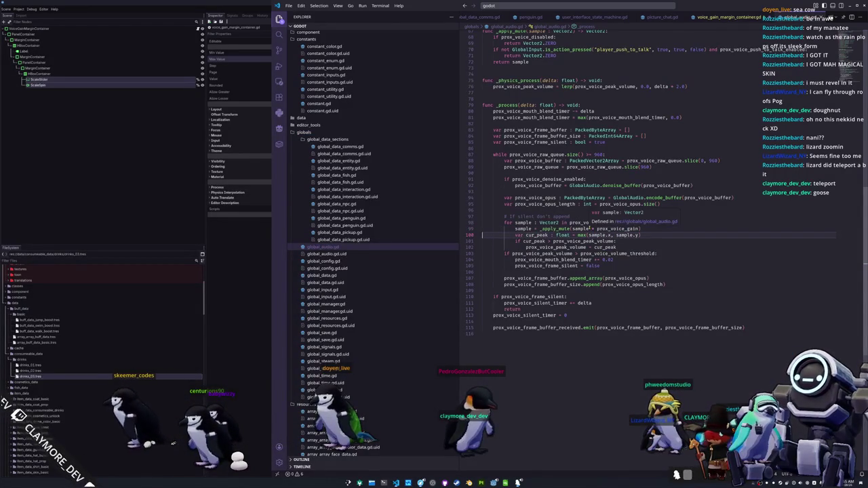
Step: Review the _apply_mute definition and switch back to the Godot editor
{"action": "left_click", "coordinate": [589, 229]}
{"action": "scroll", "coordinate": [558, 232], "scroll_direction": "up", "scroll_amount": 7}
{"action": "left_click", "coordinate": [519, 188]}
{"action": "left_click", "coordinate": [253, 285]}
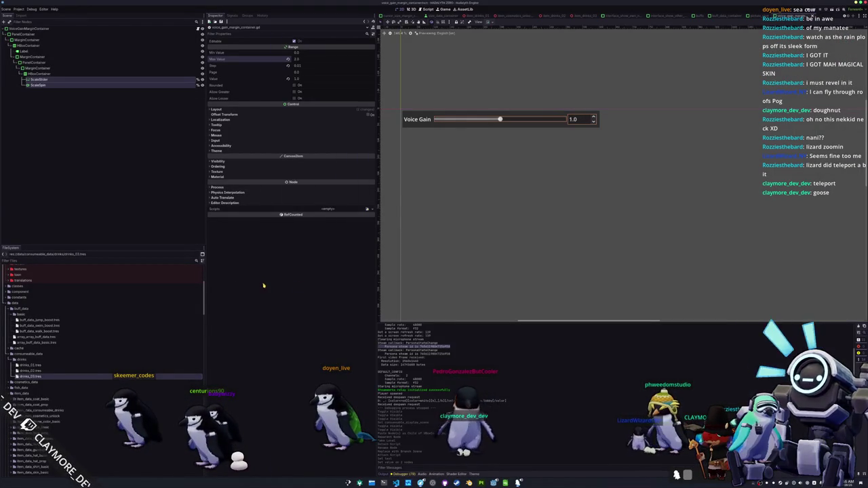
Step: Run the game with F6, start Singleplayer, toggle the inventory, and open the pause menu's audio settings
{"action": "key", "text": "F6"}
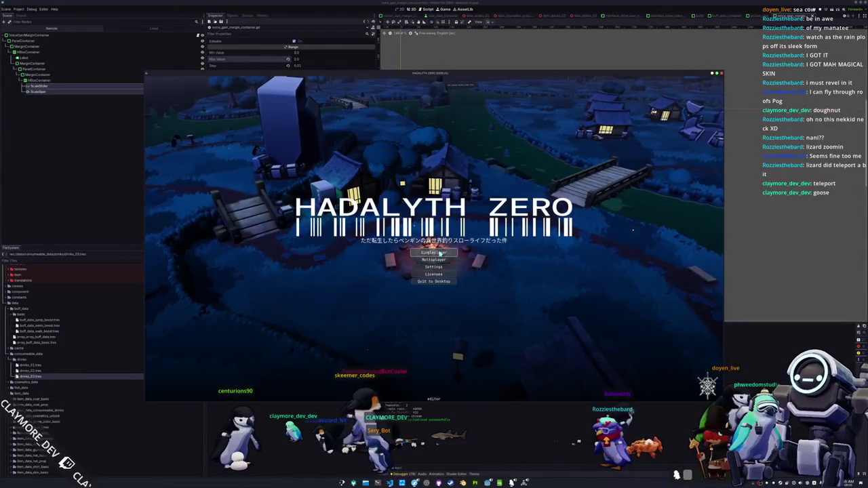
{"action": "left_click", "coordinate": [439, 253]}
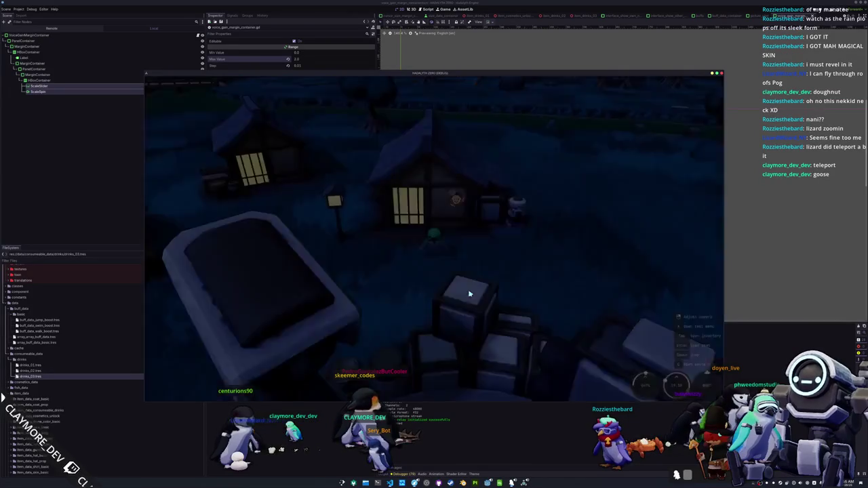
{"action": "key", "text": "Tab"}
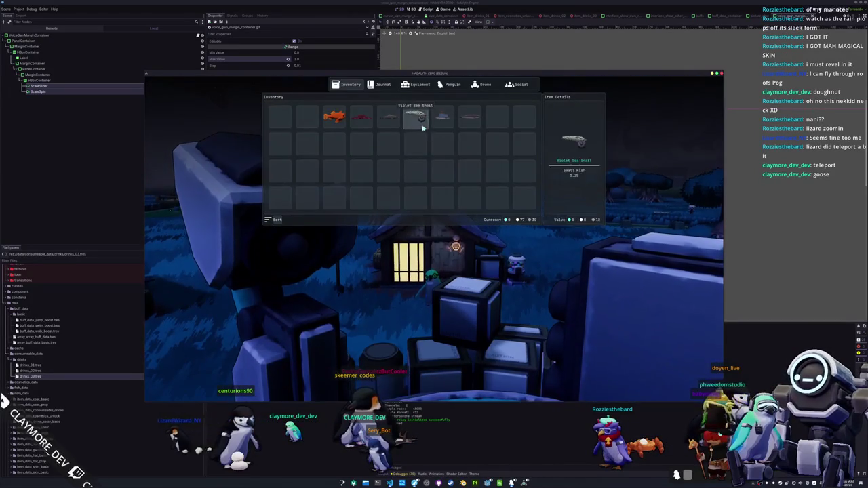
{"action": "key", "text": "Tab"}
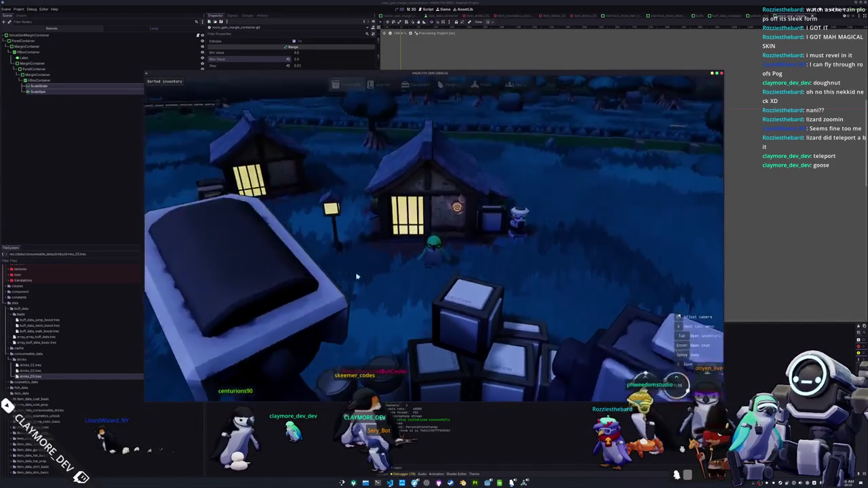
{"action": "key", "text": "Escape"}
{"action": "left_click", "coordinate": [495, 157]}
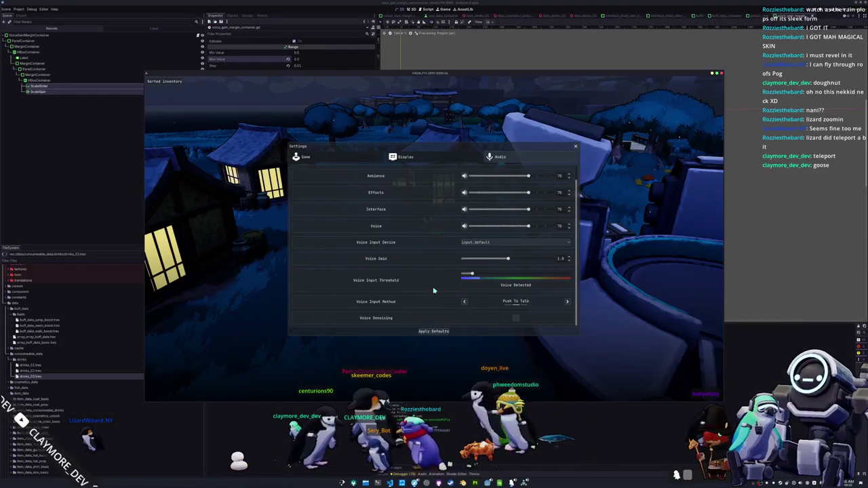
Step: Drag Voice Gain to its maximum, lower it, raise it partway, then close the game with F8
{"action": "left_click_drag", "start_coordinate": [509, 260], "coordinate": [577, 260]}
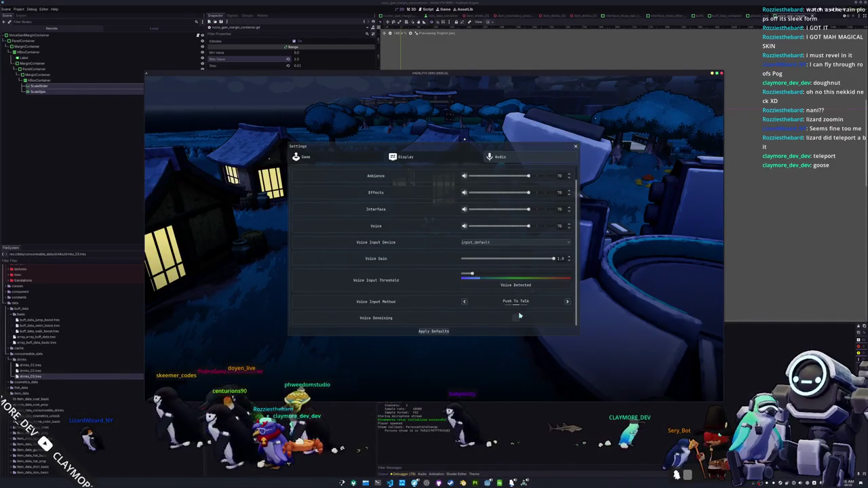
{"action": "left_click", "coordinate": [493, 260]}
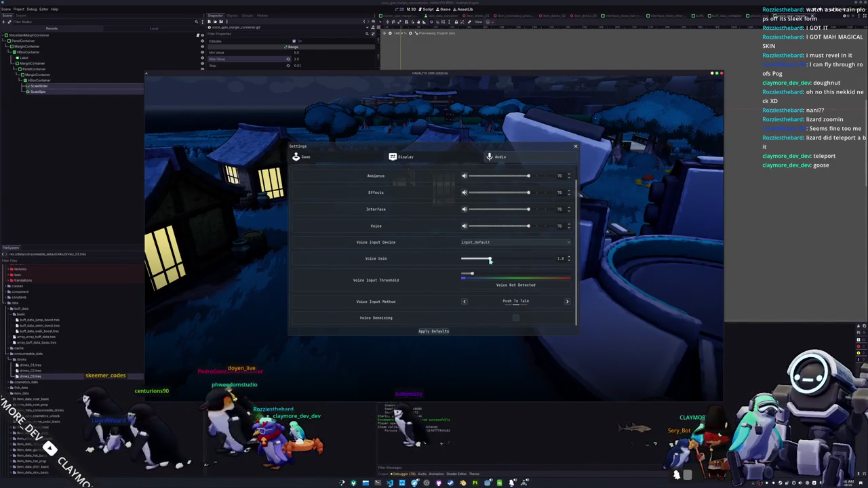
{"action": "left_click_drag", "start_coordinate": [492, 260], "coordinate": [527, 259]}
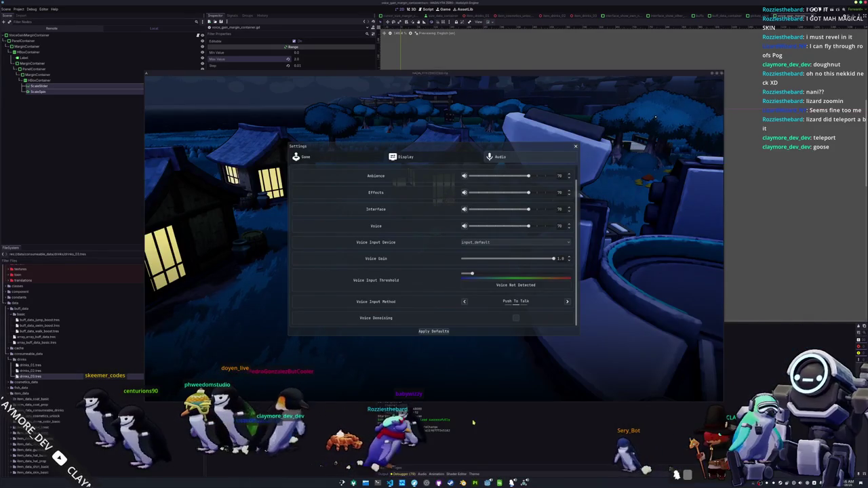
{"action": "key", "text": "F8"}
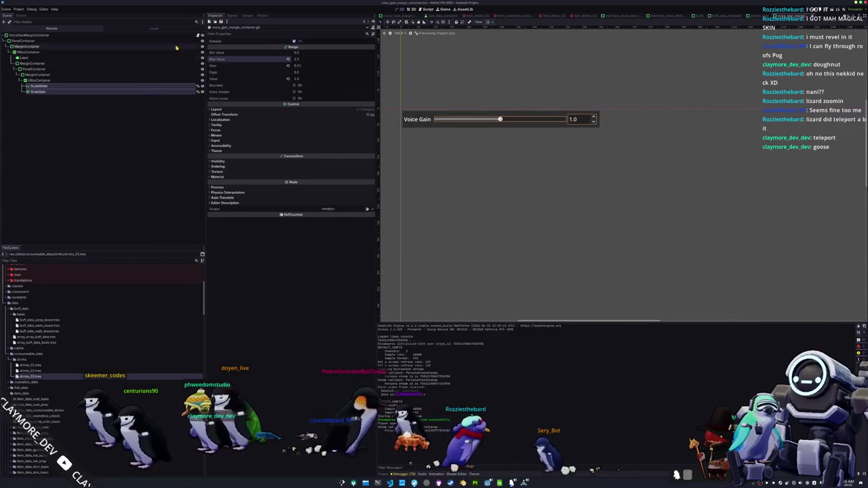
Step: Select the VoiceGainMarginContainer root and review scale_slider and scale_spin uses in its script
{"action": "left_click", "coordinate": [136, 34]}
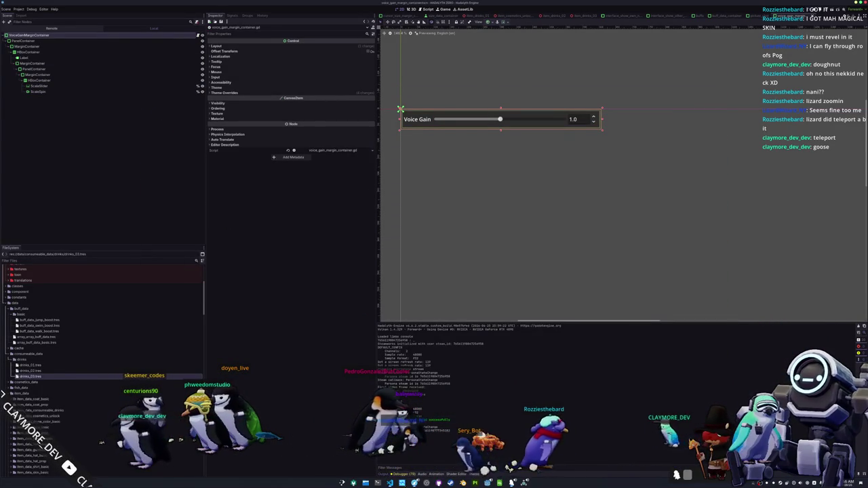
{"action": "key", "text": "alt+Tab"}
{"action": "left_click", "coordinate": [518, 83]}
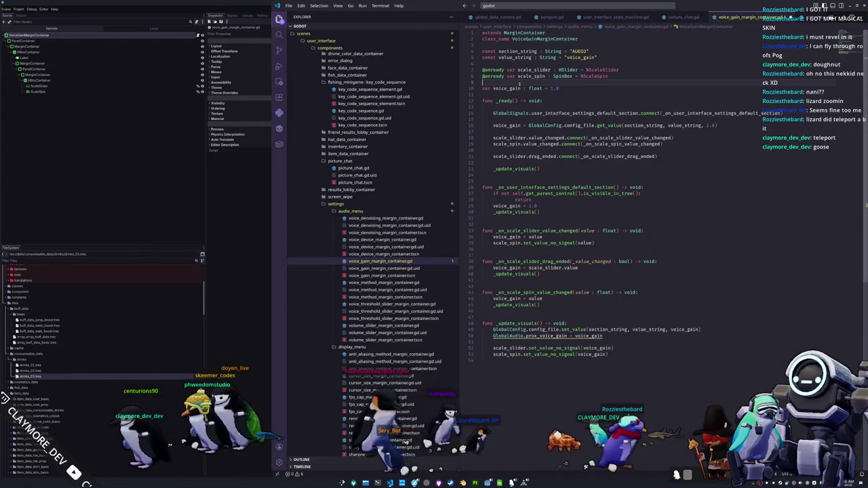
{"action": "double_click", "coordinate": [534, 70]}
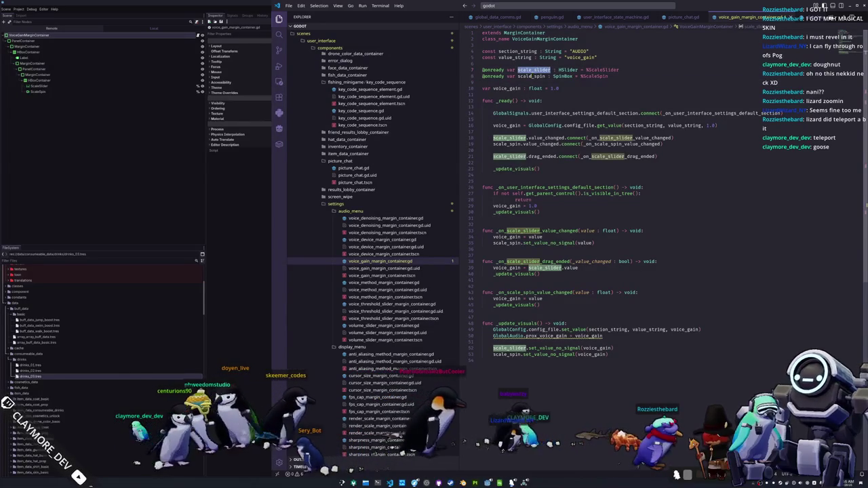
{"action": "double_click", "coordinate": [531, 76]}
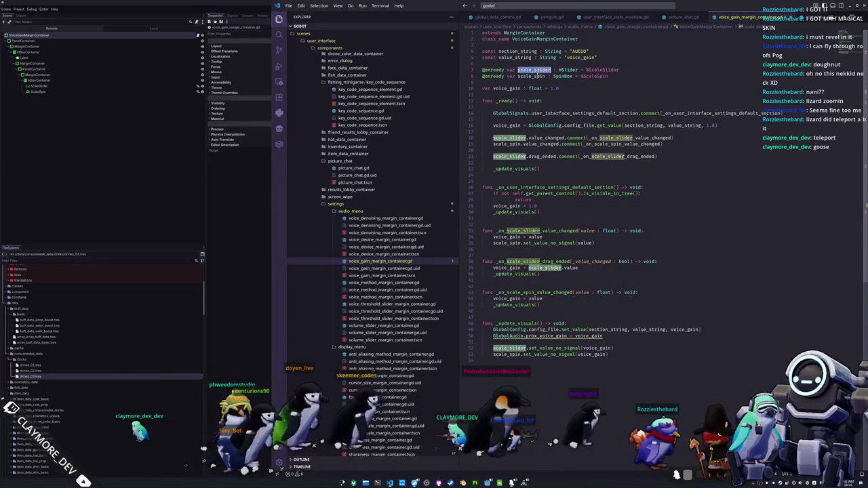
{"action": "left_click", "coordinate": [527, 343]}
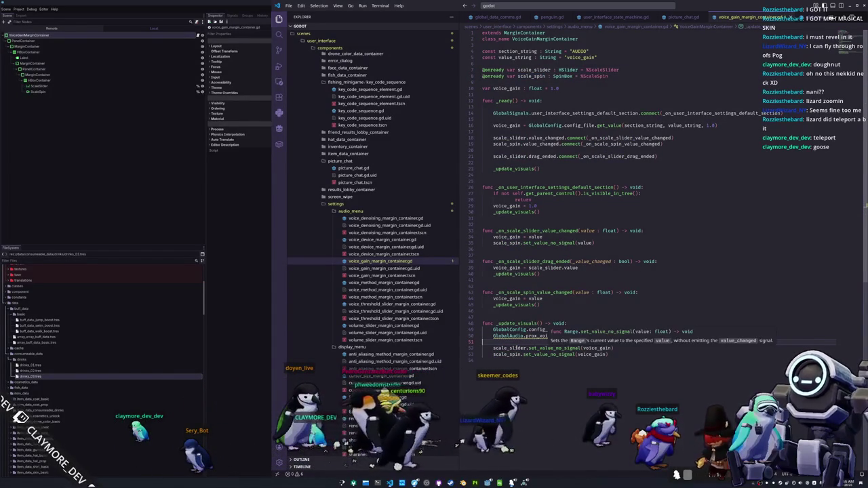
Step: Back in Godot, inspect the ScaleSpin and ScaleSlider nodes and save the scene
{"action": "left_click", "coordinate": [252, 267]}
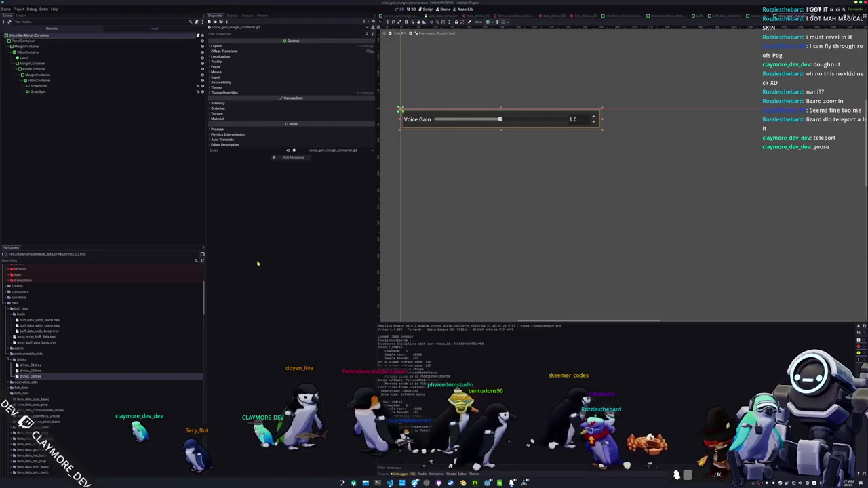
{"action": "left_click_drag", "start_coordinate": [422, 190], "coordinate": [459, 216]}
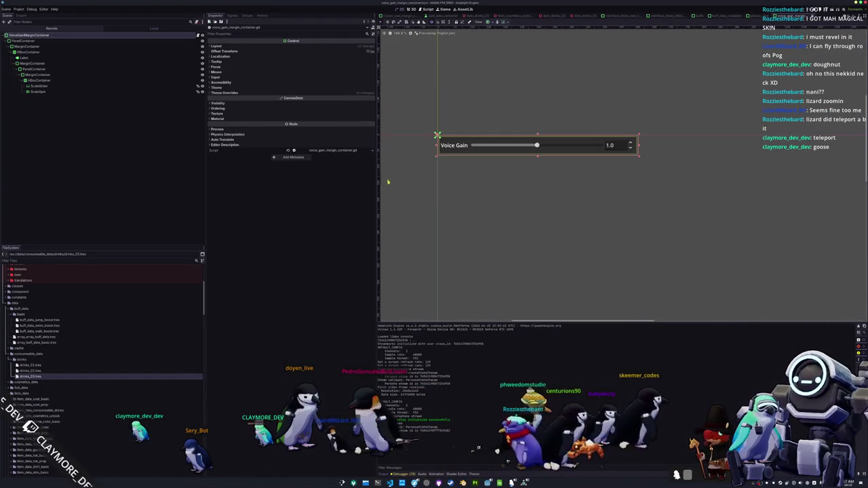
{"action": "left_click", "coordinate": [35, 91]}
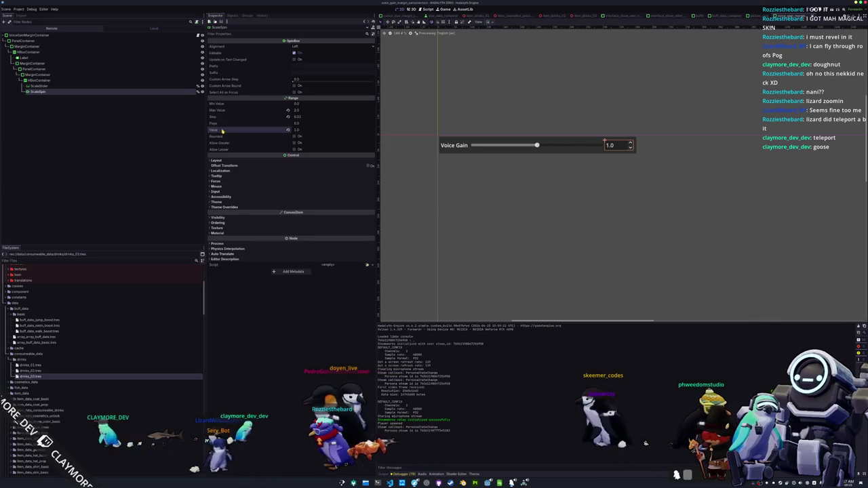
{"action": "left_click", "coordinate": [106, 86]}
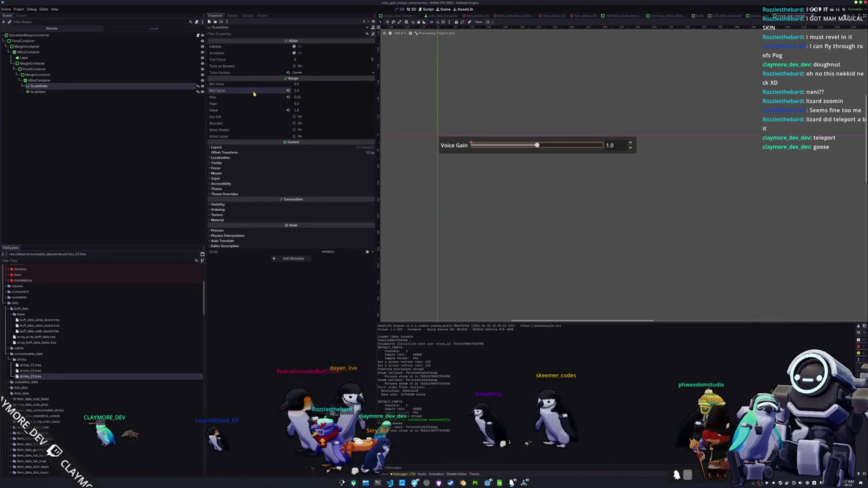
{"action": "key", "text": "ctrl+s"}
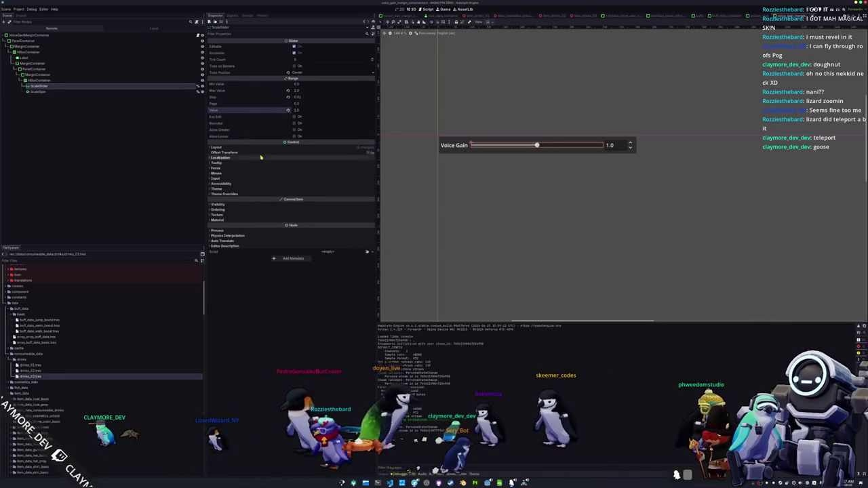
{"action": "left_click", "coordinate": [234, 147]}
{"action": "key", "text": "alt+Tab"}
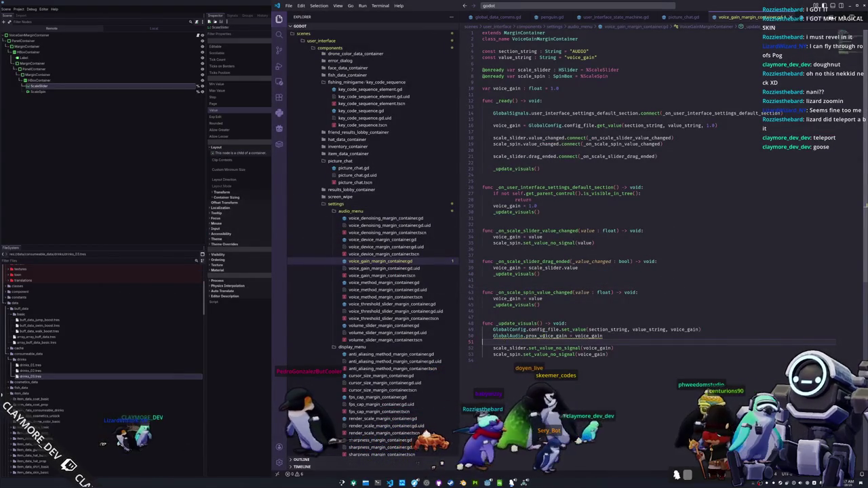
Step: Check the prox_voice_gain definition and review voice_gain and handler uses in the container script
{"action": "left_click", "coordinate": [542, 336], "text": "ctrl"}
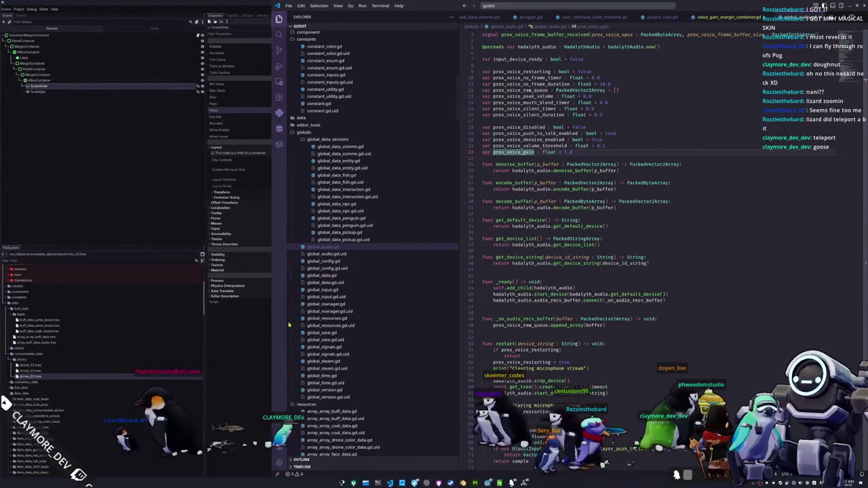
{"action": "left_click", "coordinate": [732, 17]}
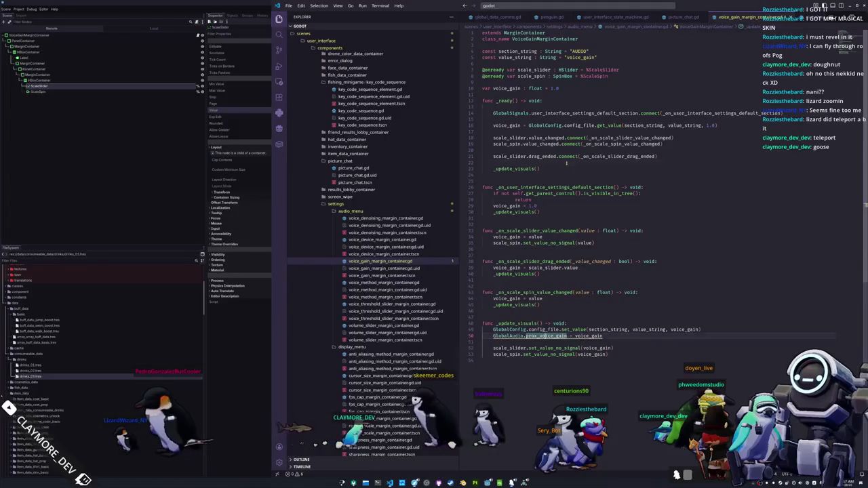
{"action": "left_click", "coordinate": [597, 131]}
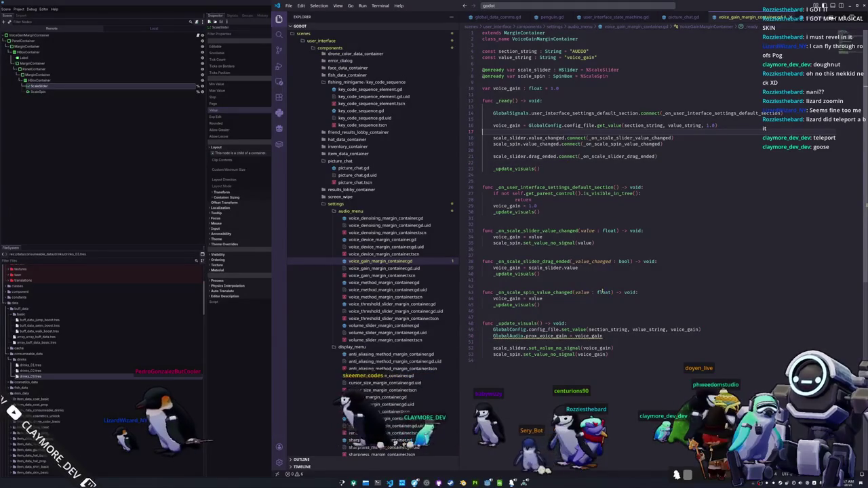
{"action": "double_click", "coordinate": [574, 329]}
{"action": "left_click", "coordinate": [575, 343]}
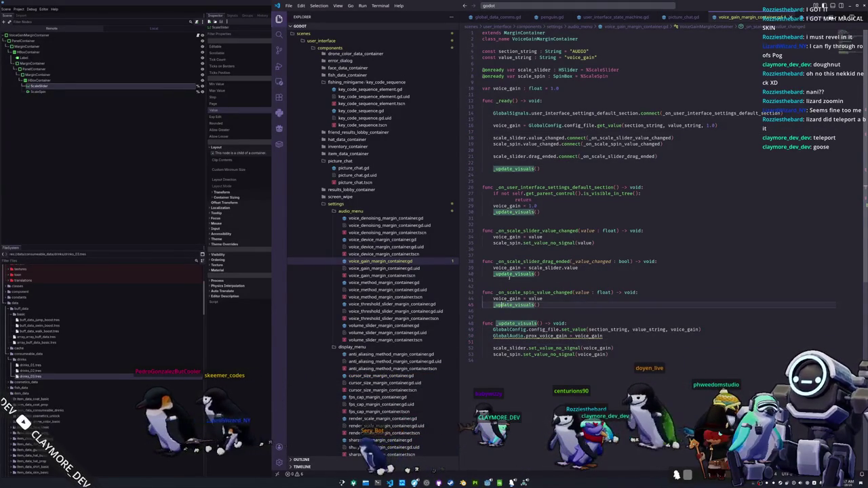
{"action": "left_click", "coordinate": [510, 267]}
{"action": "left_click", "coordinate": [538, 249]}
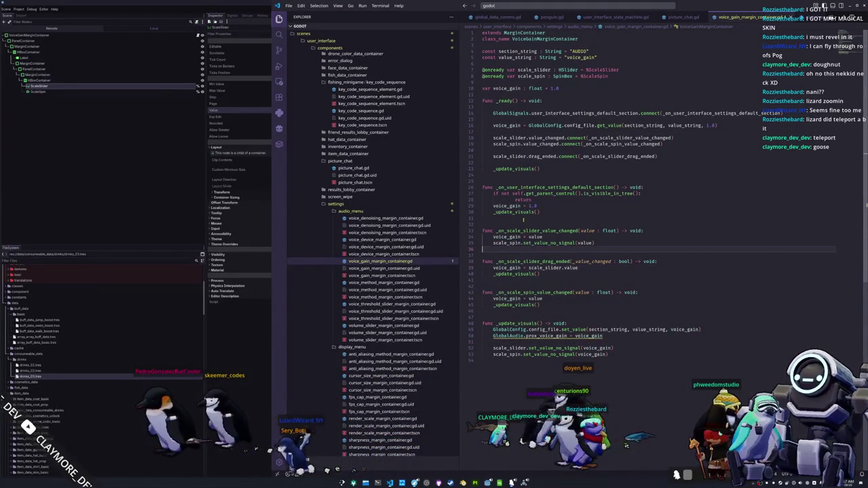
{"action": "double_click", "coordinate": [535, 232]}
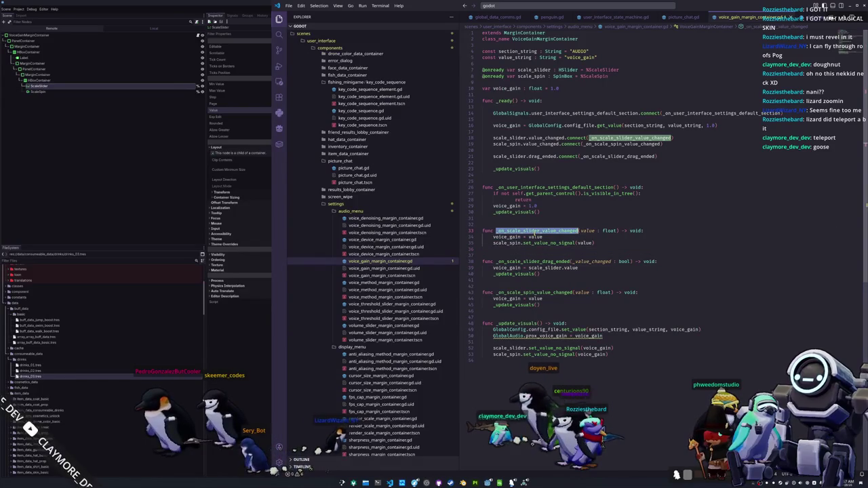
{"action": "left_click", "coordinate": [510, 248]}
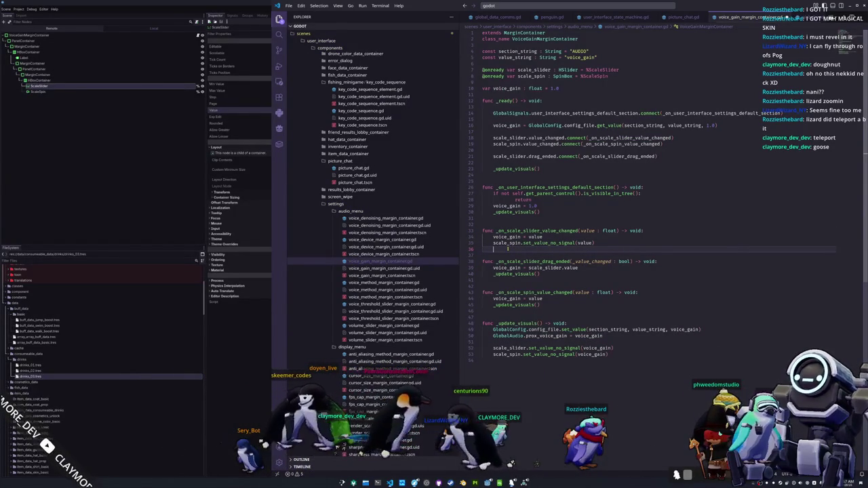
Step: Add an _update_visuals() call on line 36 of the slider value-changed handler
{"action": "type", "text": "_update_visuals()"}
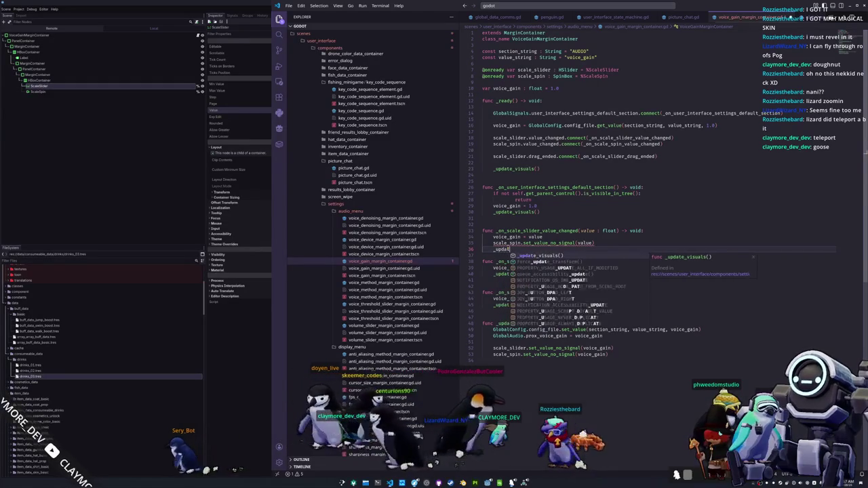
{"action": "key", "text": "Down"}
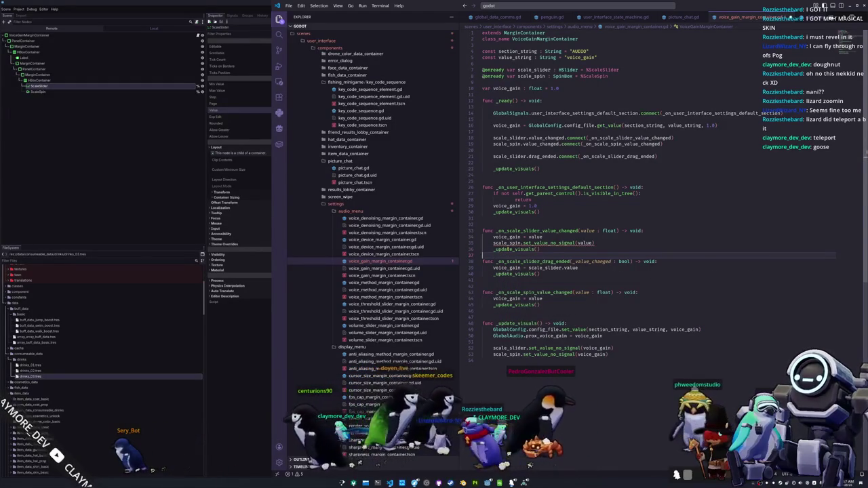
{"action": "key", "text": "ctrl+p"}
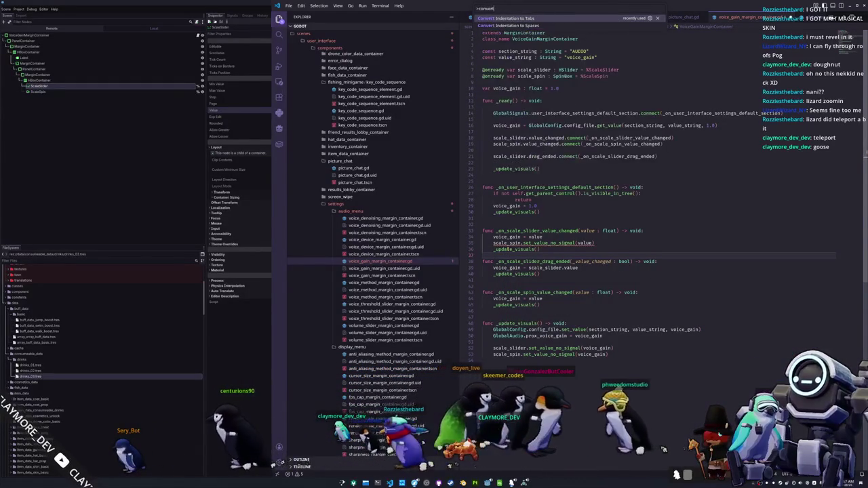
{"action": "key", "text": "Escape"}
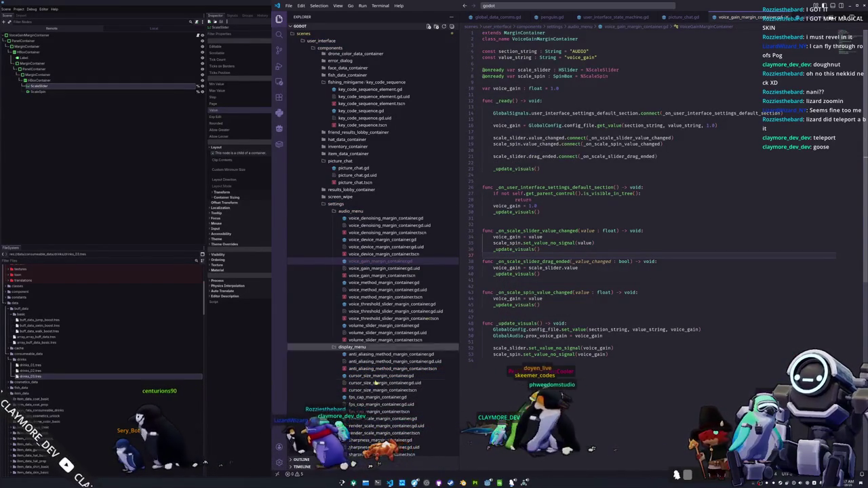
{"action": "scroll", "coordinate": [378, 410], "scroll_direction": "down", "scroll_amount": 3}
{"action": "scroll", "coordinate": [378, 410], "scroll_direction": "down", "scroll_amount": 2}
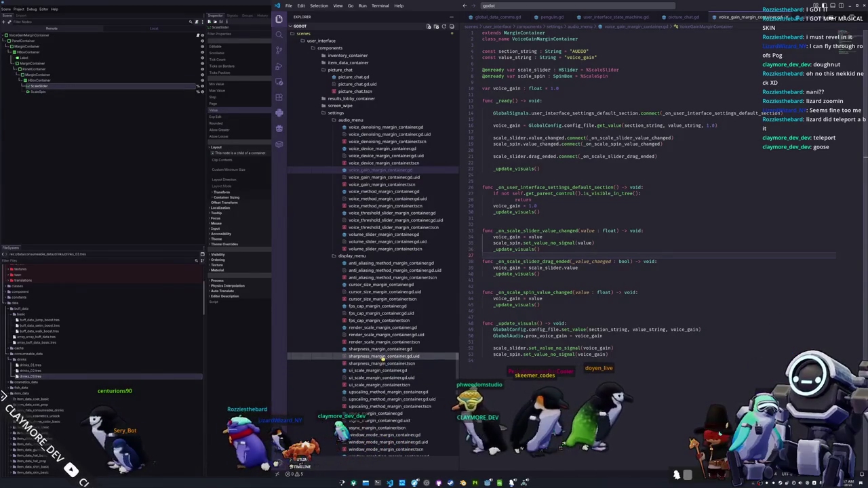
Step: Open sharpness_margin_container.gd, copy its _update_visuals() line, paste it, then undo the paste
{"action": "left_click", "coordinate": [384, 349]}
{"action": "left_click", "coordinate": [504, 266]}
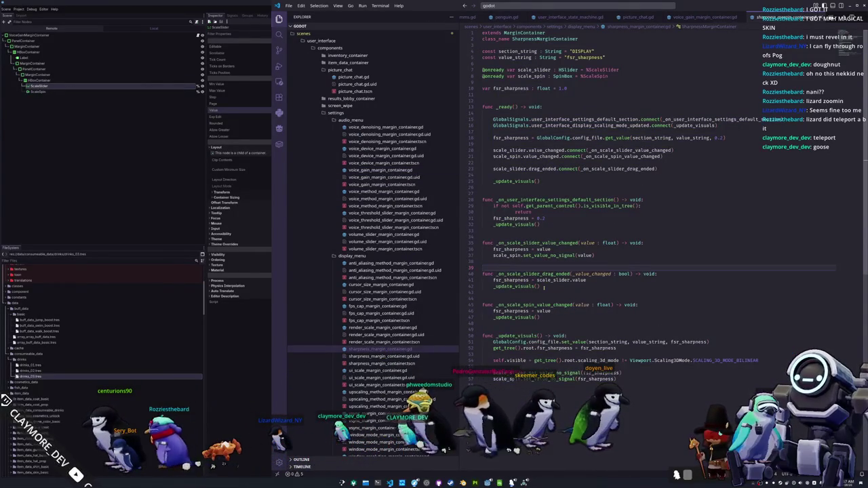
{"action": "left_click_drag", "start_coordinate": [543, 287], "coordinate": [480, 286]}
{"action": "key", "text": "ctrl+c"}
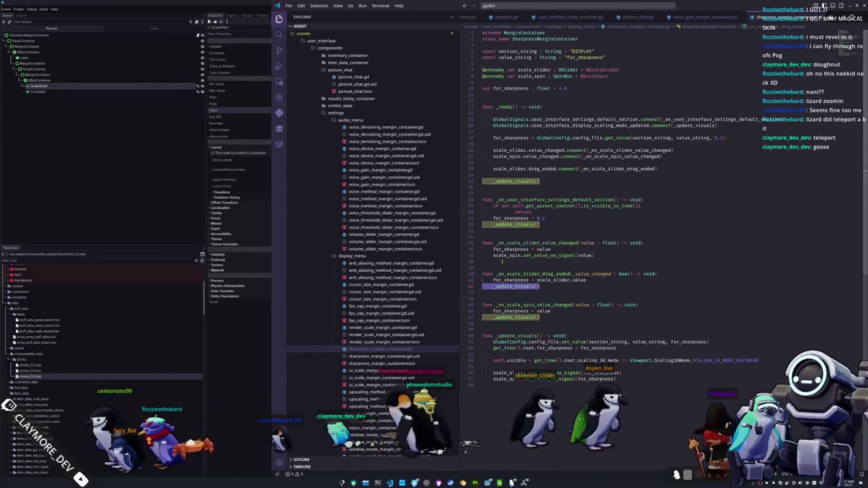
{"action": "left_click", "coordinate": [501, 262]}
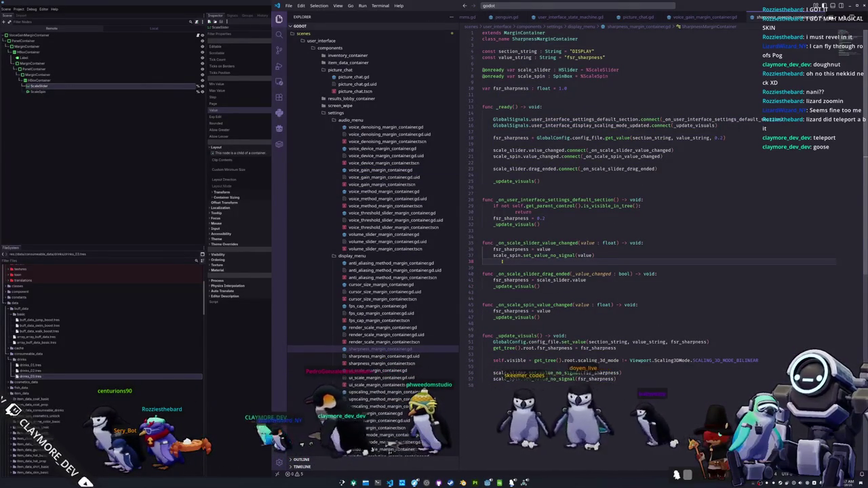
{"action": "key", "text": "ctrl+v"}
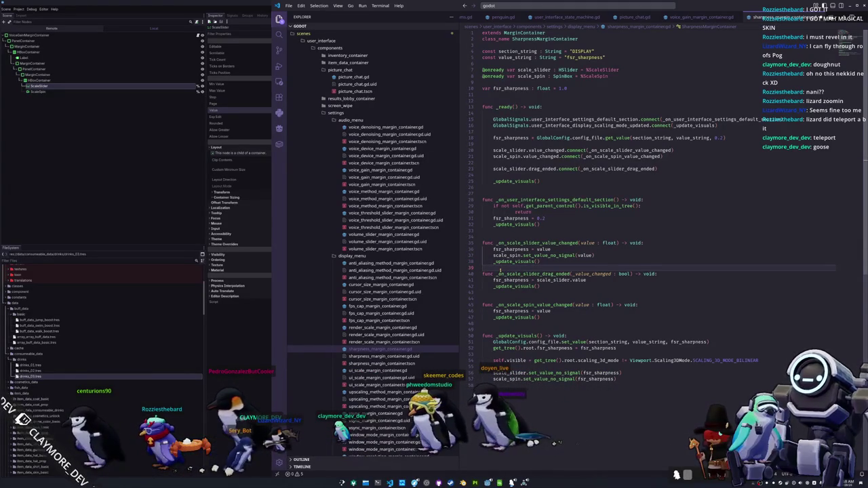
{"action": "key", "text": "ctrl+z"}
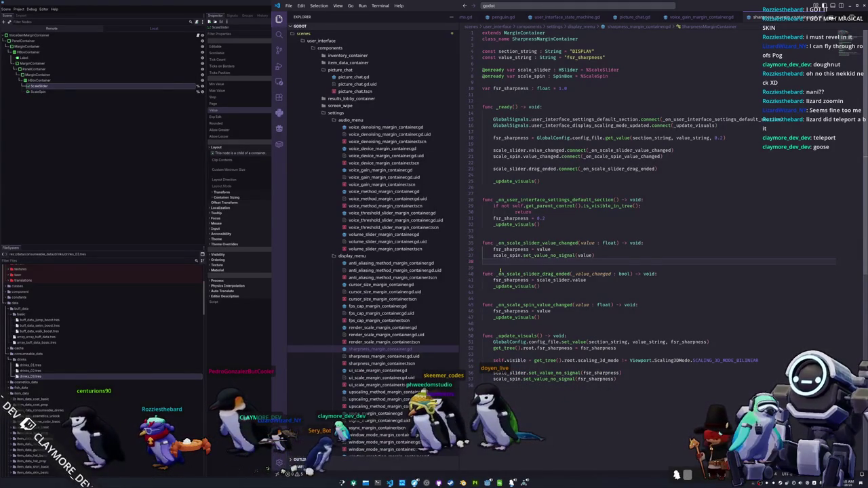
Step: Reopen voice_gain_margin_container.gd and leave line 36 of the slider handler empty
{"action": "mouse_move", "coordinate": [532, 274]}
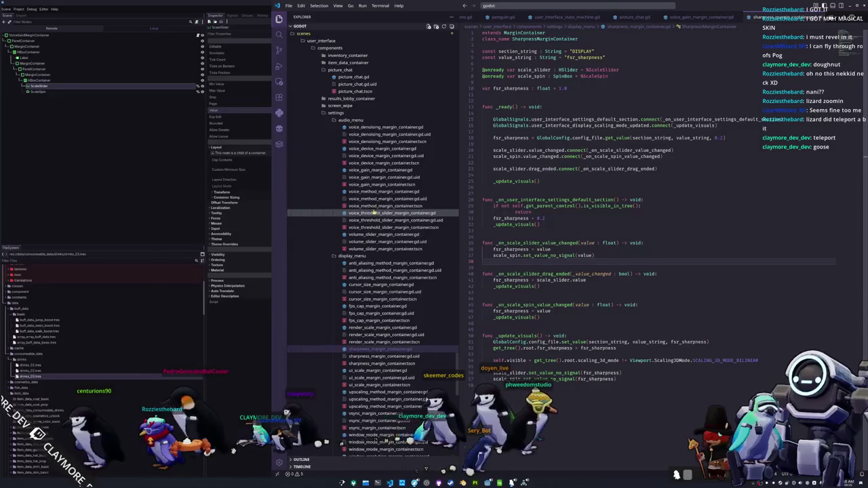
{"action": "left_click", "coordinate": [381, 170]}
{"action": "left_click", "coordinate": [516, 249]}
{"action": "type", "text": "_update"}
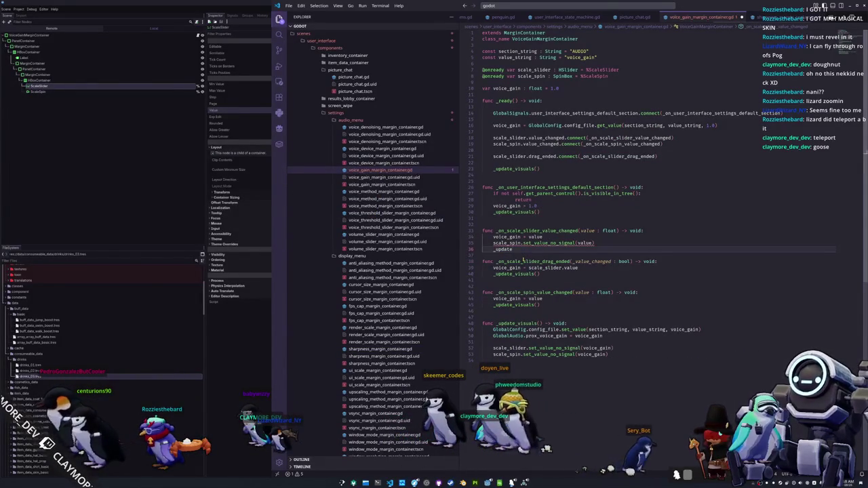
{"action": "key", "text": "ctrl+BackSpace"}
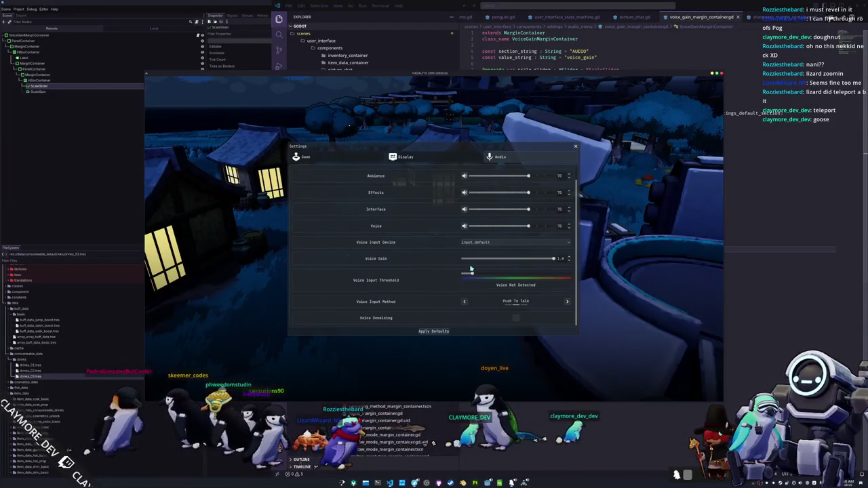
Step: Drag the Voice Gain slider, enter 002 in its value box, quit the game, and select ScaleSlider
{"action": "mouse_move", "coordinate": [465, 260]}
{"action": "left_mouse_down"}
{"action": "mouse_move", "coordinate": [552, 259]}
{"action": "mouse_move", "coordinate": [499, 260]}
{"action": "left_mouse_up"}
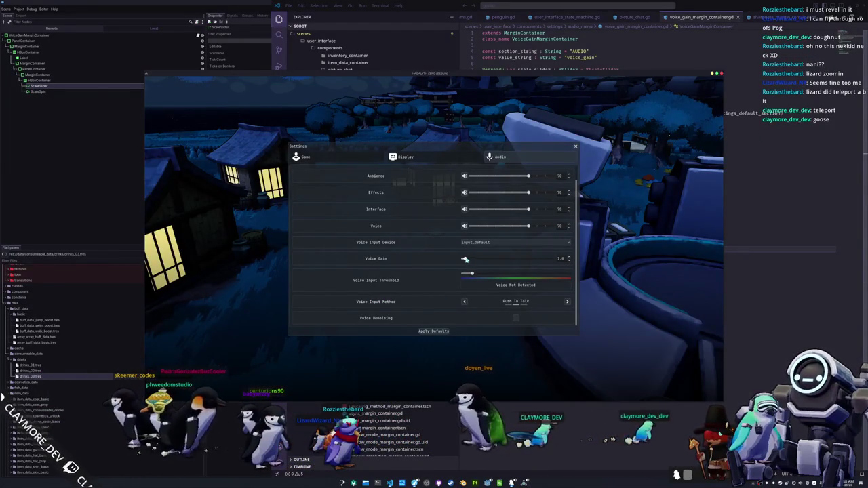
{"action": "left_click", "coordinate": [561, 259]}
{"action": "type", "text": "00"}
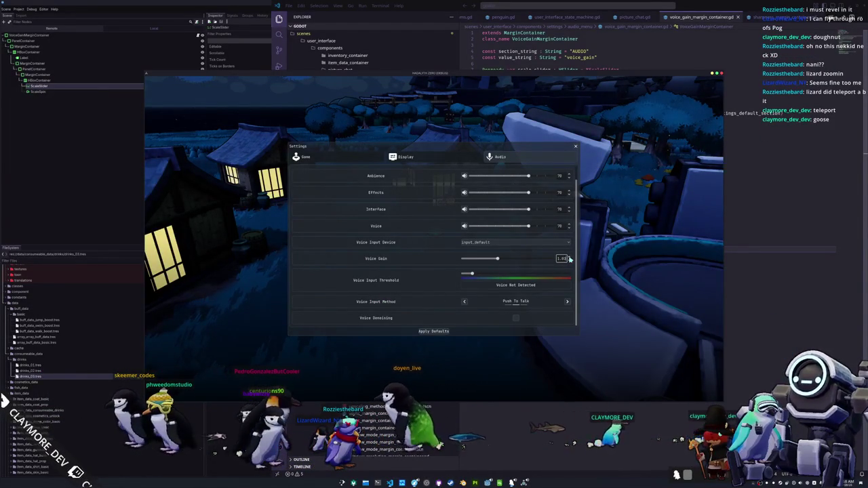
{"action": "type", "text": "2"}
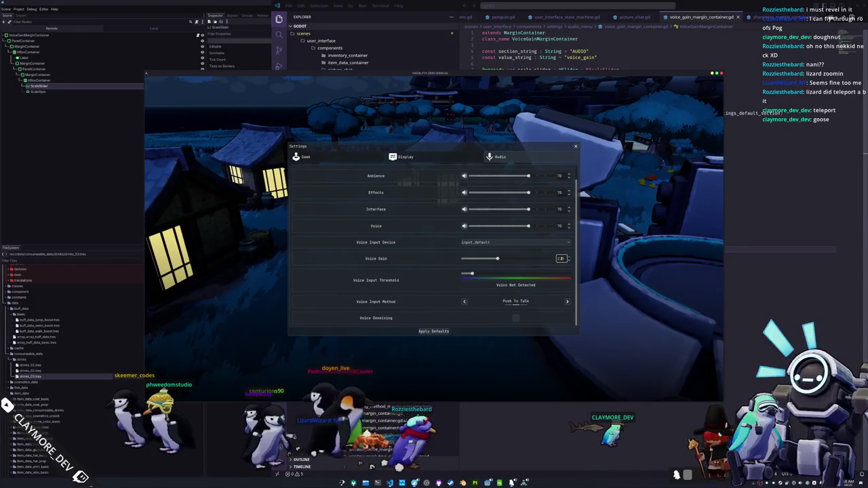
{"action": "key", "text": "Escape"}
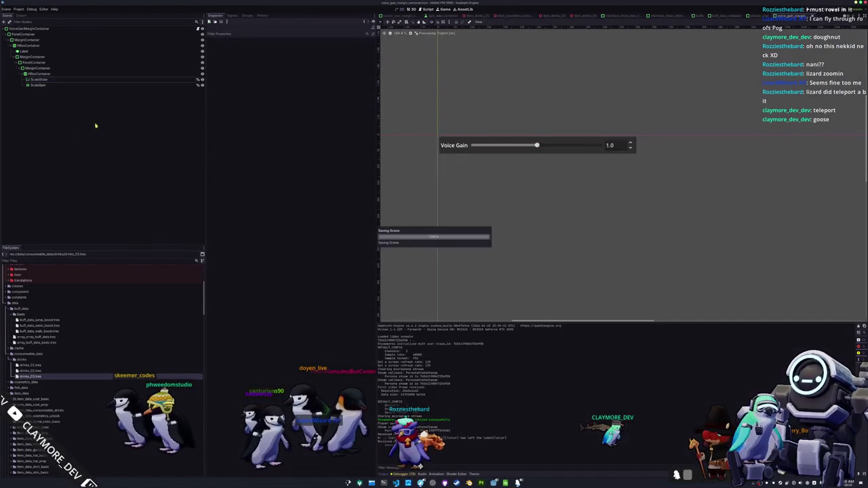
{"action": "left_click", "coordinate": [140, 80]}
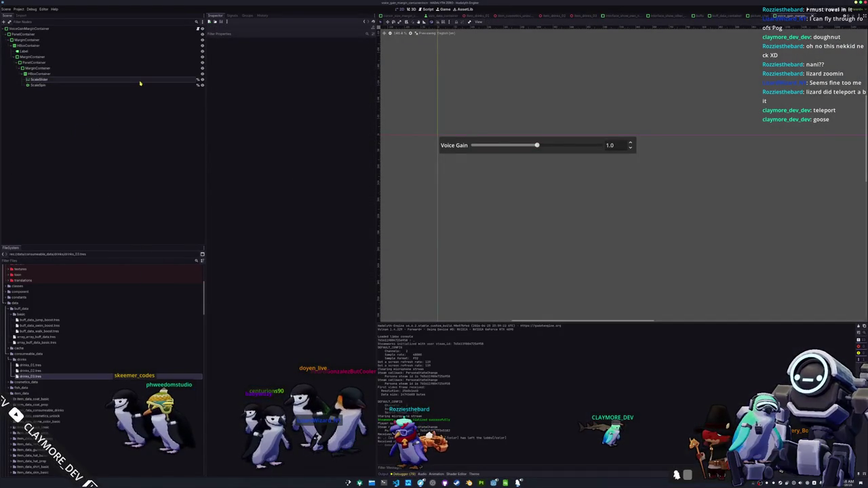
Step: Select ScaleSlider and ScaleSpin together and set both to Access as Unique Name
{"action": "left_click", "coordinate": [139, 85], "text": "shift"}
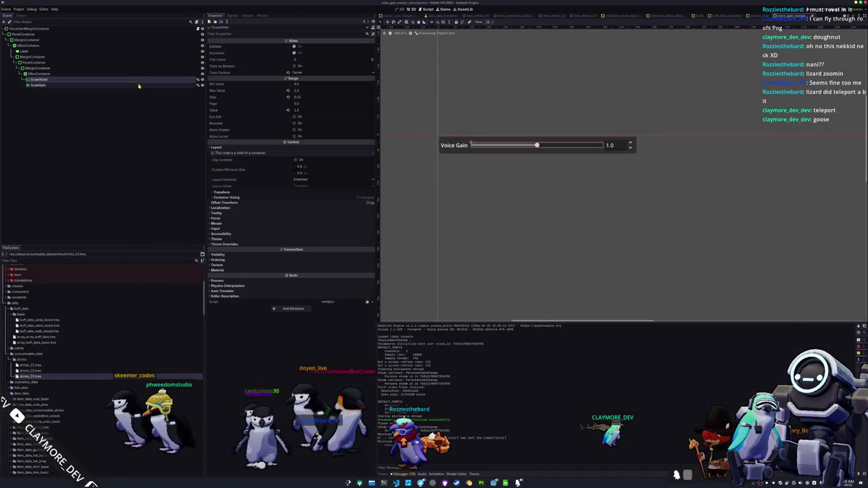
{"action": "right_click", "coordinate": [178, 80]}
{"action": "key", "text": "Escape"}
{"action": "right_click", "coordinate": [182, 82]}
{"action": "left_click", "coordinate": [203, 140]}
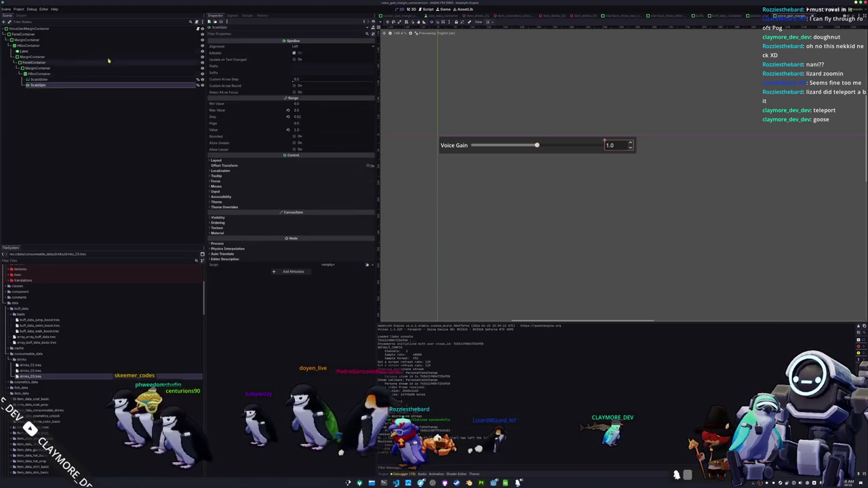
Step: Open the root VoiceGainMarginContainer's script in VS Code and select the %ScaleSlider reference
{"action": "left_click", "coordinate": [192, 29]}
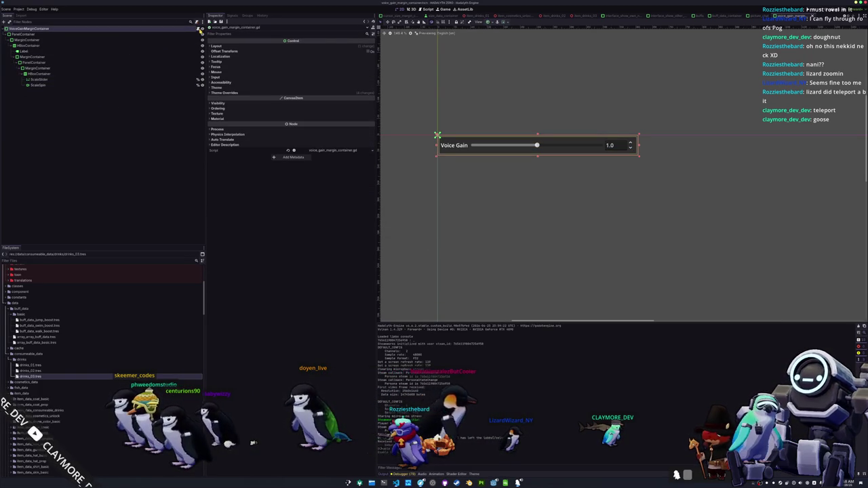
{"action": "left_click", "coordinate": [199, 29]}
{"action": "double_click", "coordinate": [603, 69]}
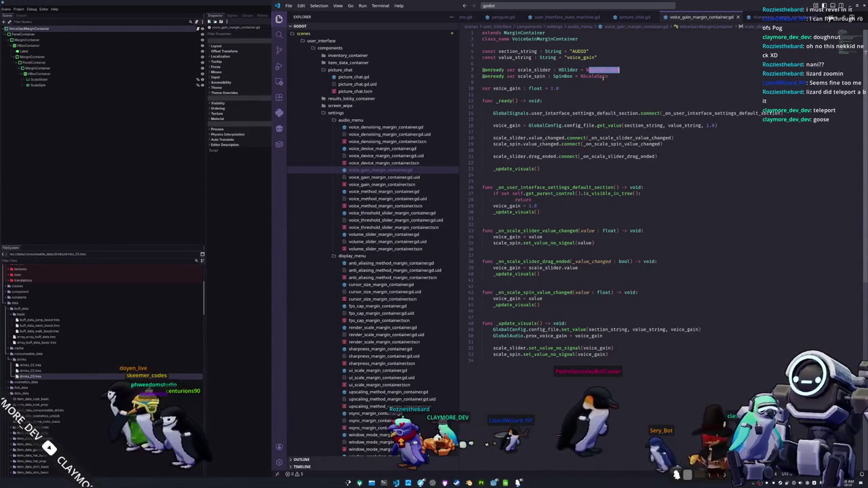
Step: Review the %ScaleSpin, set_value_no_signal and voice_gain references in _update_visuals, then return to Godot
{"action": "double_click", "coordinate": [600, 77]}
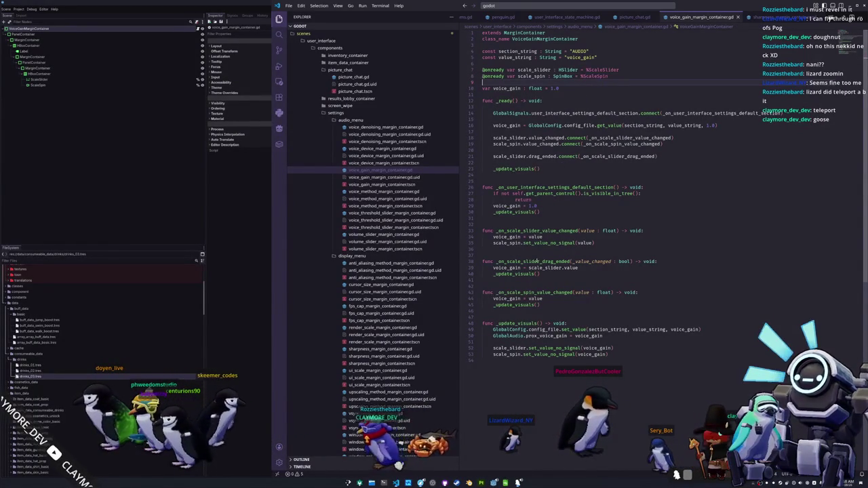
{"action": "left_click", "coordinate": [510, 343]}
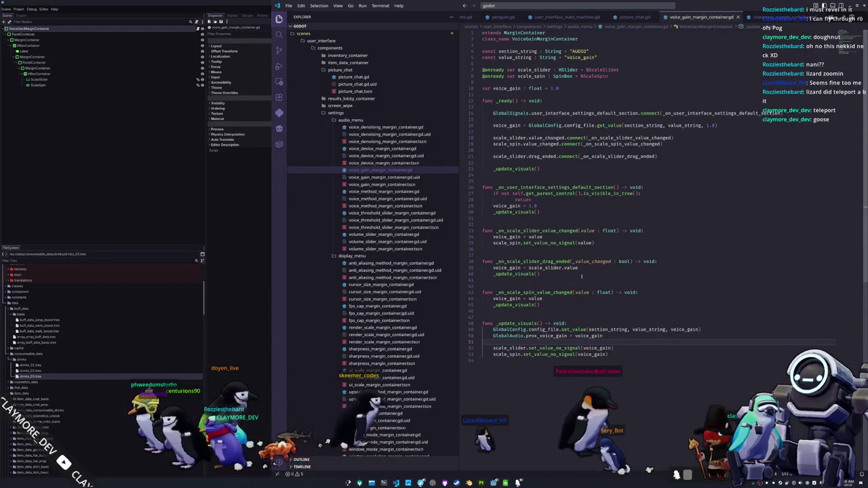
{"action": "mouse_move", "coordinate": [566, 348]}
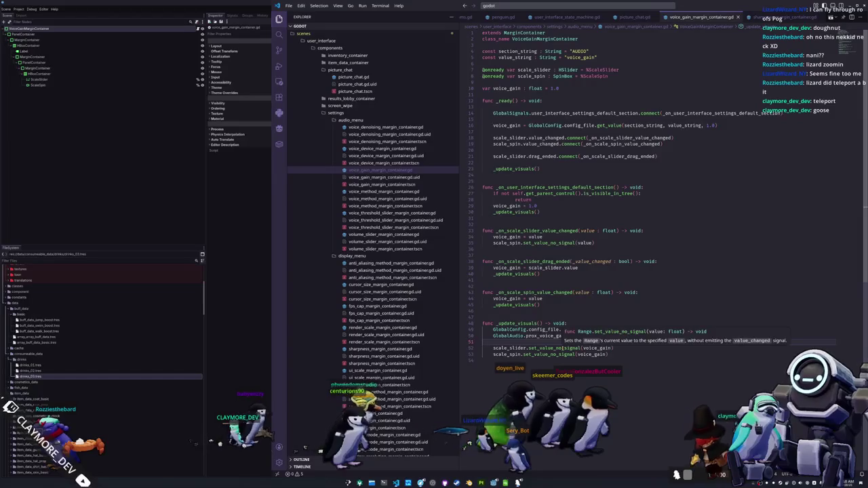
{"action": "left_click", "coordinate": [562, 348]}
{"action": "left_click", "coordinate": [559, 354]}
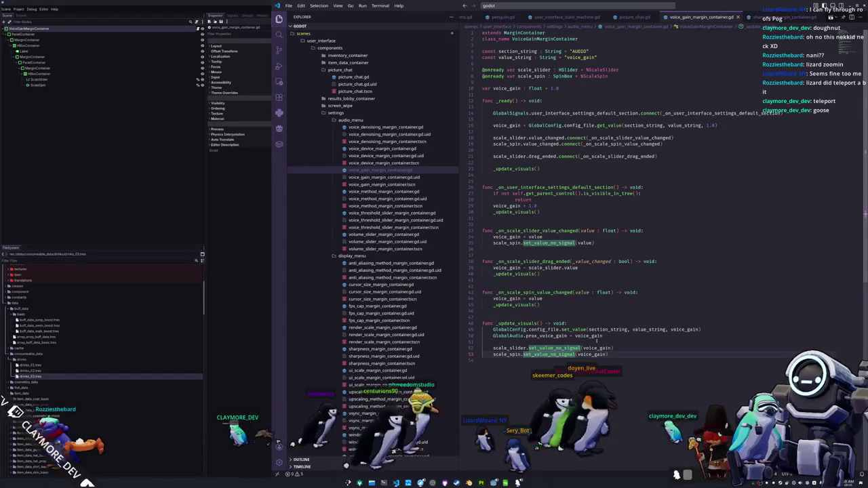
{"action": "left_click", "coordinate": [590, 335]}
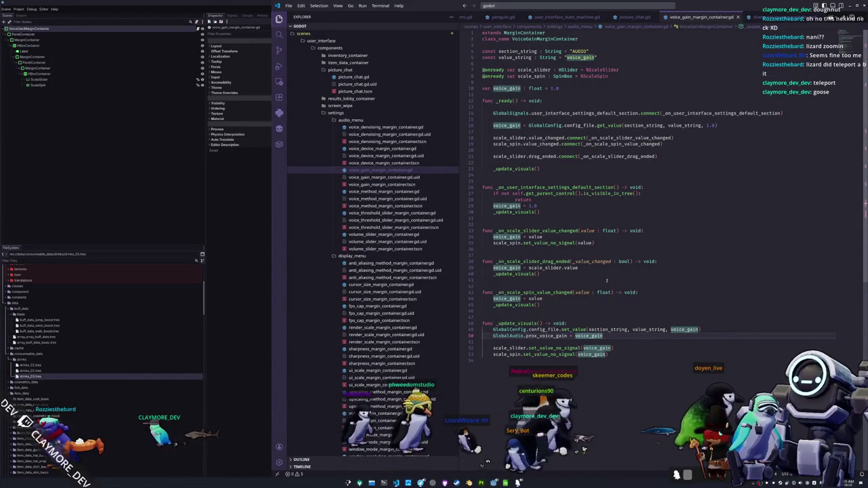
{"action": "mouse_move", "coordinate": [554, 261]}
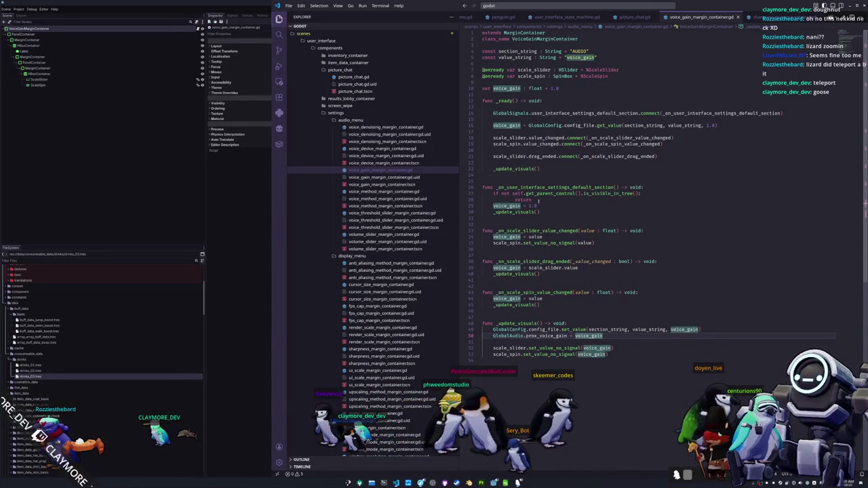
{"action": "left_click", "coordinate": [504, 199]}
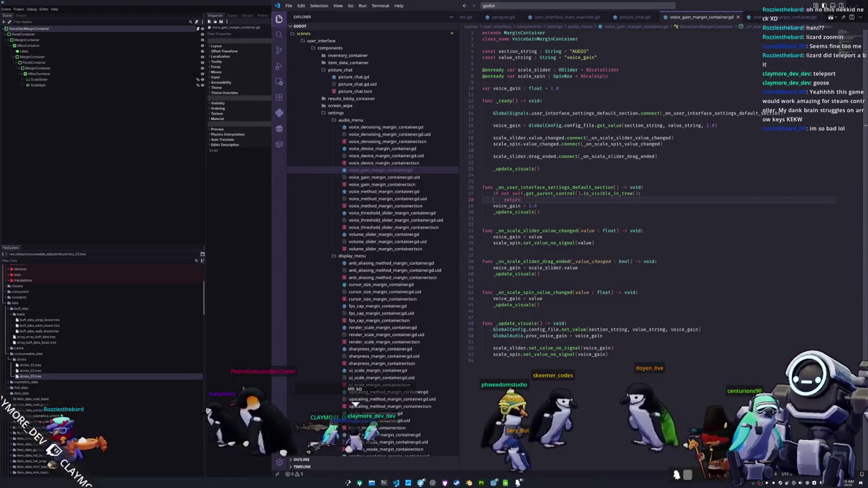
{"action": "key", "text": "alt+Tab"}
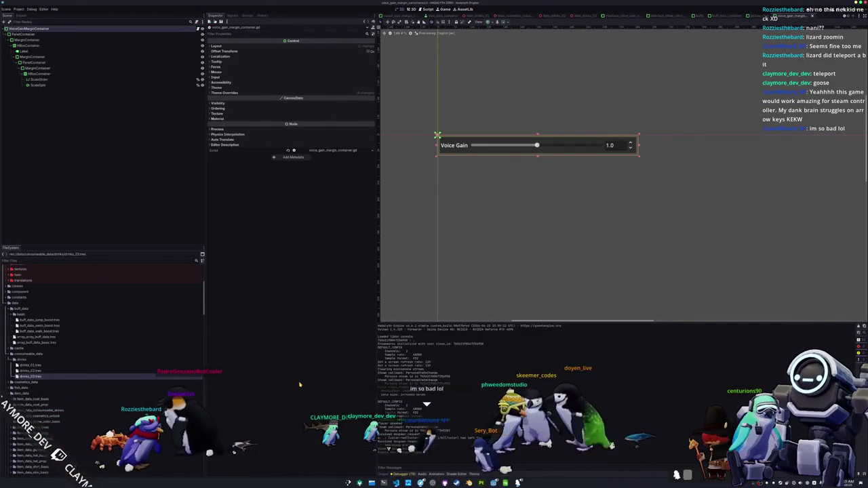
Step: Launch the game with F6 and check git status in Konsole
{"action": "key", "text": "F6"}
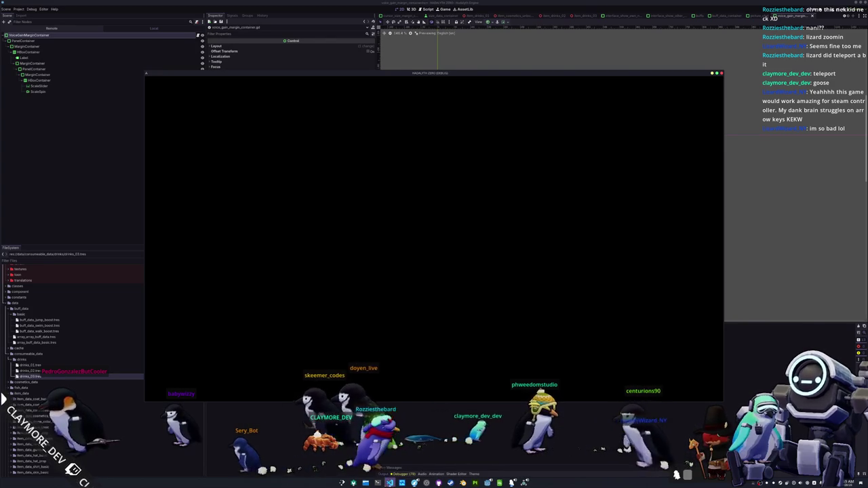
{"action": "left_click", "coordinate": [377, 482]}
{"action": "type", "text": "git status"}
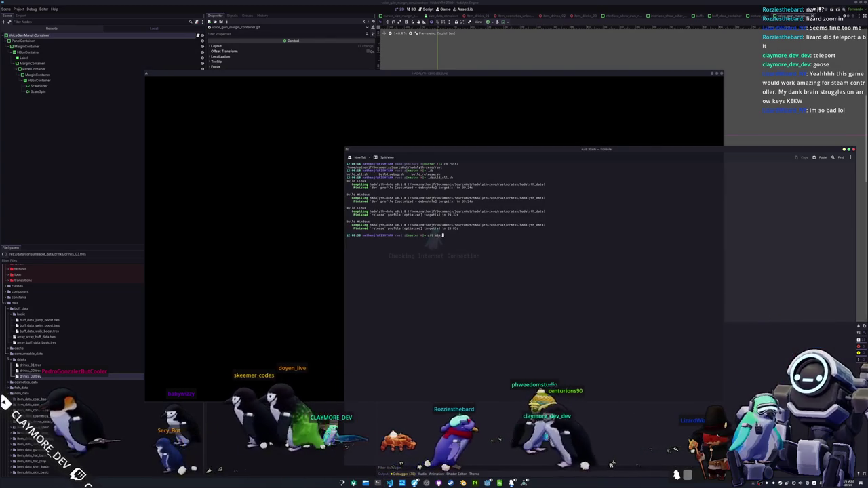
{"action": "key", "text": "Return"}
Step: Stage all files with git add * and commit them with a message
{"action": "type", "text": "git add *"}
{"action": "key", "text": "Return"}
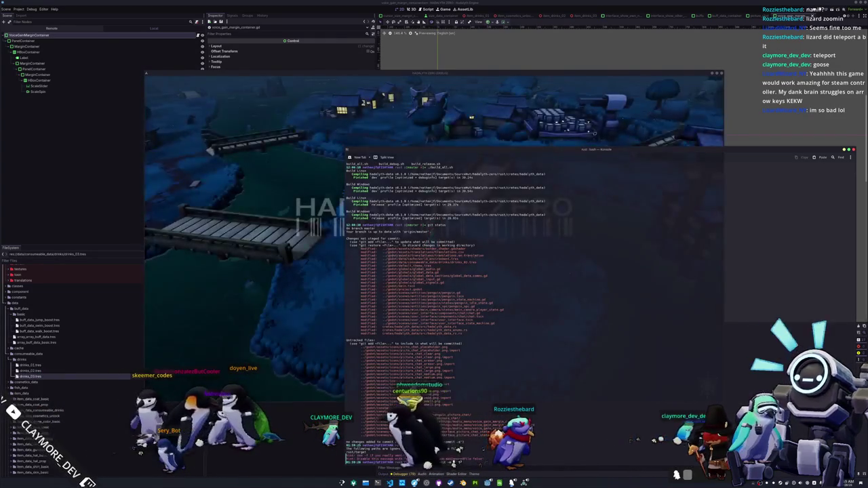
{"action": "type", "text": "m \"Added picture chat"}
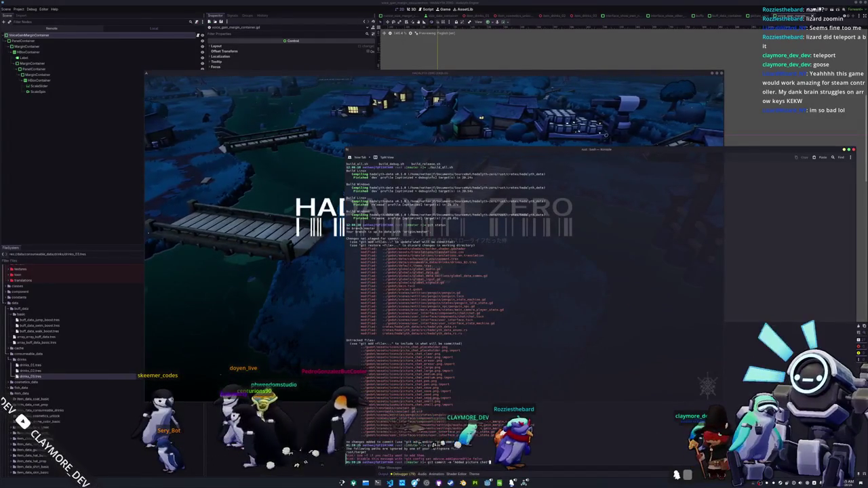
{"action": "key", "text": "Return"}
{"action": "left_click", "coordinate": [444, 250]}
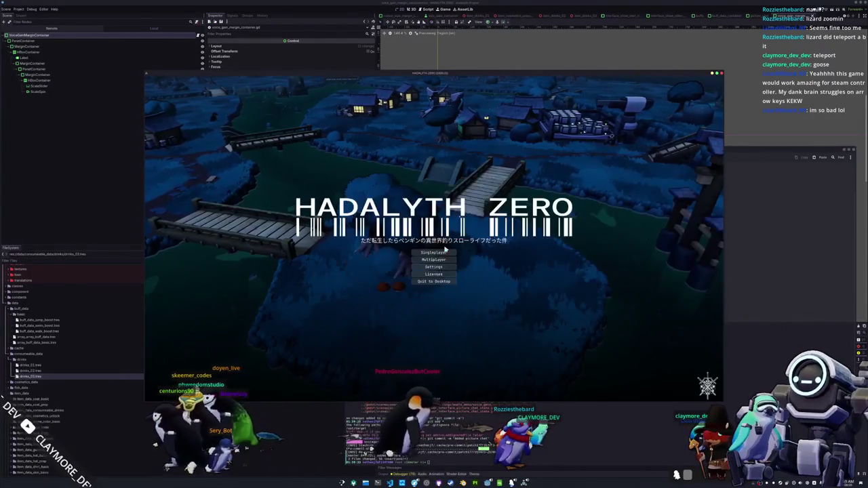
Step: In the game's Audio settings, raise Voice Gain from 0.0 to 2.0, then stop the run with F8
{"action": "left_click", "coordinate": [437, 267]}
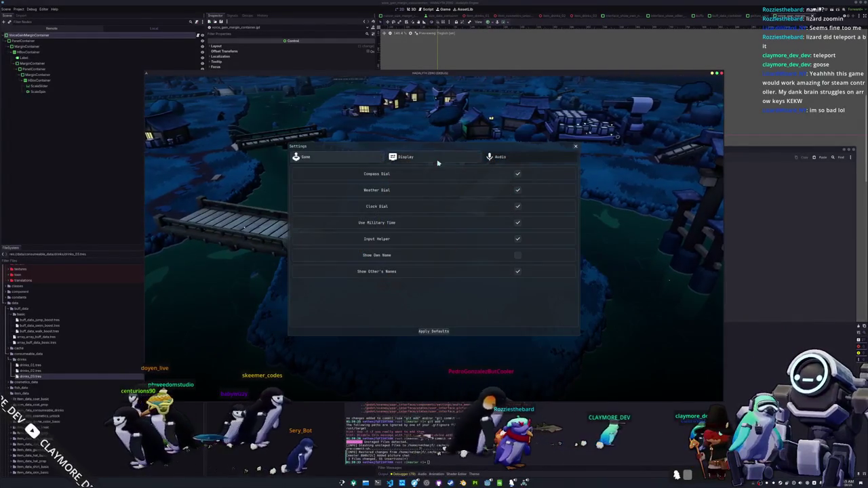
{"action": "left_click", "coordinate": [500, 157]}
{"action": "left_click_drag", "start_coordinate": [463, 275], "coordinate": [554, 274]}
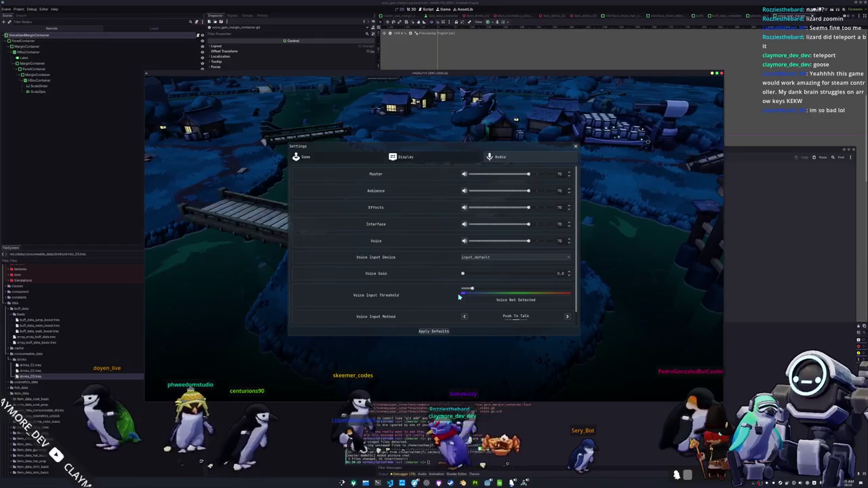
{"action": "left_click_drag", "start_coordinate": [464, 274], "coordinate": [554, 275]}
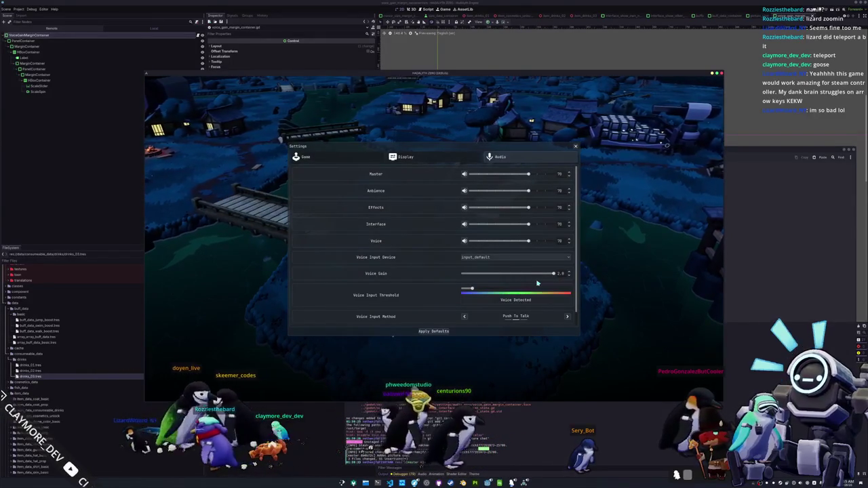
{"action": "key", "text": "F8"}
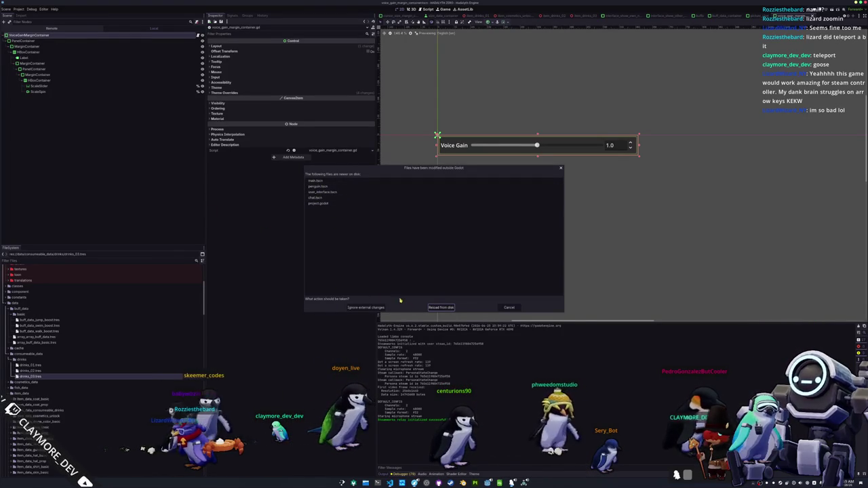
Step: Check git status, stage all remaining changes with git add *, and recheck the status
{"action": "left_click", "coordinate": [367, 307]}
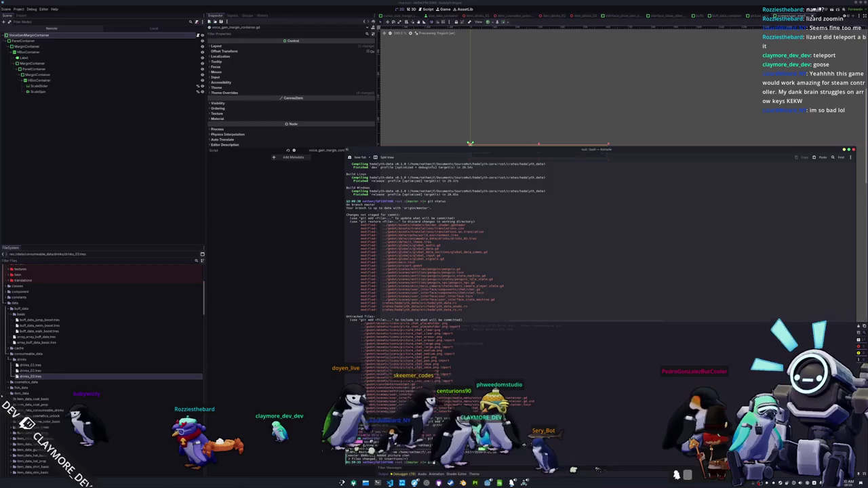
{"action": "key", "text": "Return"}
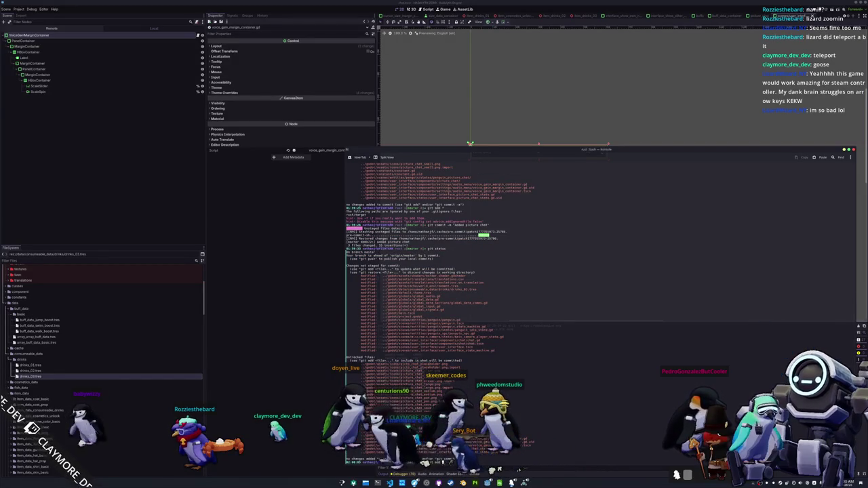
{"action": "scroll", "coordinate": [600, 266], "scroll_direction": "down", "scroll_amount": 2}
{"action": "type", "text": "git add *"}
{"action": "key", "text": "Return"}
{"action": "type", "text": "git status"}
{"action": "key", "text": "Return"}
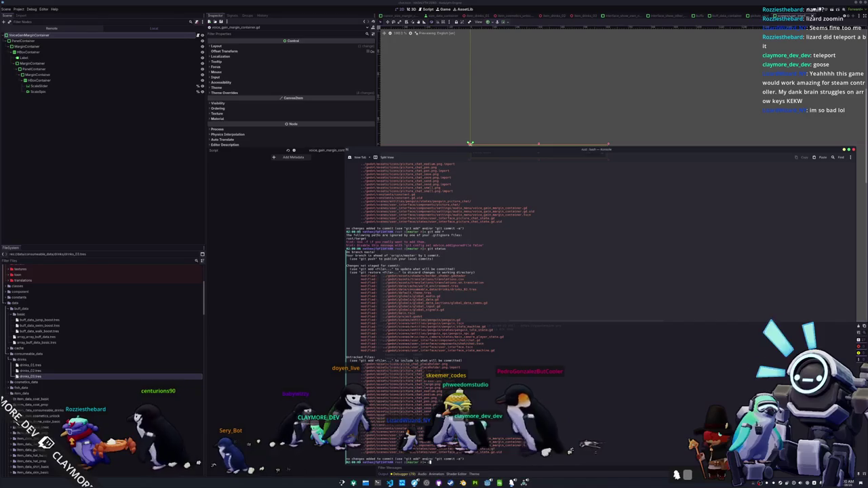
Step: List the project folder and commit the staged changes as 'Added picture chat'
{"action": "type", "text": "ls"}
{"action": "key", "text": "Return"}
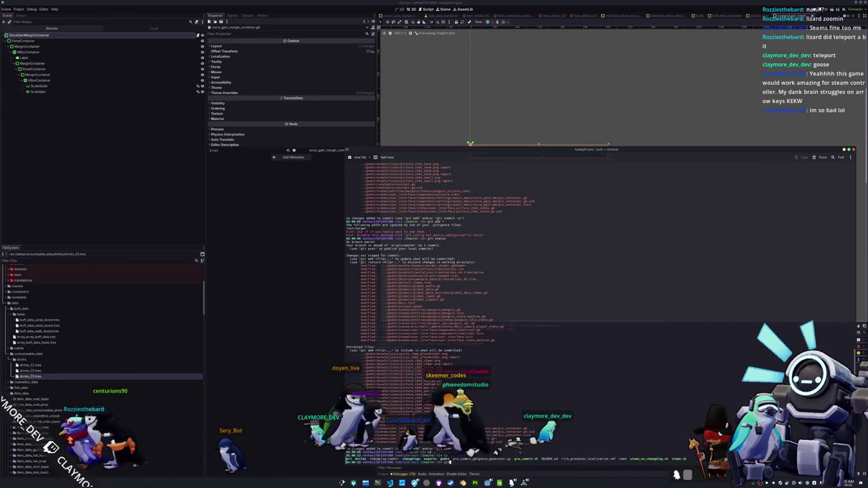
{"action": "key", "text": "Return"}
{"action": "type", "text": "git commit -"}
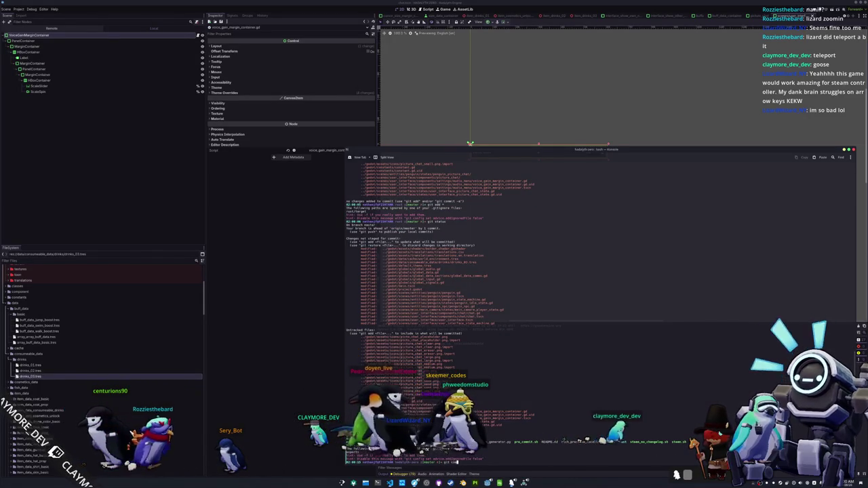
{"action": "type", "text": "m \"to"}
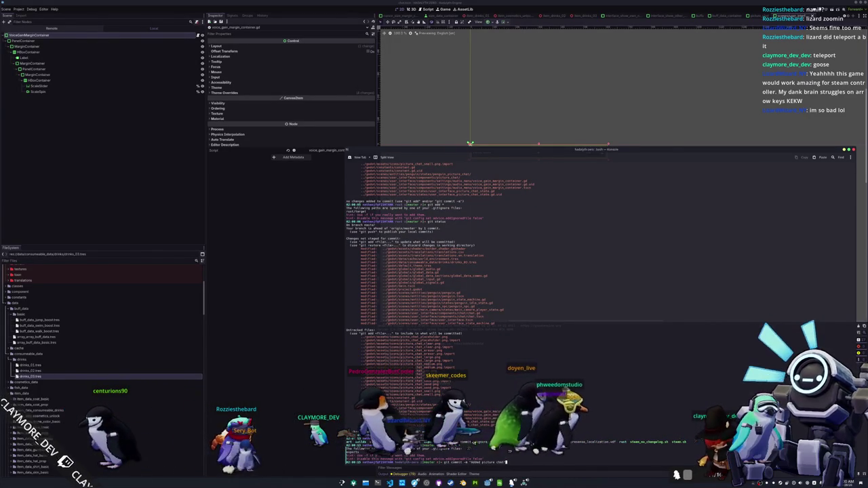
{"action": "key", "text": "Return"}
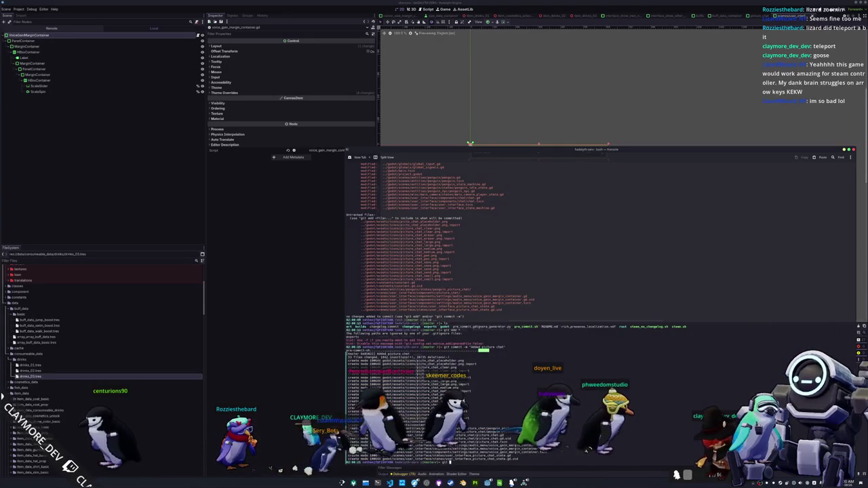
{"action": "key", "text": "alt+Tab"}
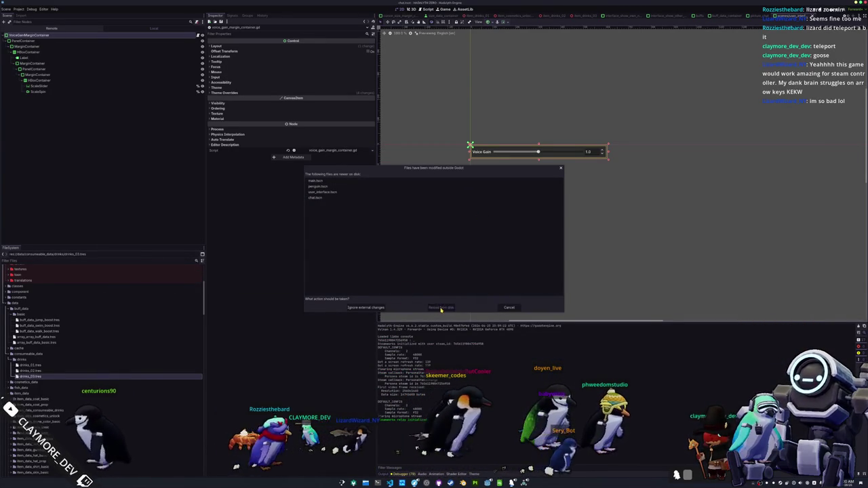
Step: Reload the changed files from disk and select the outer HBoxContainer row
{"action": "left_click", "coordinate": [441, 308]}
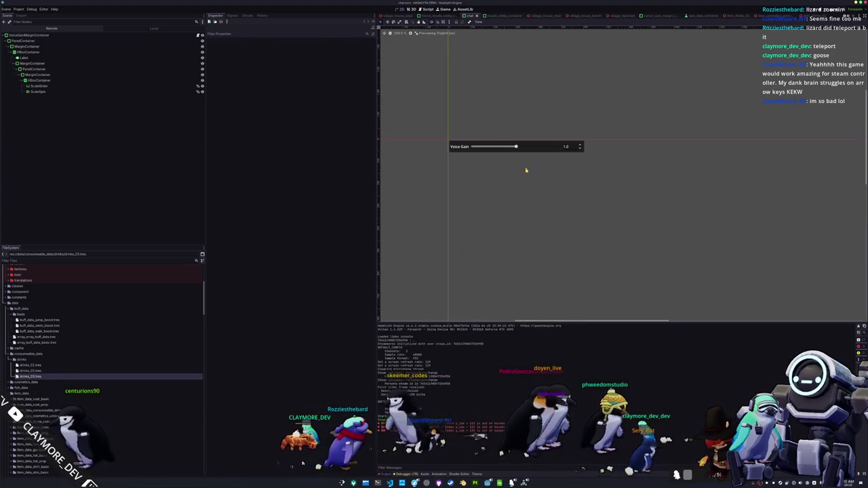
{"action": "scroll", "coordinate": [502, 178], "scroll_direction": "up", "scroll_amount": 8}
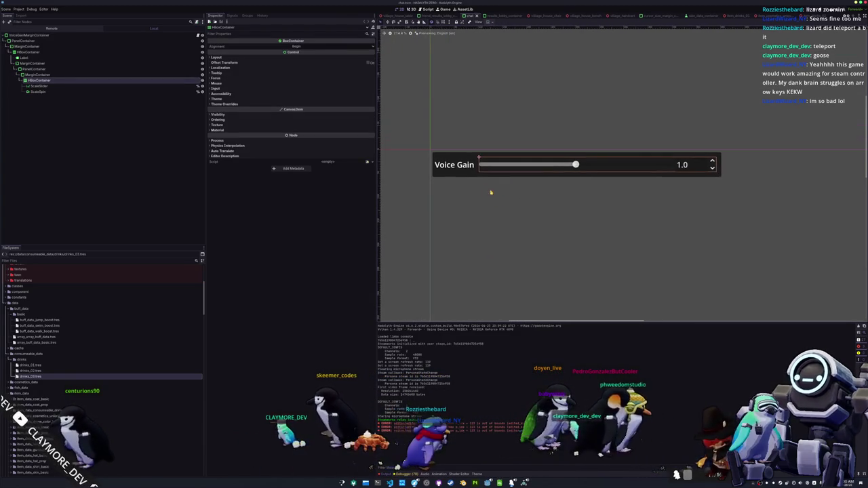
{"action": "left_click", "coordinate": [476, 174]}
{"action": "scroll", "coordinate": [467, 213], "scroll_direction": "down", "scroll_amount": 4}
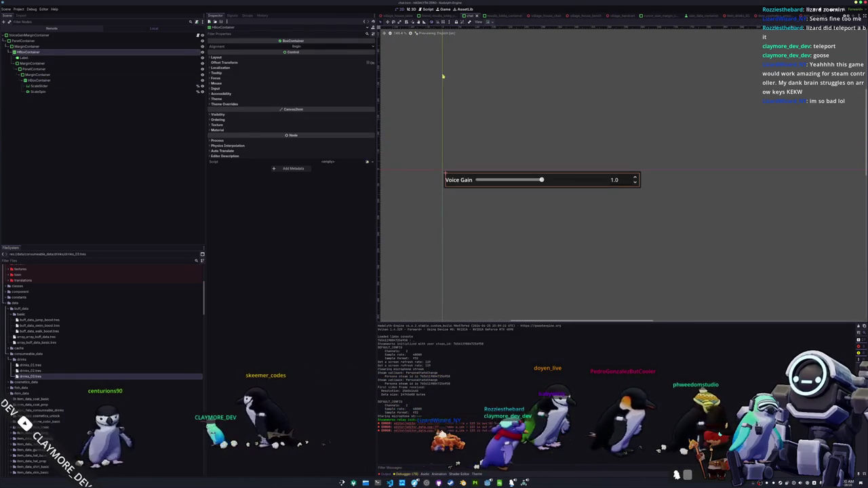
Step: Set Max Value to 5 on both ScaleSlider and ScaleSpin, then run the scene with F6
{"action": "left_click", "coordinate": [71, 86]}
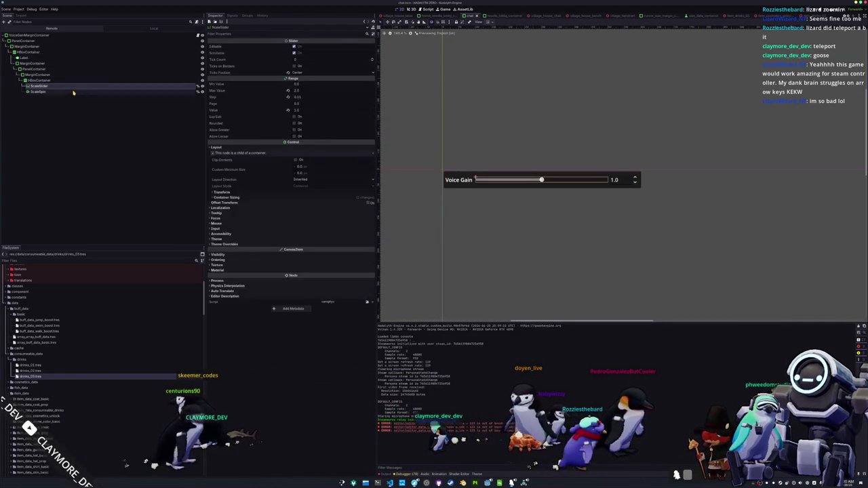
{"action": "left_click", "coordinate": [73, 92], "text": "ctrl"}
{"action": "type", "text": "5"}
{"action": "key", "text": "Return"}
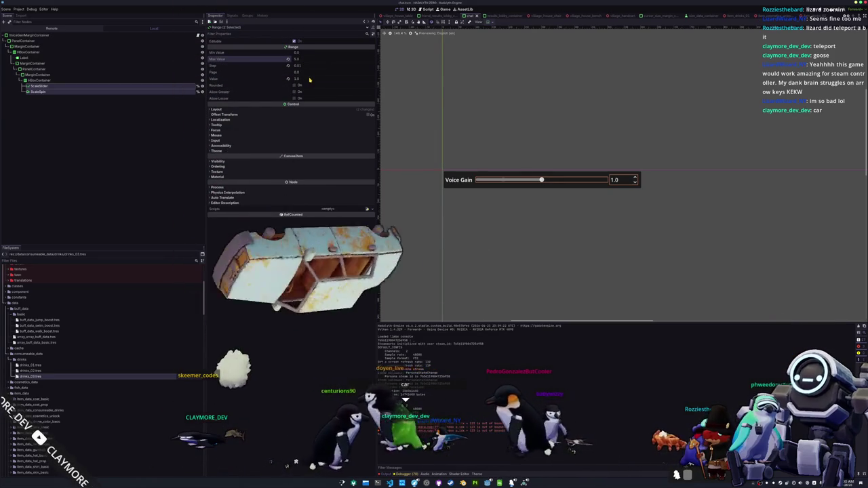
{"action": "scroll", "coordinate": [427, 145], "scroll_direction": "down", "scroll_amount": 1}
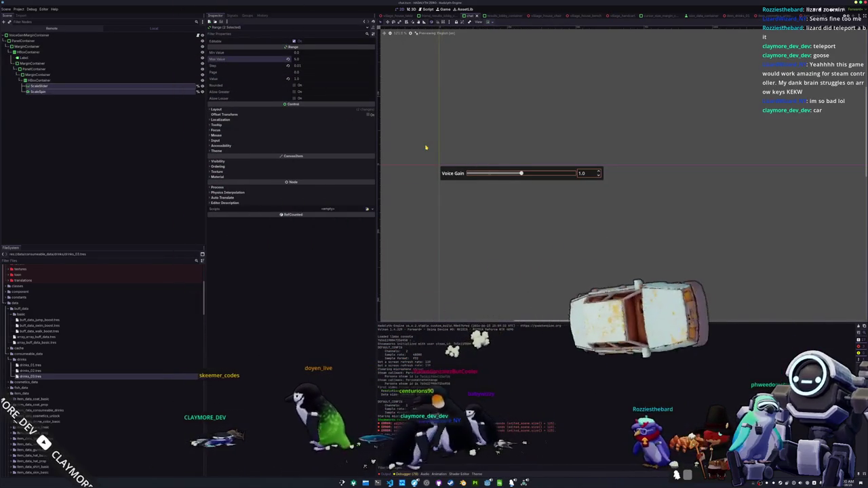
{"action": "key", "text": "F6"}
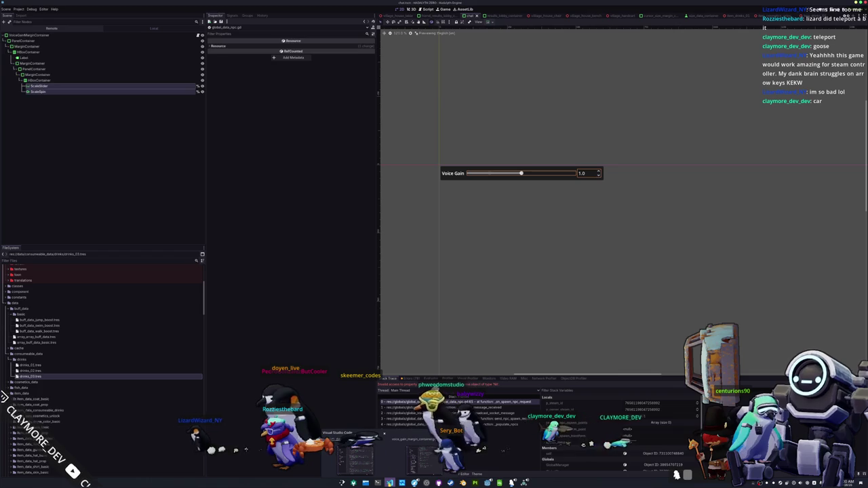
Step: Check the repository status again in the terminal and return to Godot
{"action": "key", "text": "alt+Tab"}
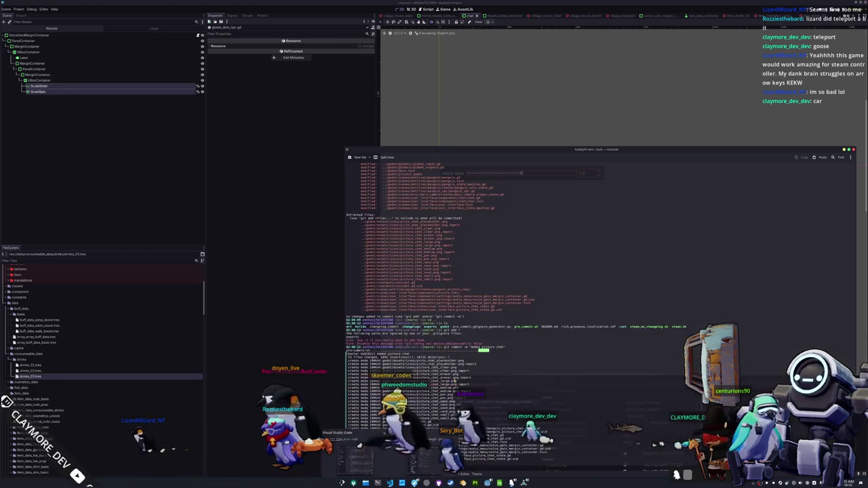
{"action": "key", "text": "Return"}
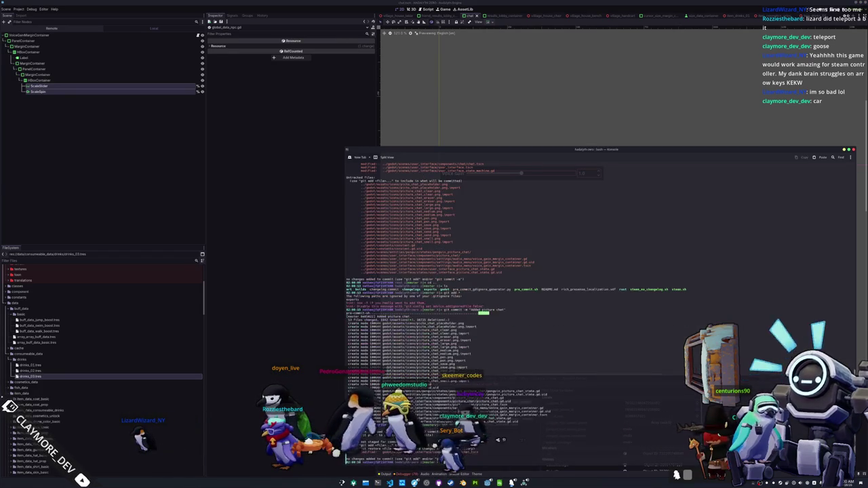
{"action": "left_click", "coordinate": [272, 339]}
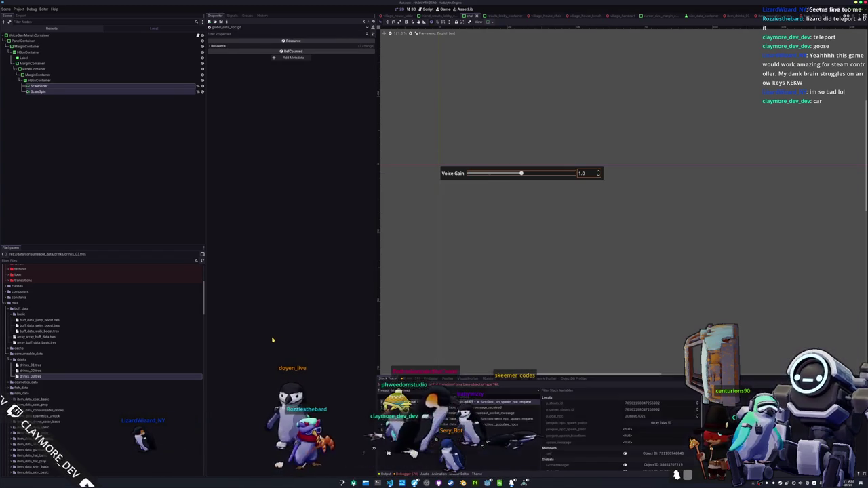
Step: Clear the node selection and save the Voice Gain scene with Ctrl+S
{"action": "scroll", "coordinate": [500, 297], "scroll_direction": "down", "scroll_amount": 3}
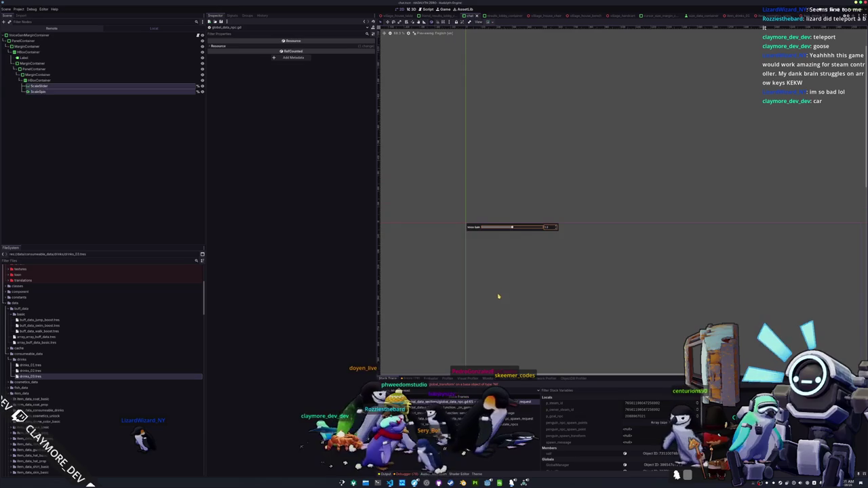
{"action": "left_click", "coordinate": [500, 326]}
{"action": "scroll", "coordinate": [508, 249], "scroll_direction": "down", "scroll_amount": 2}
{"action": "key", "text": "ctrl+s"}
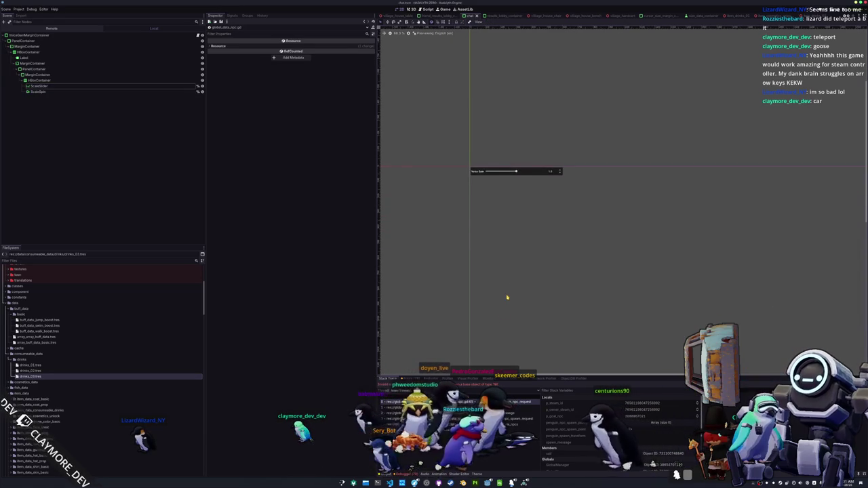
{"action": "key", "text": "alt+Tab"}
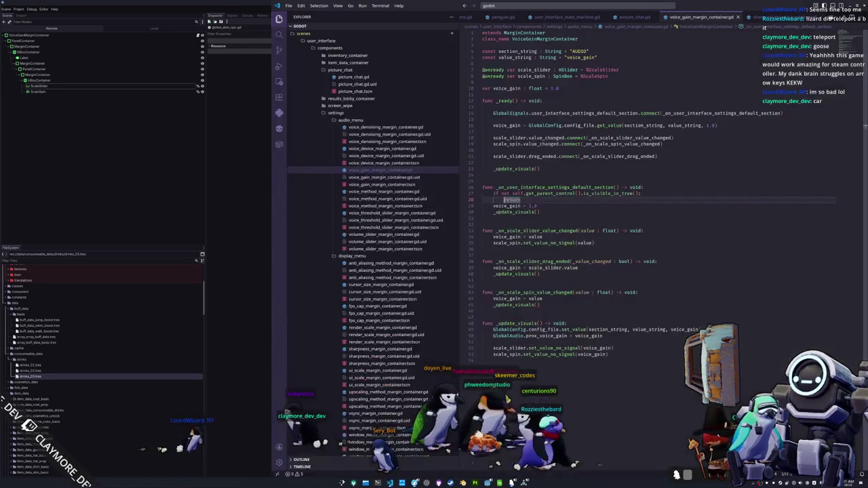
Step: Open global_data_npc.gd in VS Code through the quick file search
{"action": "key", "text": "ctrl+p"}
{"action": "type", "text": "global_data_npc"}
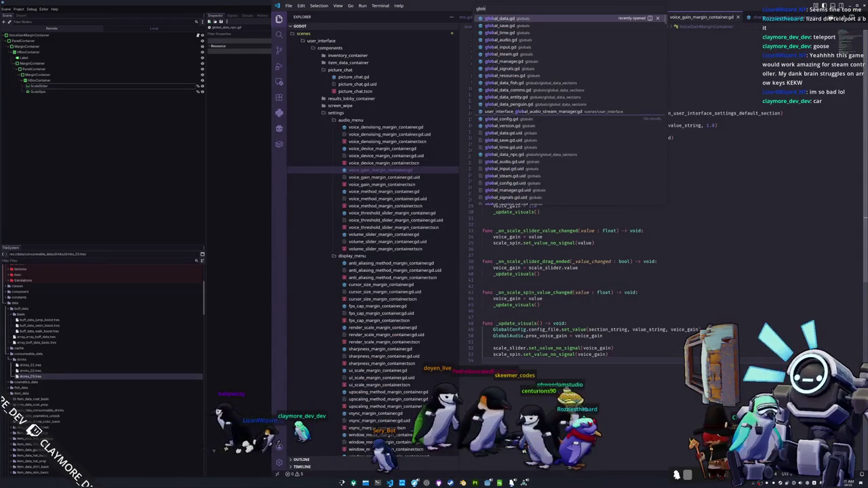
{"action": "key", "text": "Return"}
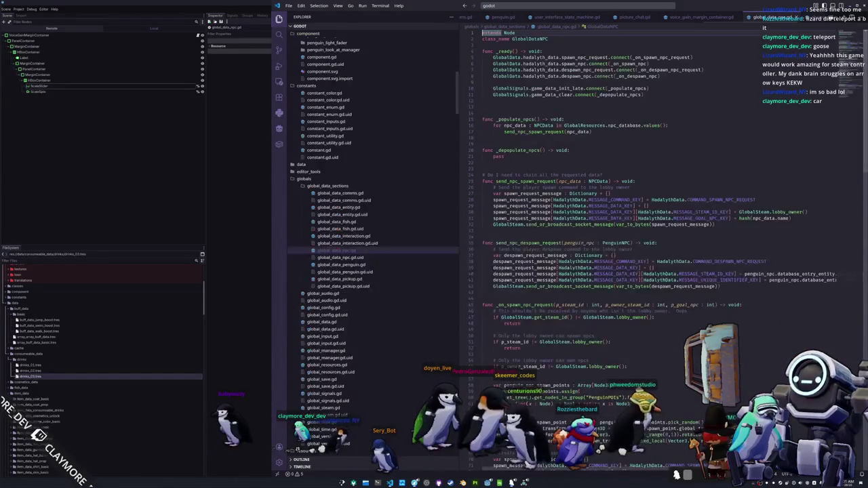
{"action": "key", "text": "alt+Tab"}
{"action": "key", "text": "F5"}
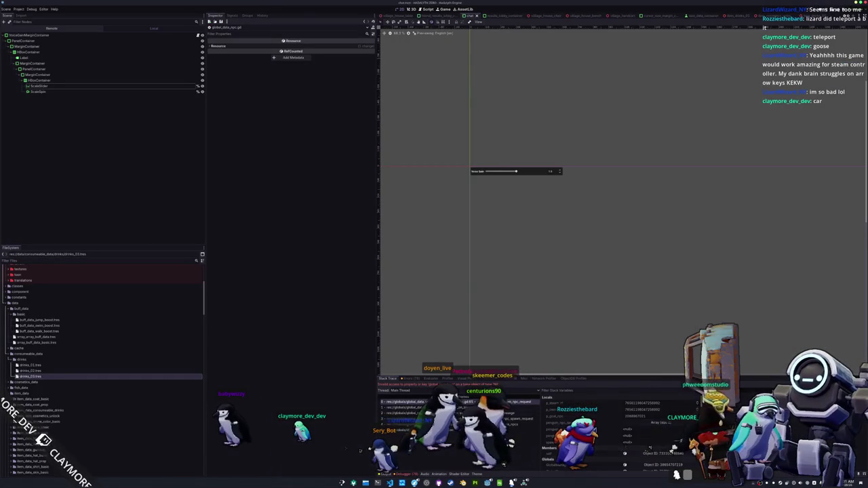
{"action": "key", "text": "alt+Tab"}
Step: Inspect the GlobalSteam call on line 42 and the penguin_spawn_transform definition
{"action": "left_click", "coordinate": [507, 286]}
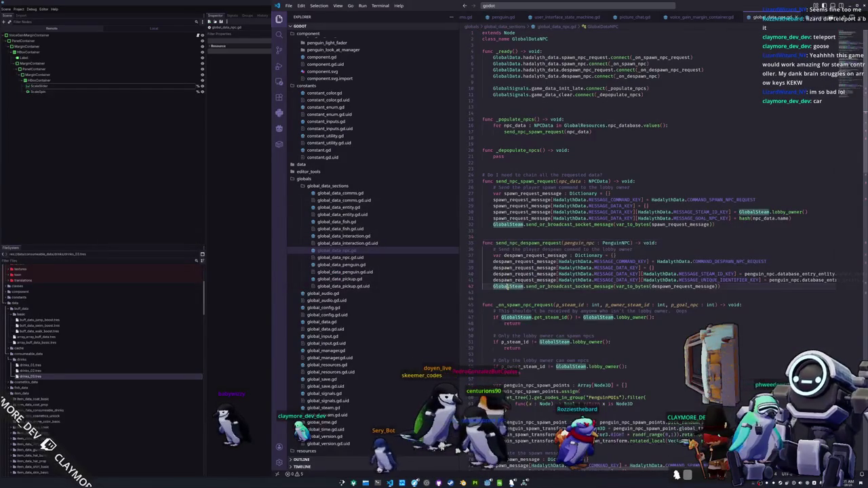
{"action": "scroll", "coordinate": [507, 286], "scroll_direction": "down", "scroll_amount": 9}
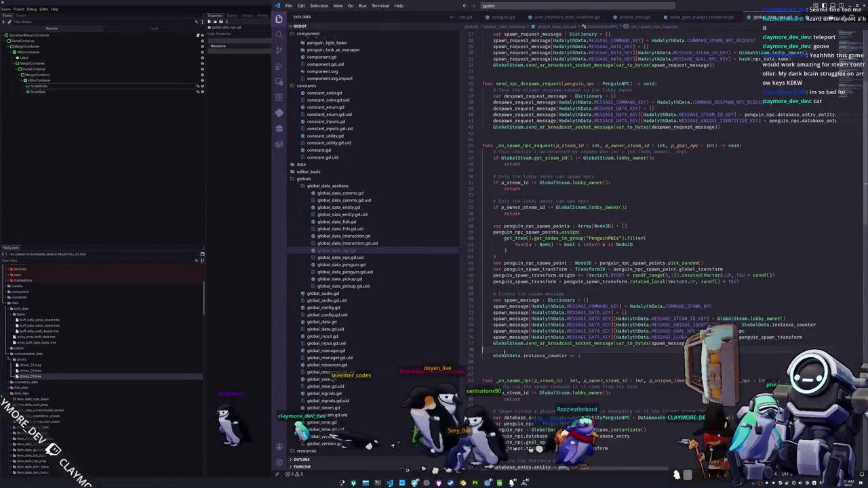
{"action": "left_click", "coordinate": [506, 269]}
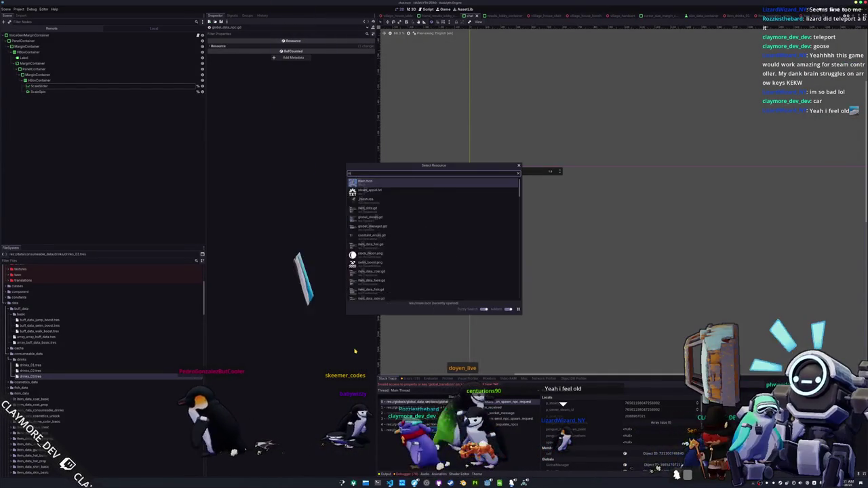
Step: Dismiss the Select Resource dialog, run git status in Konsole, and return to Godot
{"action": "key", "text": "Escape"}
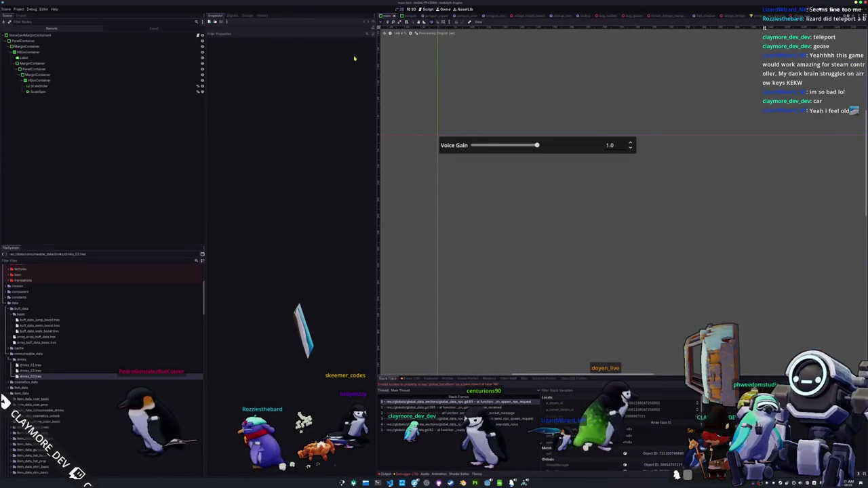
{"action": "key", "text": "alt+Tab"}
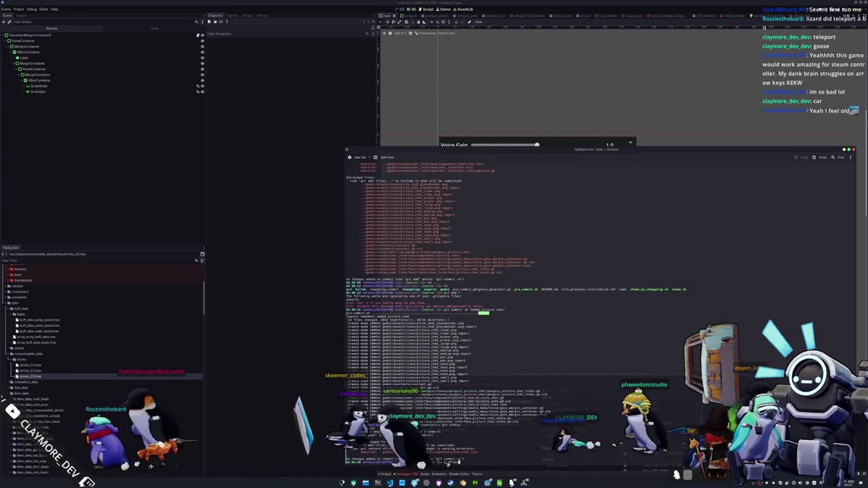
{"action": "type", "text": "git status"}
{"action": "key", "text": "Return"}
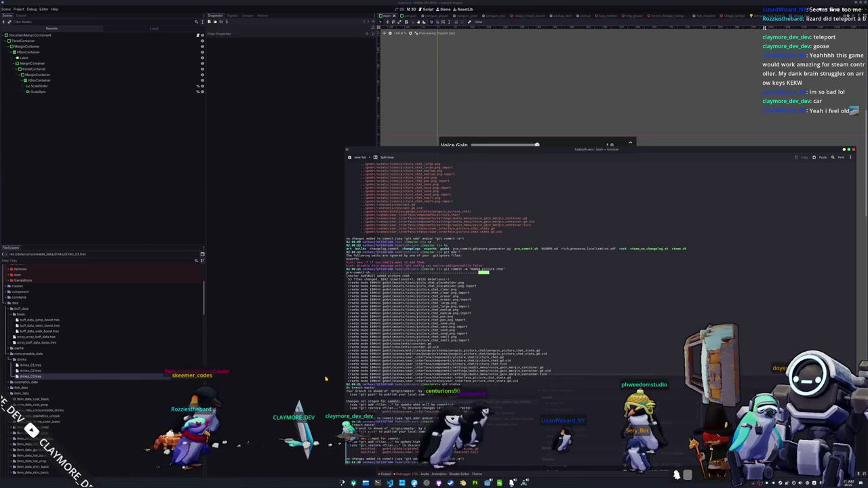
{"action": "left_click", "coordinate": [341, 306]}
{"action": "scroll", "coordinate": [420, 65], "scroll_direction": "down", "scroll_amount": 2}
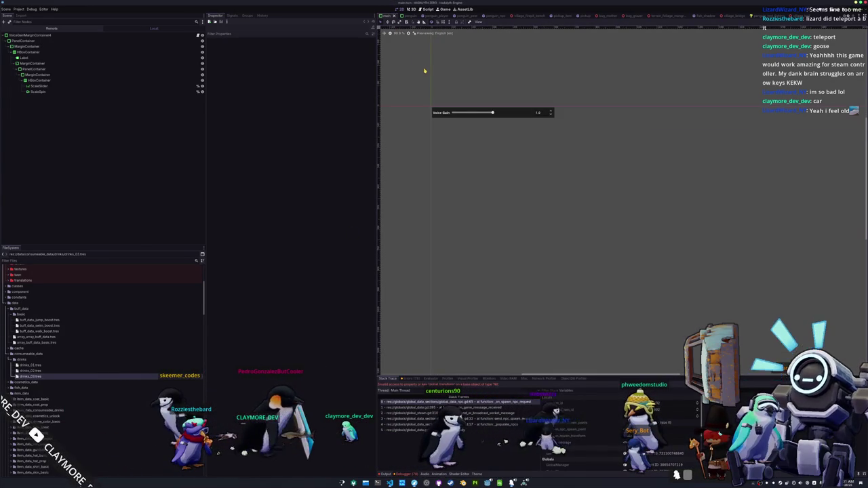
Step: Pan the Voice Gain canvas and open then dismiss Quick Open Scene twice
{"action": "left_click_drag", "start_coordinate": [425, 71], "coordinate": [441, 109]}
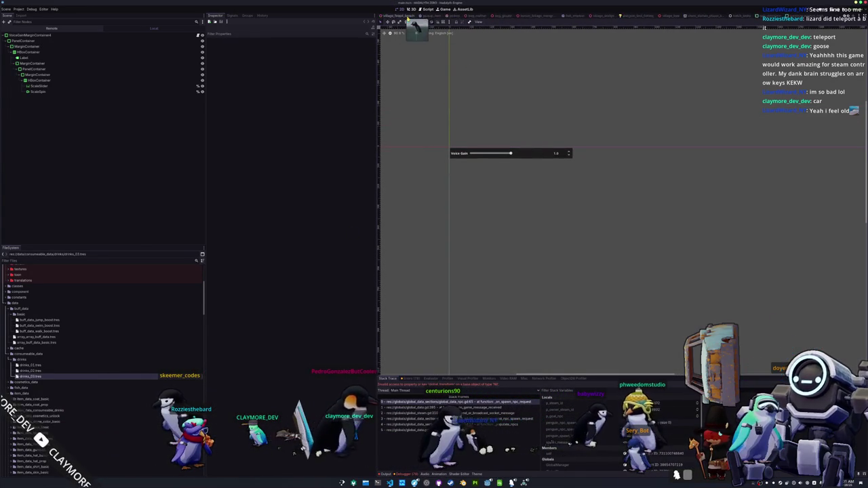
{"action": "scroll", "coordinate": [407, 15], "scroll_direction": "up", "scroll_amount": 2}
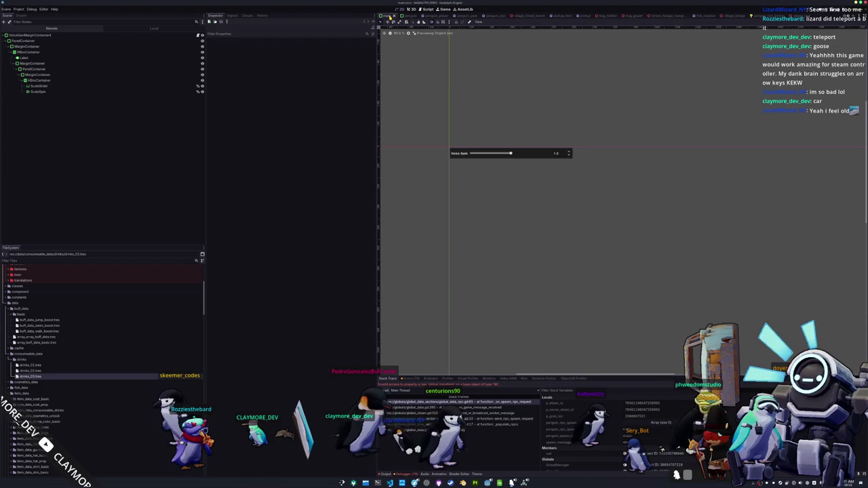
{"action": "key", "text": "ctrl+shift+o"}
{"action": "key", "text": "Escape"}
{"action": "key", "text": "ctrl+shift+o"}
{"action": "key", "text": "Escape"}
{"action": "scroll", "coordinate": [79, 407], "scroll_direction": "down", "scroll_amount": 15}
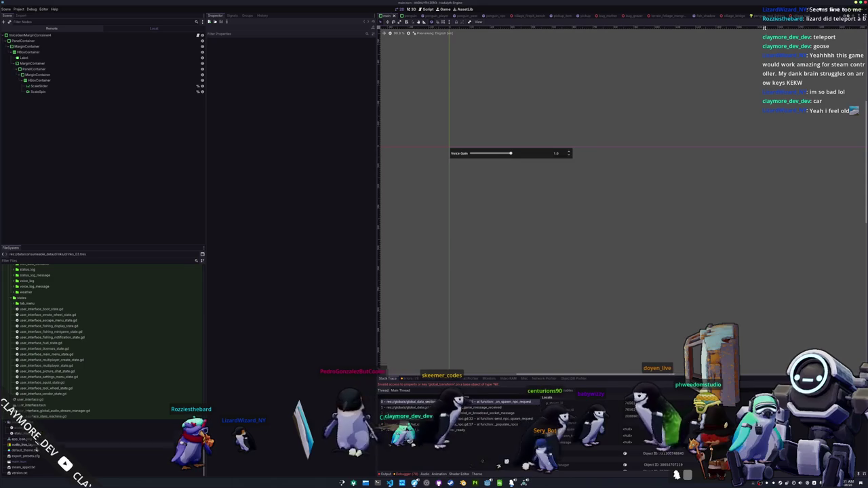
Step: Select main.tscn and the root node, then close the main.tscn, penguin and next scene tabs
{"action": "left_click", "coordinate": [27, 461]}
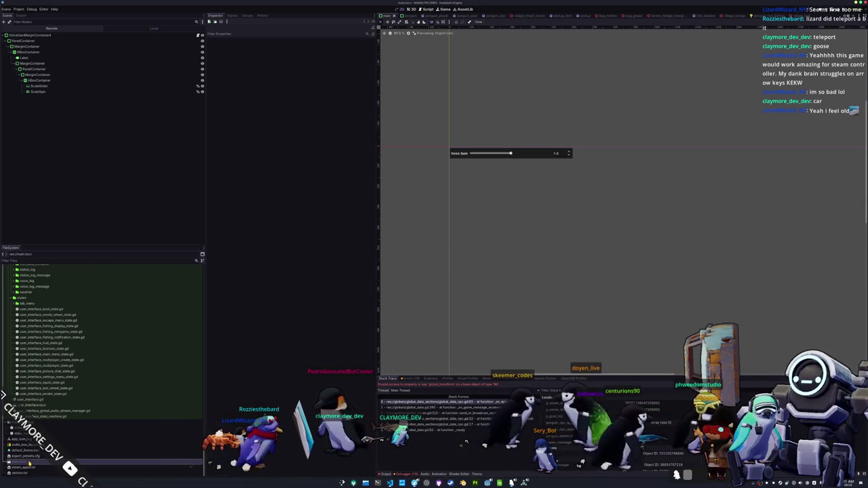
{"action": "scroll", "coordinate": [30, 389], "scroll_direction": "up", "scroll_amount": 3}
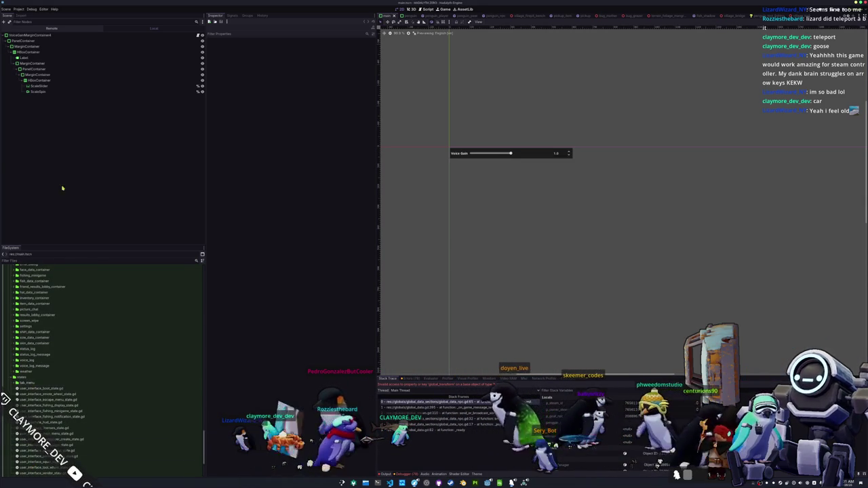
{"action": "left_click", "coordinate": [71, 36]}
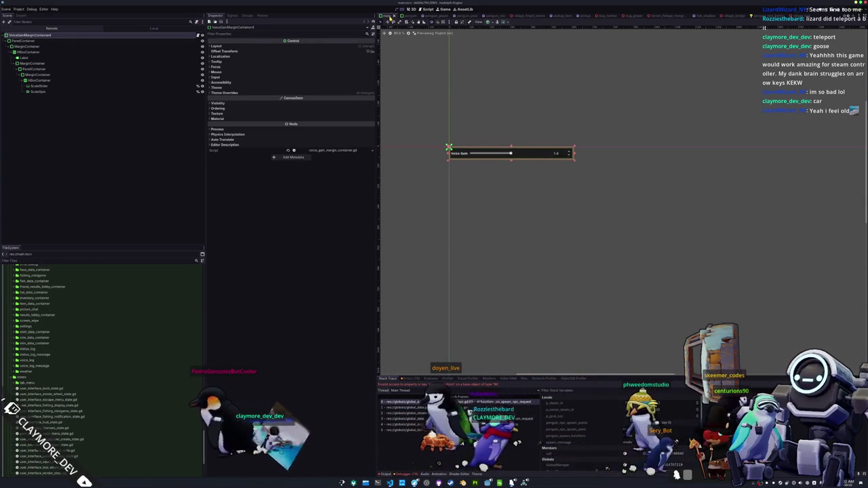
{"action": "left_click", "coordinate": [395, 15]}
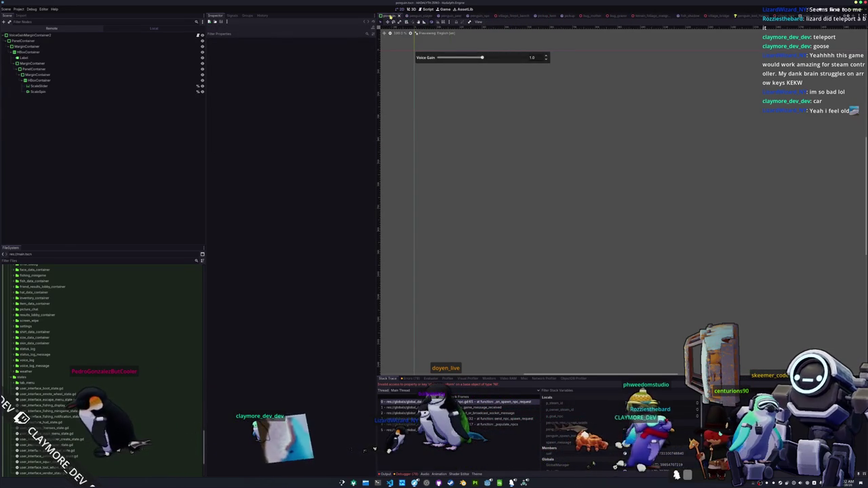
{"action": "left_click", "coordinate": [391, 15]}
{"action": "left_click", "coordinate": [389, 15]}
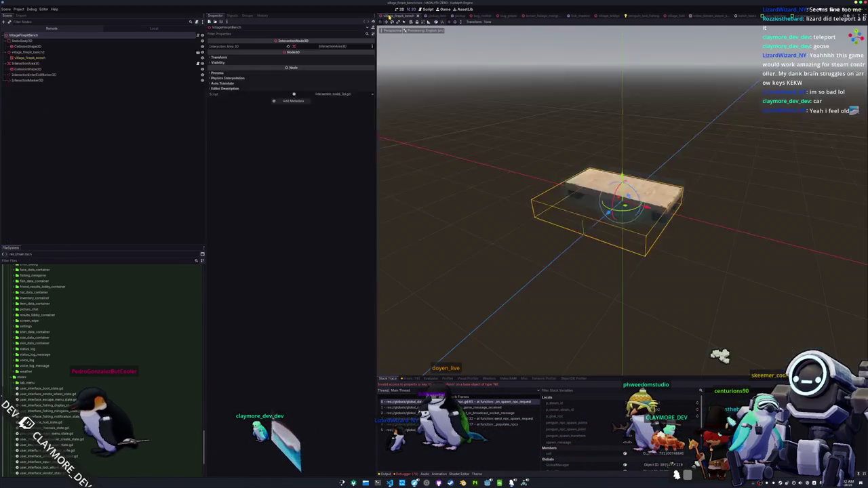
Step: Close the open scene tabs including pickup_item, then stop the running game and quit Godot
{"action": "left_click", "coordinate": [390, 15]}
{"action": "left_click", "coordinate": [390, 14]}
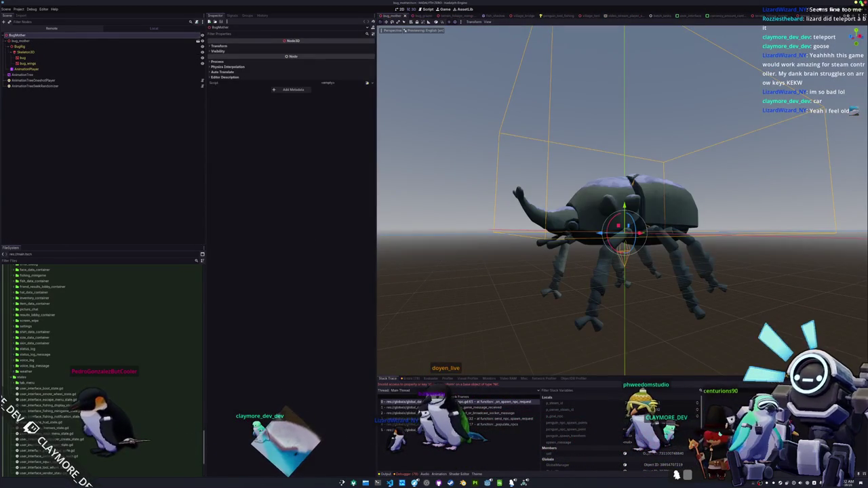
{"action": "key", "text": "ctrl+q"}
{"action": "left_click", "coordinate": [415, 247]}
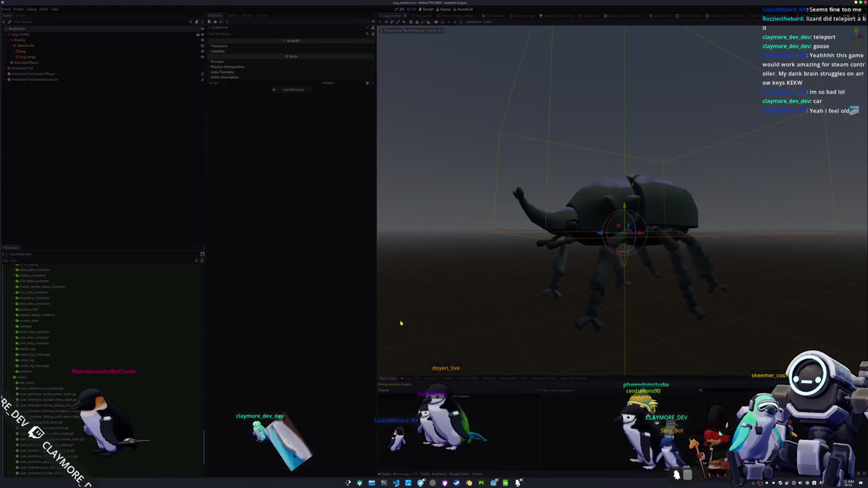
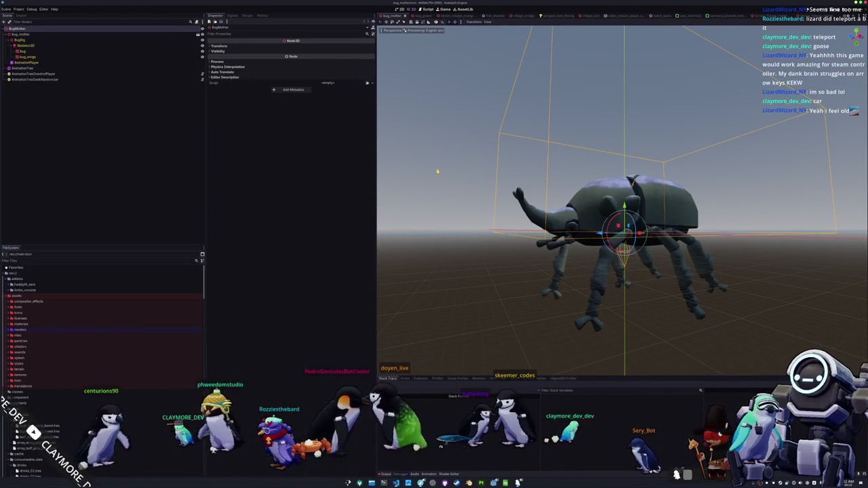
Step: Quick-open the Voice Gain margin container scene, zoom out the 2D view, and bring the git terminal forward
{"action": "key", "text": "ctrl+shift+o"}
{"action": "key", "text": "Return"}
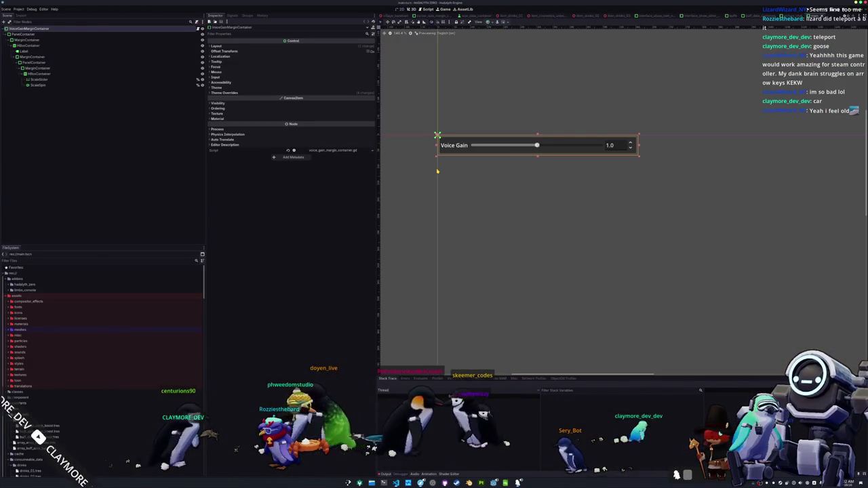
{"action": "scroll", "coordinate": [451, 171], "scroll_direction": "down", "scroll_amount": 3}
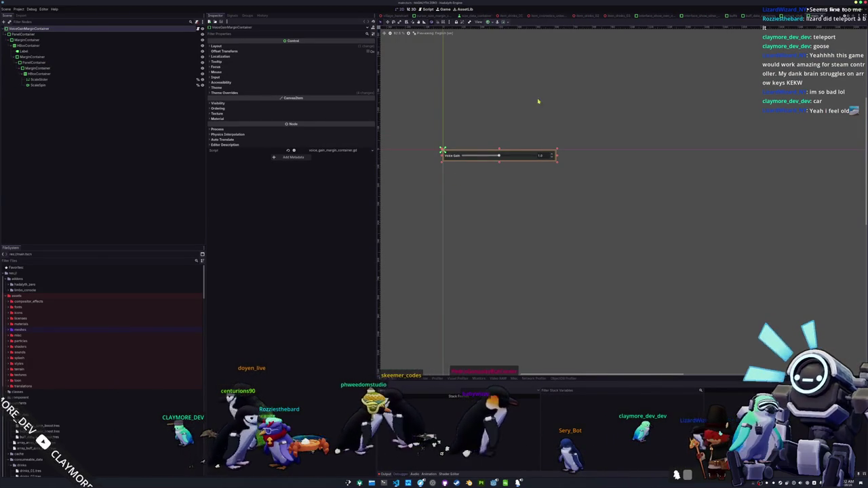
{"action": "scroll", "coordinate": [521, 103], "scroll_direction": "down", "scroll_amount": 1}
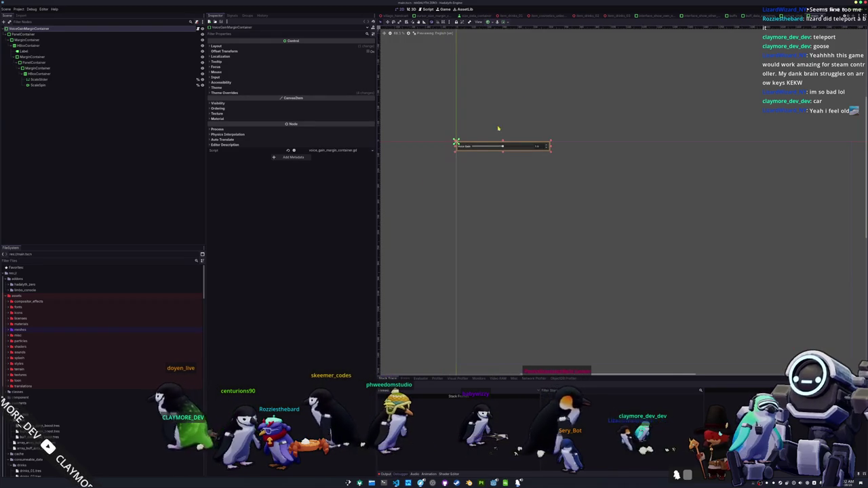
{"action": "left_click", "coordinate": [384, 483]}
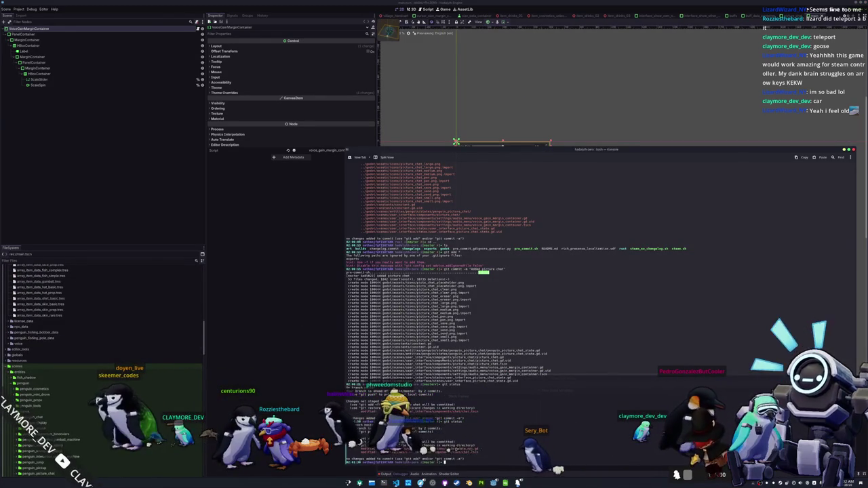
Step: Show the git log and select the hash of the earlier 'Added picture chat' commit
{"action": "mouse_move", "coordinate": [502, 378]}
{"action": "left_mouse_down"}
{"action": "mouse_move", "coordinate": [366, 358]}
{"action": "mouse_move", "coordinate": [342, 335]}
{"action": "mouse_move", "coordinate": [339, 279]}
{"action": "left_mouse_up"}
{"action": "left_click", "coordinate": [518, 413]}
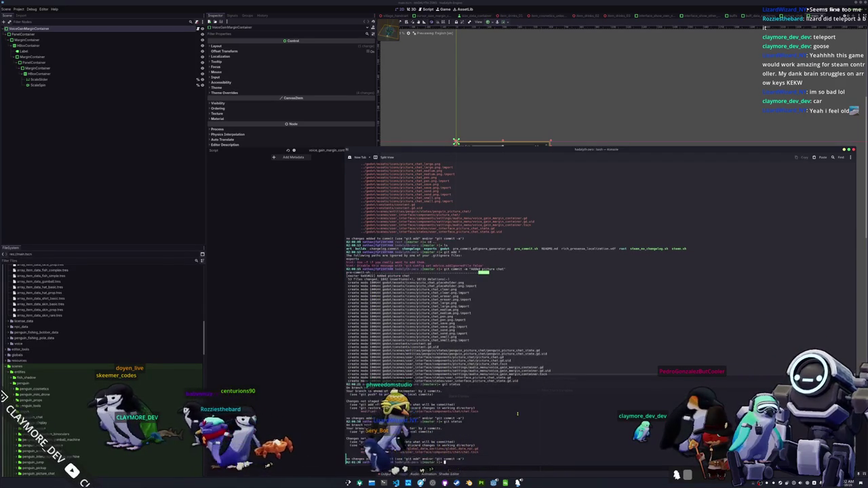
{"action": "key", "text": "Return"}
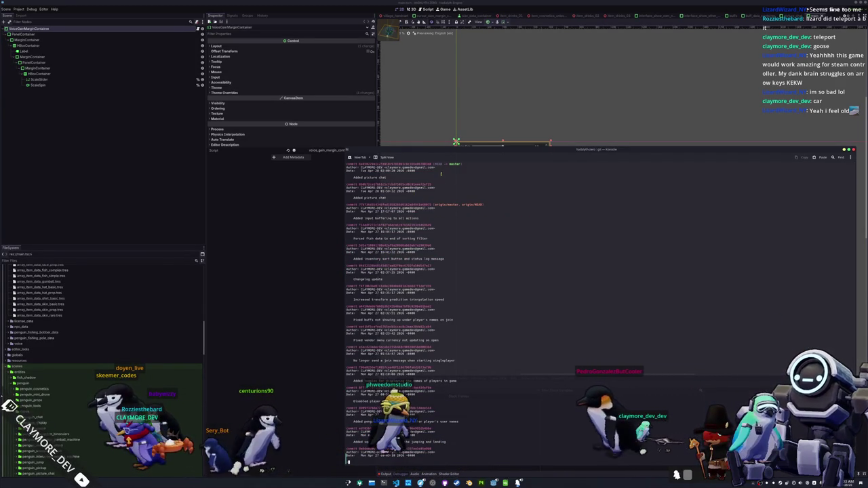
{"action": "left_click_drag", "start_coordinate": [351, 197], "coordinate": [386, 197]}
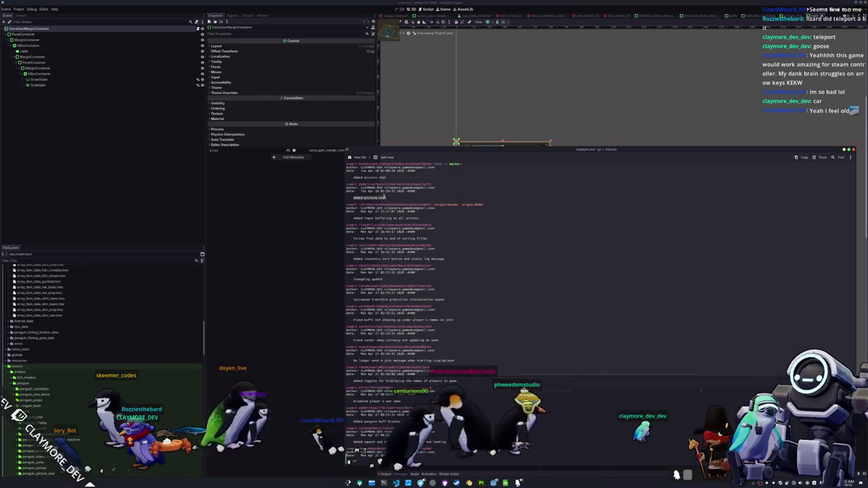
{"action": "left_click", "coordinate": [386, 196]}
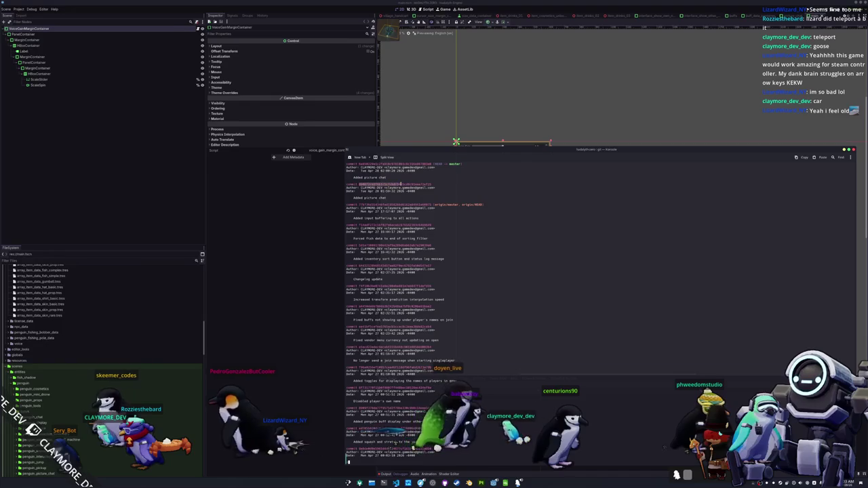
{"action": "double_click", "coordinate": [358, 183]}
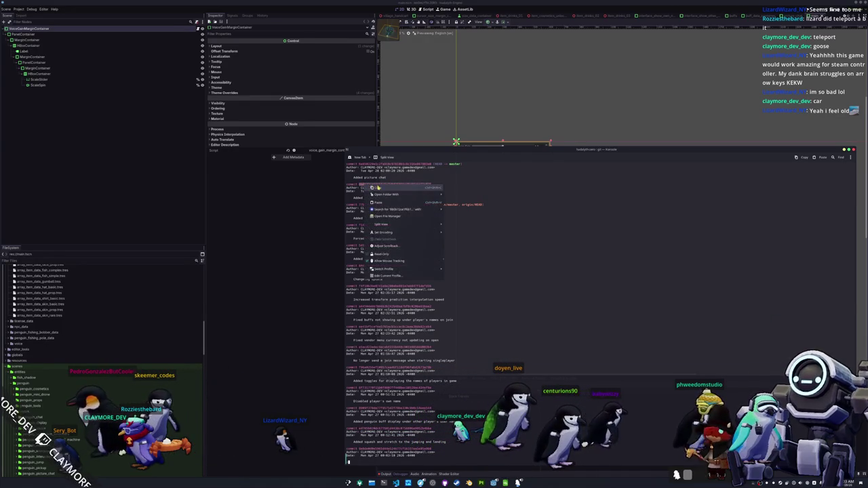
Step: Leave the log pager and attempt a checkout of the copied earlier commit hash
{"action": "key", "text": "q"}
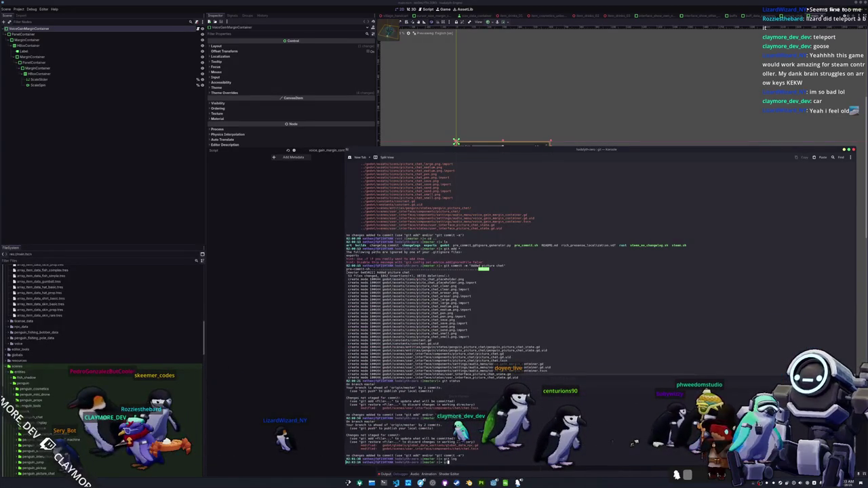
{"action": "type", "text": "git checkout"}
{"action": "key", "text": "ctrl+shift+v"}
{"action": "key", "text": "Return"}
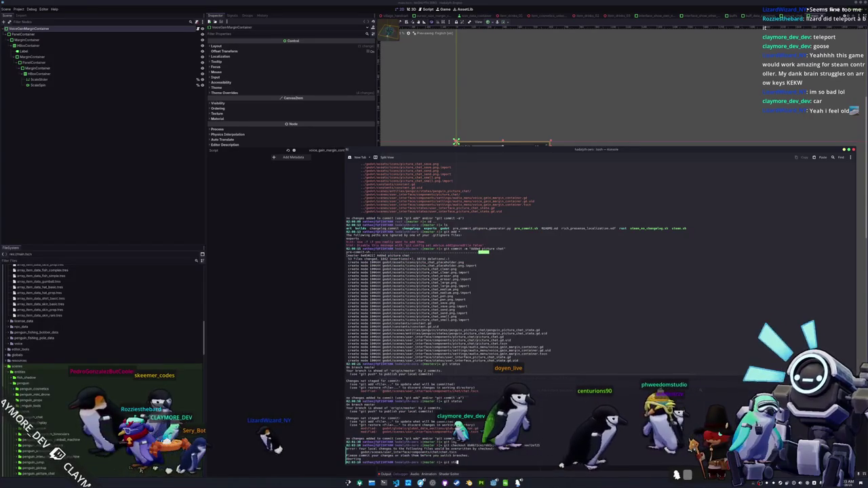
Step: Check the repository status, run git restore, and retry the checkout
{"action": "key", "text": "Return"}
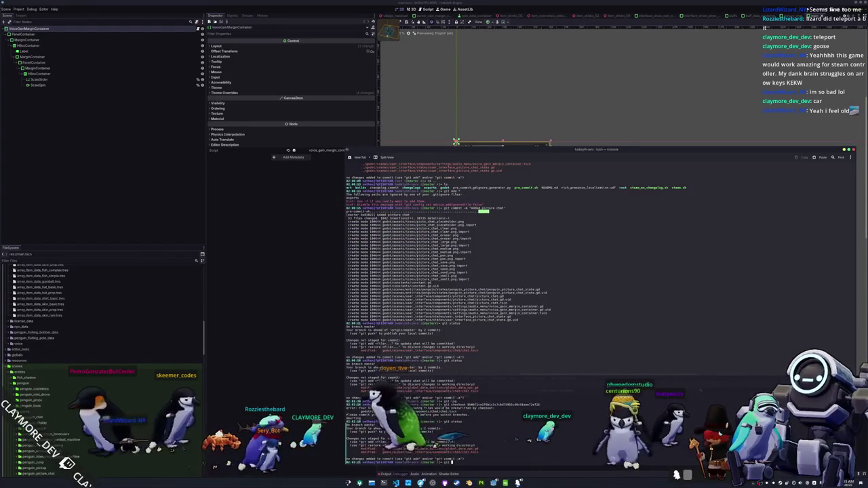
{"action": "type", "text": "scard"}
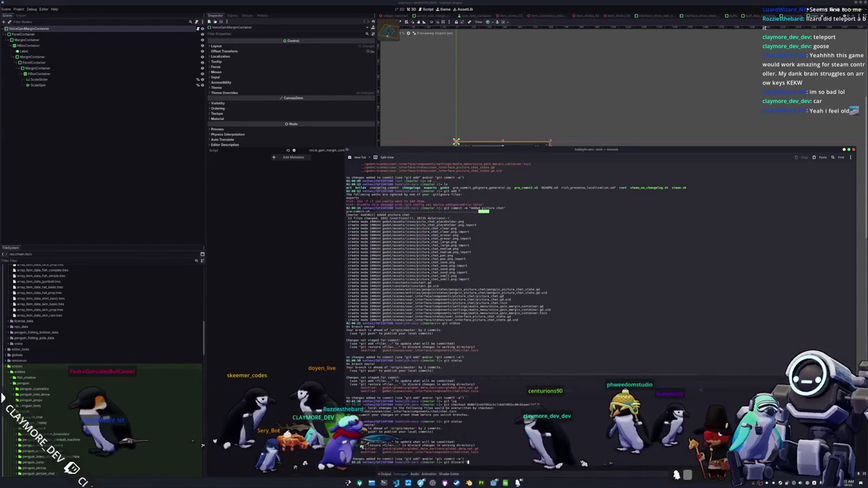
{"action": "key", "text": "BackSpace"}
{"action": "key", "text": "BackSpace"}
{"action": "key", "text": "BackSpace"}
{"action": "key", "text": "BackSpace"}
{"action": "key", "text": "BackSpace"}
{"action": "key", "text": "BackSpace"}
{"action": "key", "text": "BackSpace"}
{"action": "type", "text": "restore"}
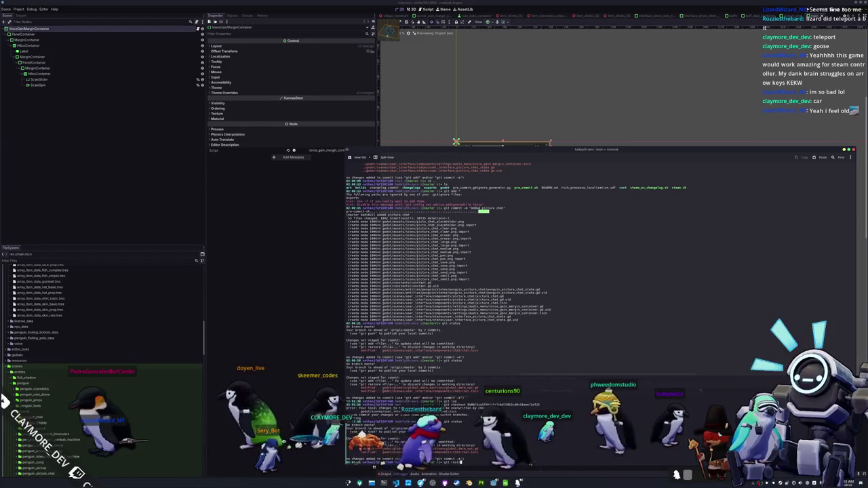
{"action": "key", "text": "Return"}
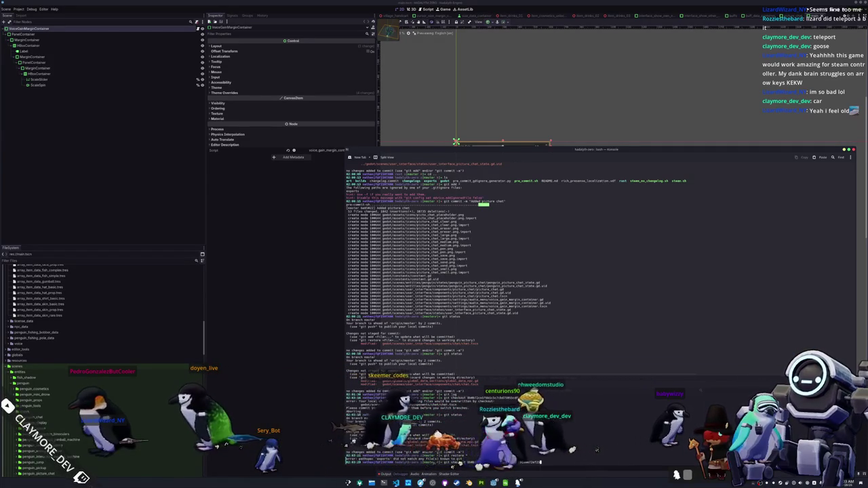
{"action": "key", "text": "Return"}
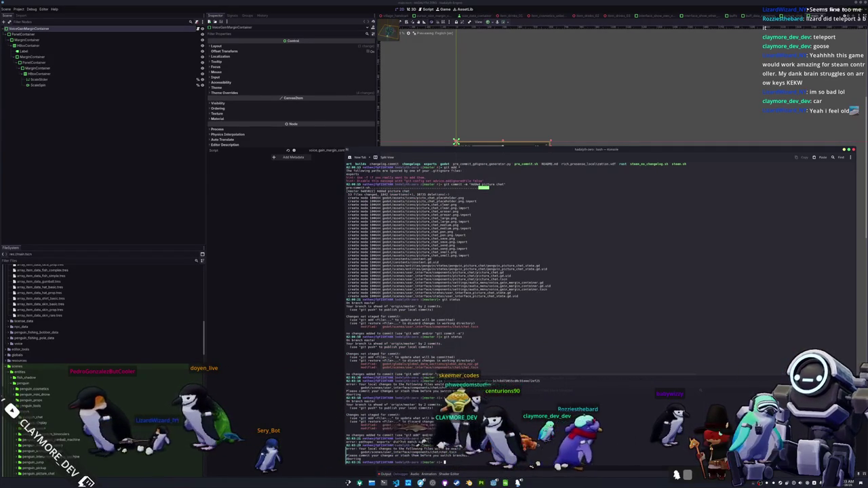
Step: Run git status, then git restore the two modified files under the godot folder
{"action": "type", "text": "git status"}
{"action": "key", "text": "Return"}
{"action": "type", "text": "git restore godot"}
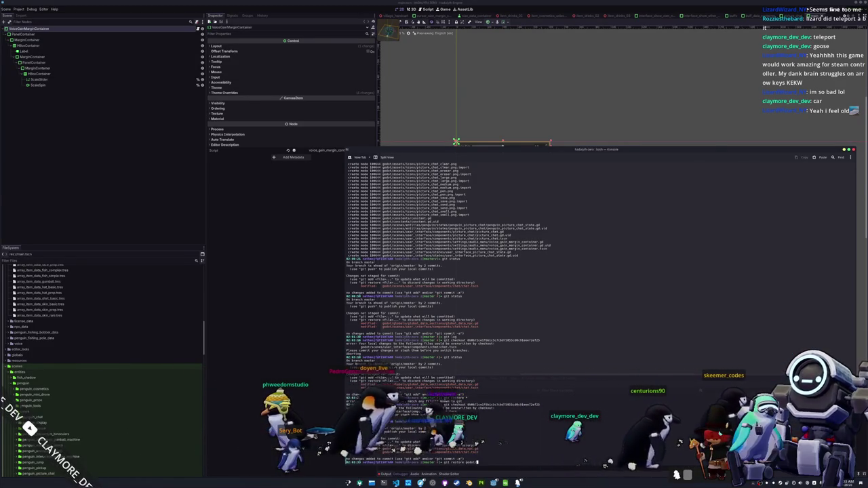
{"action": "key", "text": "Tab"}
{"action": "key", "text": "Tab"}
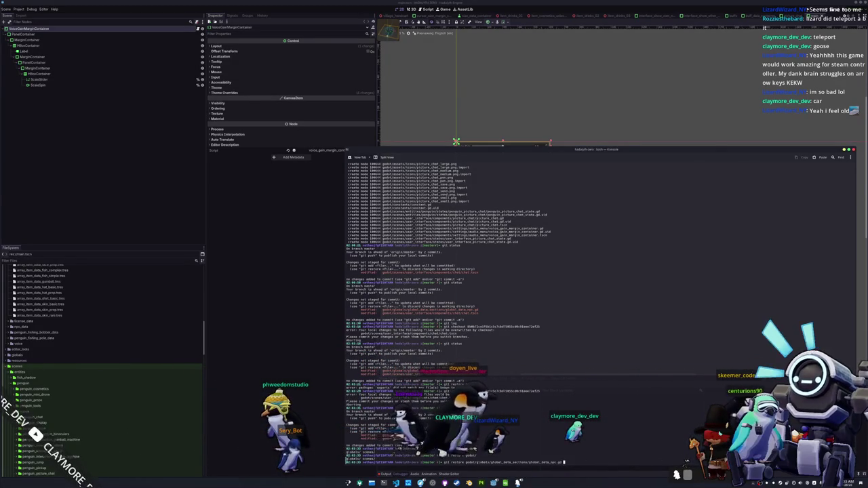
{"action": "key", "text": "Tab"}
{"action": "key", "text": "Tab"}
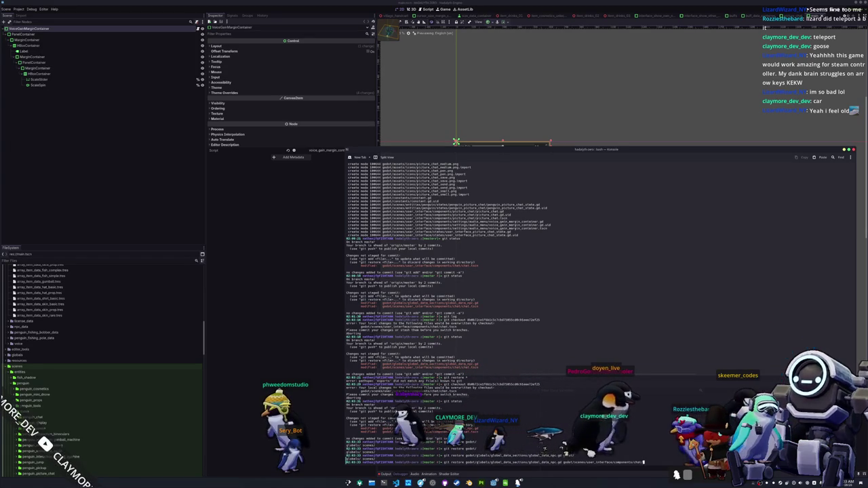
{"action": "key", "text": "Tab"}
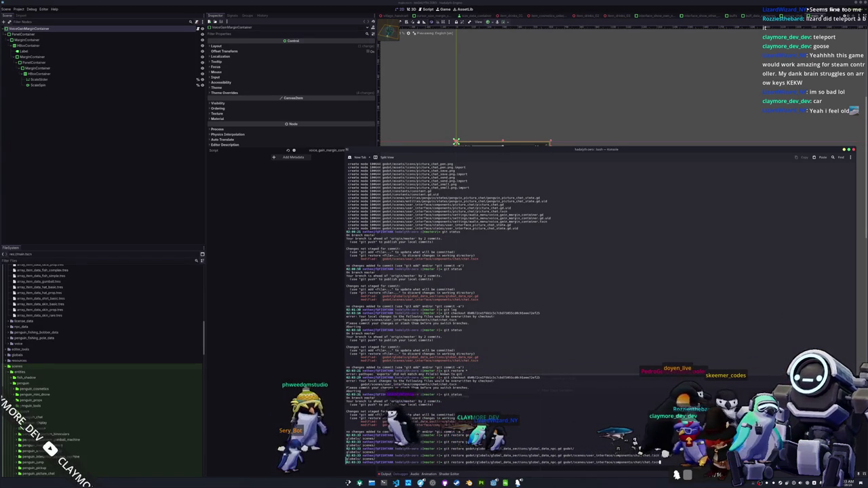
{"action": "key", "text": "Return"}
Step: Recheck status and check out the earlier 'Added picture chat' commit in detached HEAD
{"action": "type", "text": "git status"}
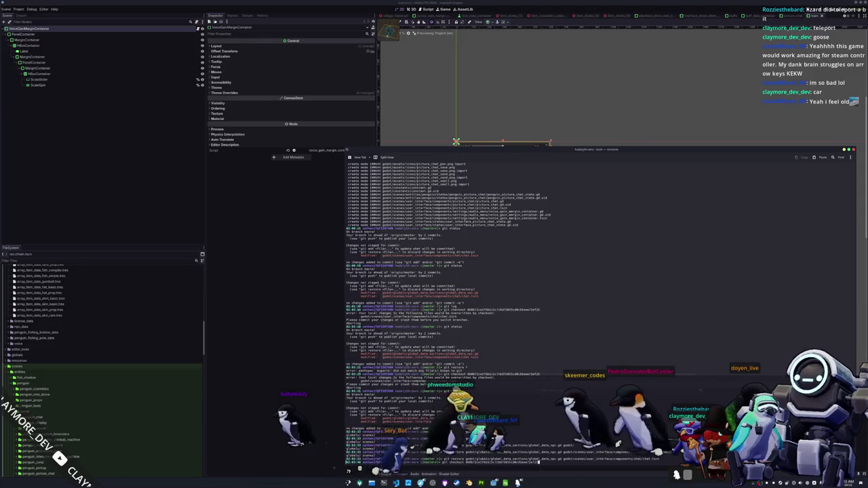
{"action": "key", "text": "Return"}
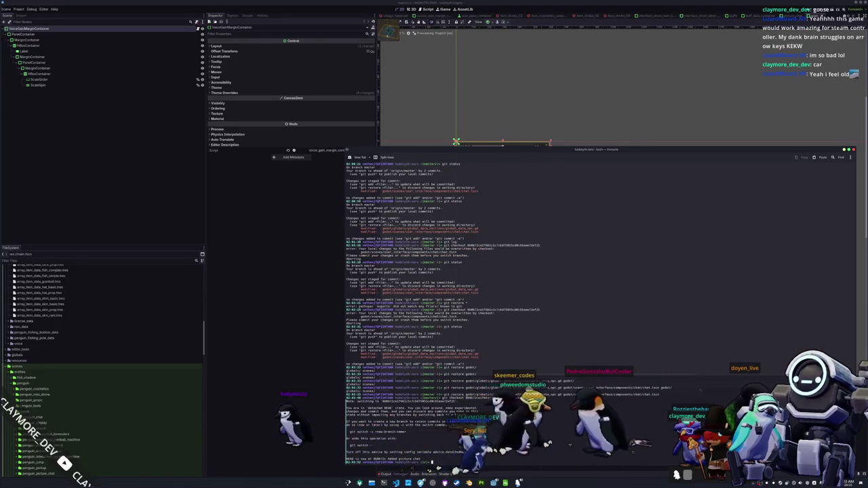
{"action": "left_click", "coordinate": [275, 287]}
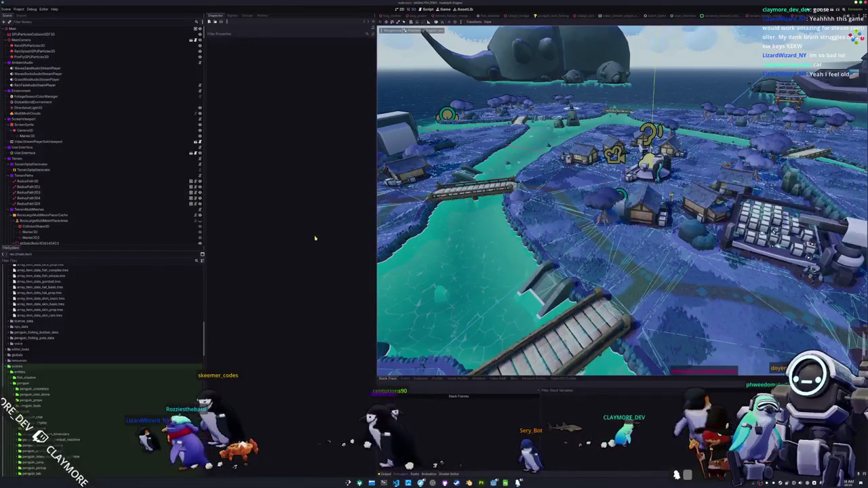
Step: Browse the save dialog to settings/game_menu for picture_chat.tscn, then select the spreadsheet's Fishing row
{"action": "key", "text": "F5"}
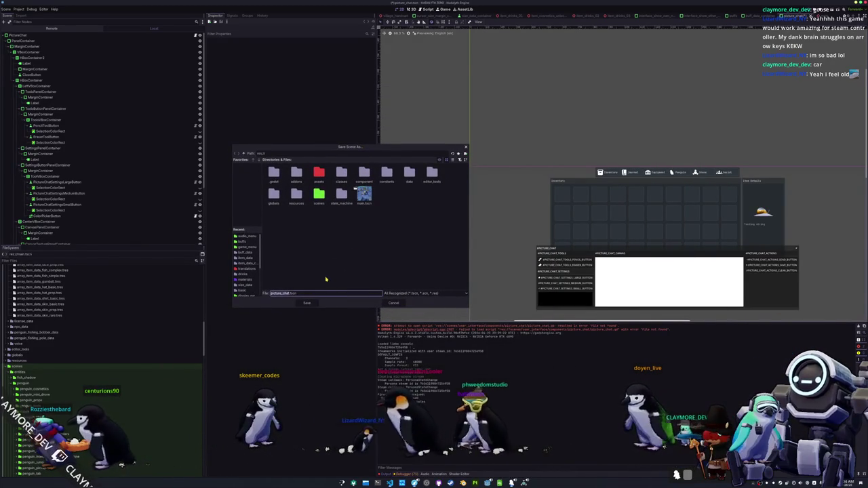
{"action": "left_click", "coordinate": [249, 247]}
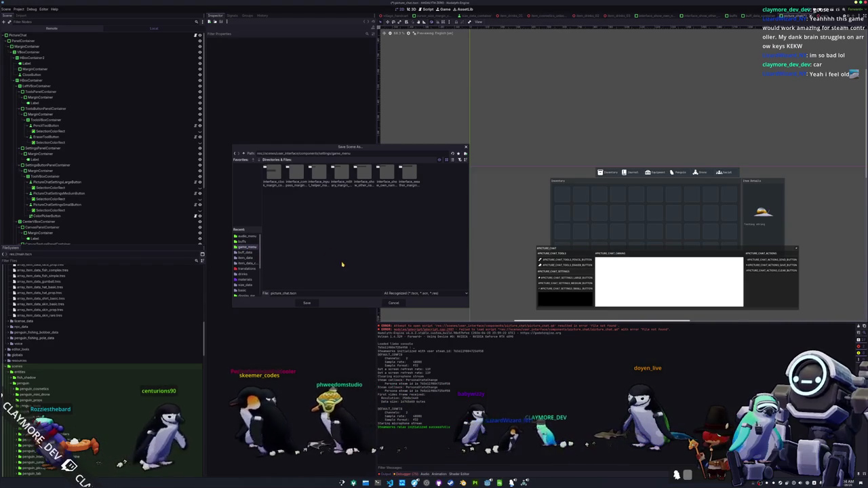
{"action": "left_click", "coordinate": [500, 482]}
{"action": "left_click", "coordinate": [458, 279]}
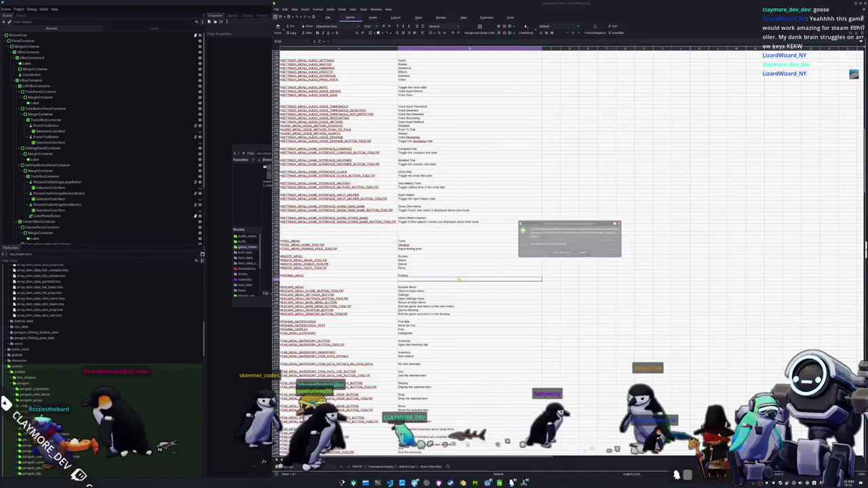
Step: Save the translations spreadsheet with Save Anyway over the externally changed file, then return to the editor
{"action": "key", "text": "ctrl+s"}
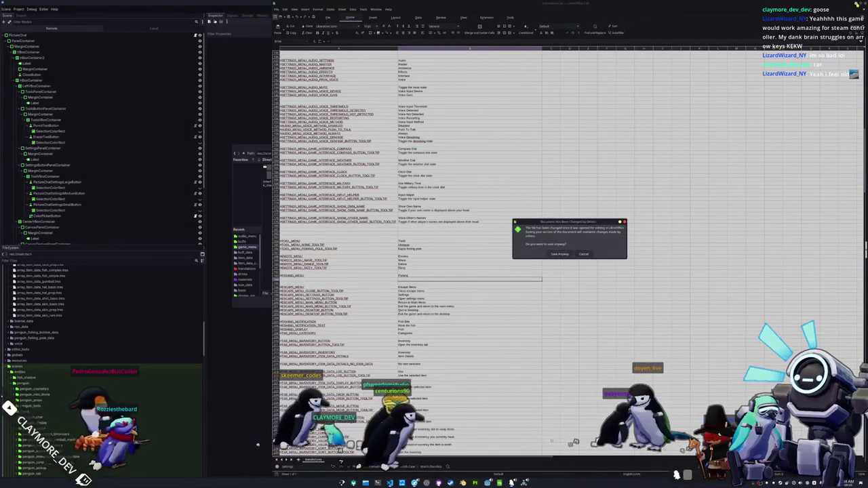
{"action": "left_click", "coordinate": [560, 255]}
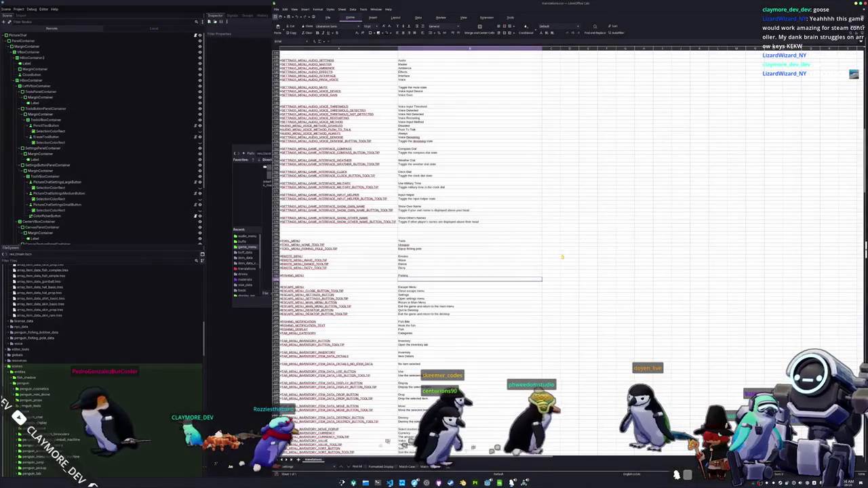
{"action": "key", "text": "alt+Tab"}
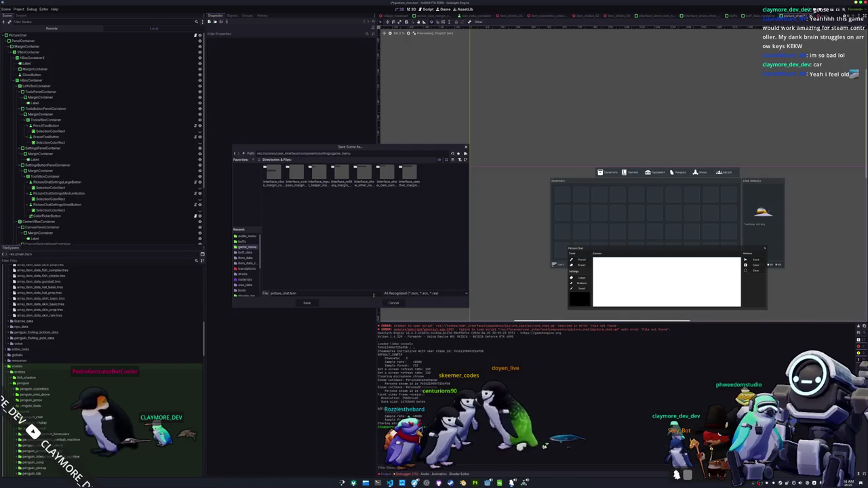
Step: Go up to components, create a picture_chat folder, and try saving the scene there
{"action": "left_click", "coordinate": [243, 154]}
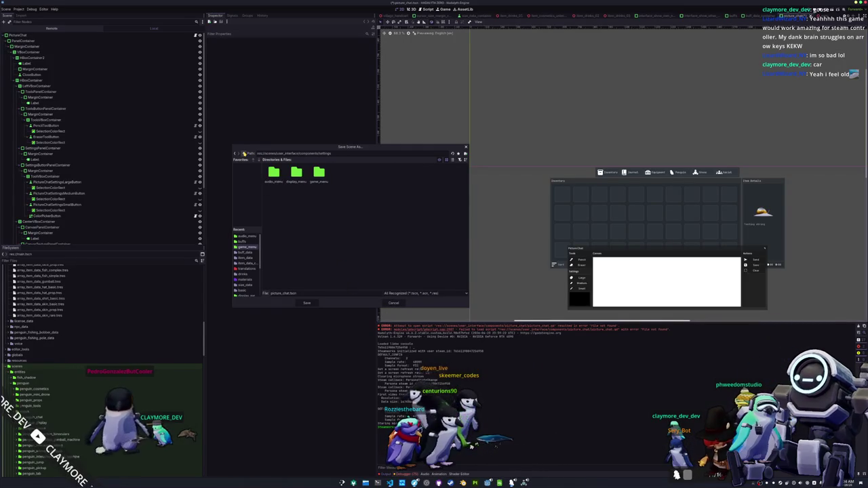
{"action": "left_click", "coordinate": [243, 154]}
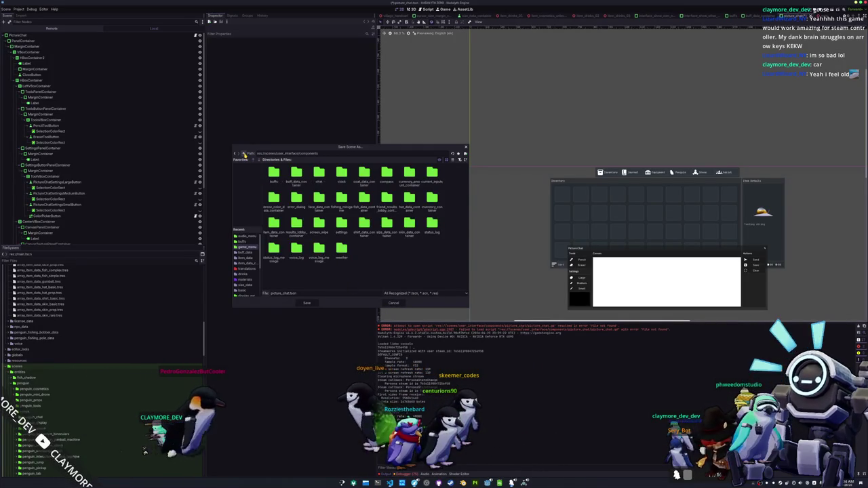
{"action": "left_click", "coordinate": [465, 154]}
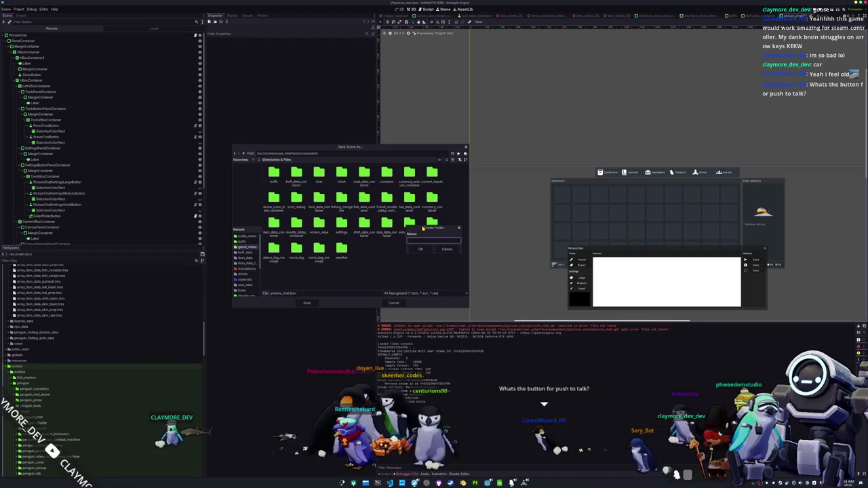
{"action": "type", "text": "picture_chat"}
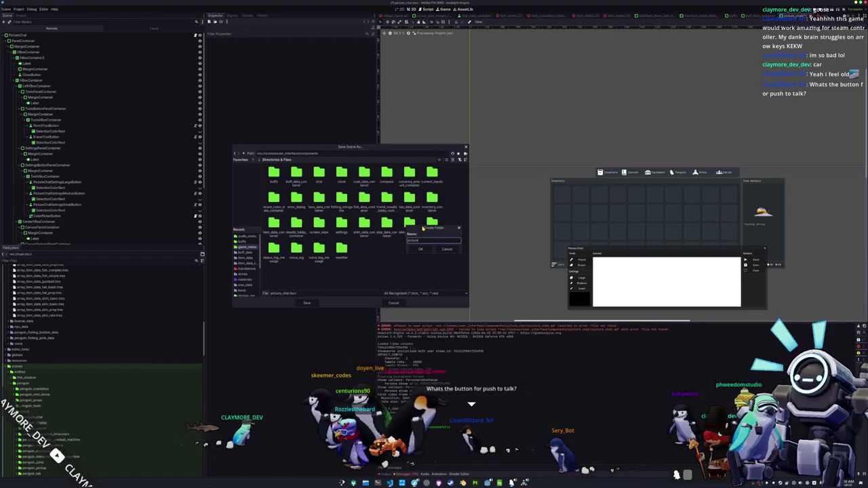
{"action": "key", "text": "Return"}
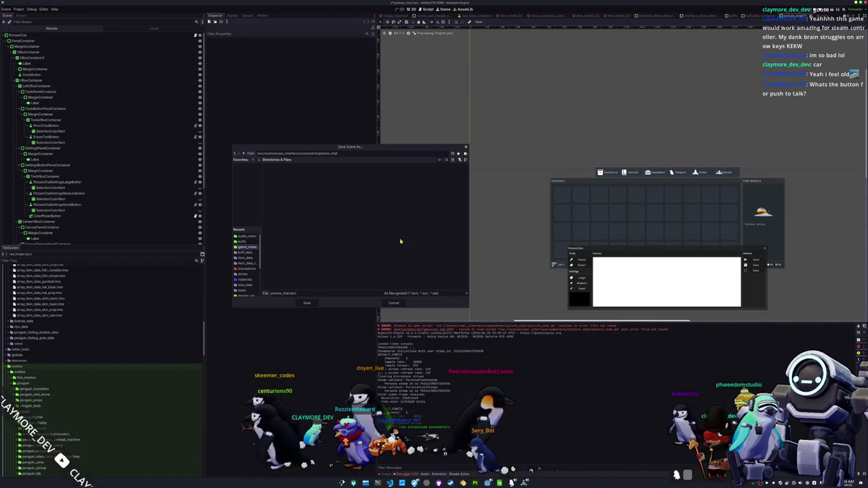
{"action": "left_click", "coordinate": [305, 304]}
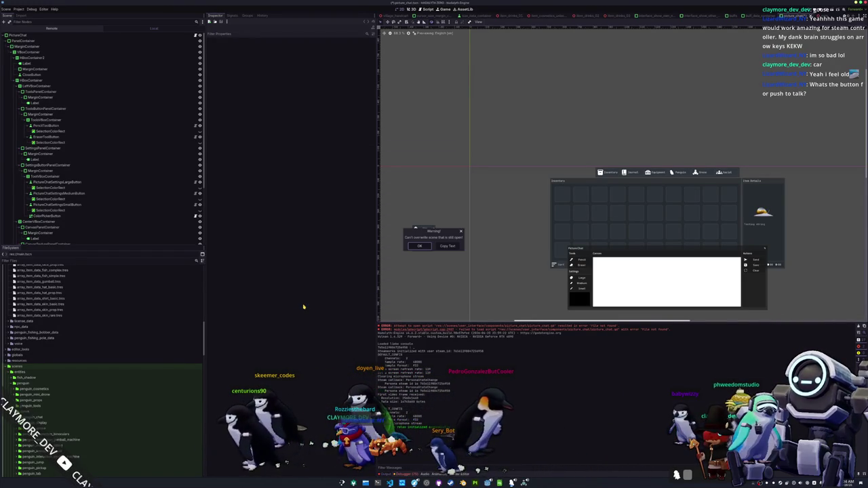
Step: Dismiss the overwrite warning, then quit the editor with Ctrl+Q, choosing Stop & Quit
{"action": "left_click", "coordinate": [420, 246]}
{"action": "scroll", "coordinate": [440, 224], "scroll_direction": "down", "scroll_amount": 4}
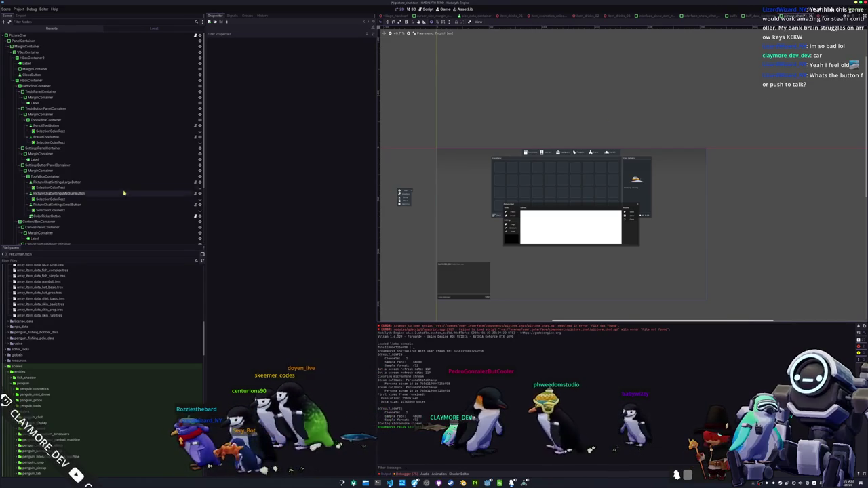
{"action": "scroll", "coordinate": [113, 101], "scroll_direction": "down", "scroll_amount": 4}
{"action": "left_click", "coordinate": [102, 191]}
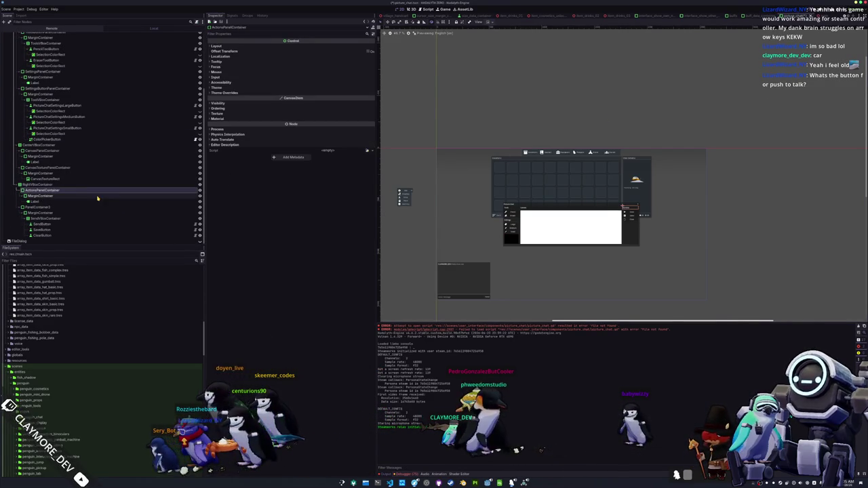
{"action": "left_click", "coordinate": [485, 242]}
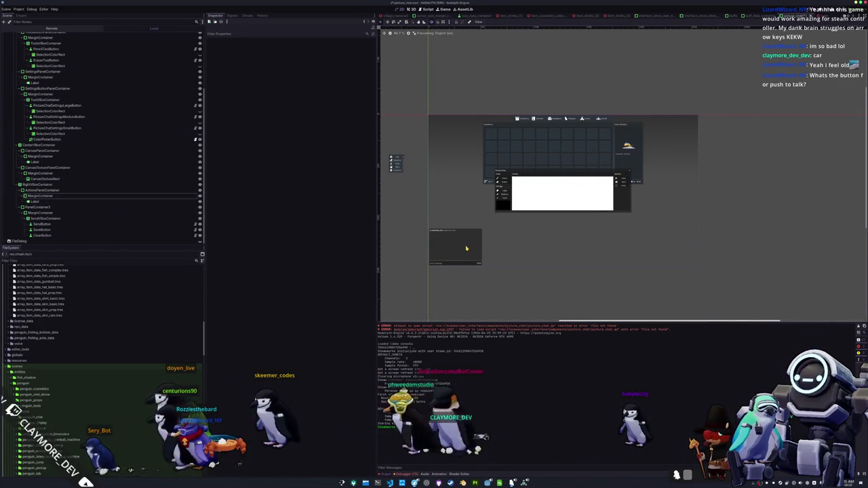
{"action": "left_click_drag", "start_coordinate": [466, 249], "coordinate": [473, 219]}
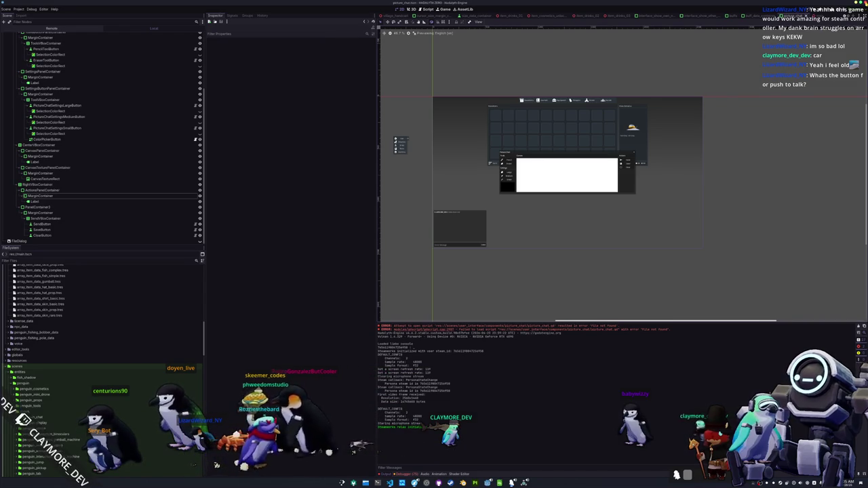
{"action": "key", "text": "ctrl+q"}
{"action": "left_click", "coordinate": [423, 246]}
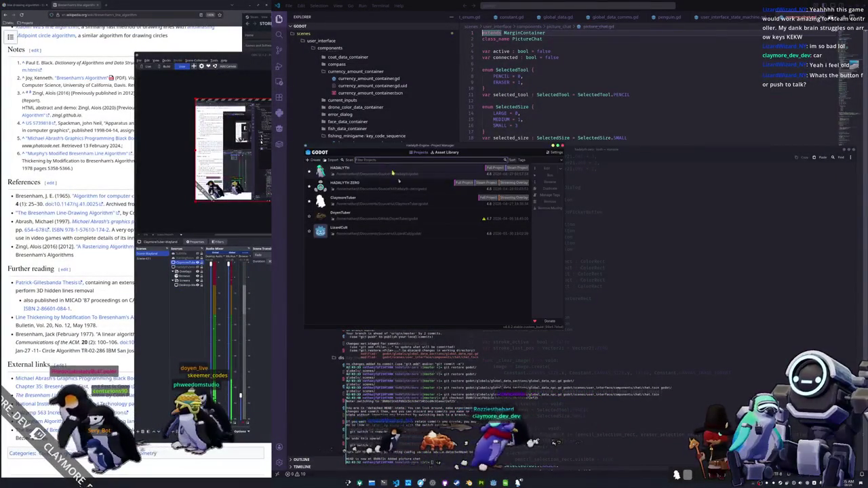
Step: Reopen the Hadalyth Zero project and search for a replacement for the missing picture_chat.gd
{"action": "double_click", "coordinate": [387, 186]}
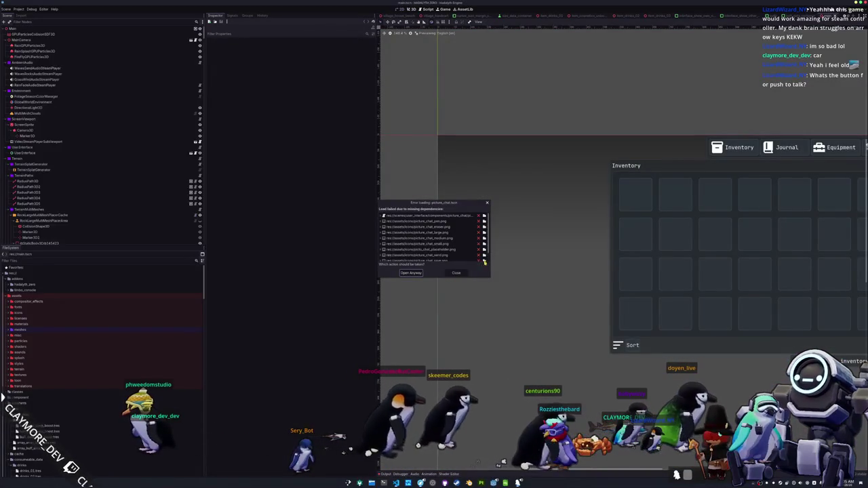
{"action": "scroll", "coordinate": [444, 246], "scroll_direction": "down", "scroll_amount": 2}
{"action": "scroll", "coordinate": [444, 246], "scroll_direction": "up", "scroll_amount": 3}
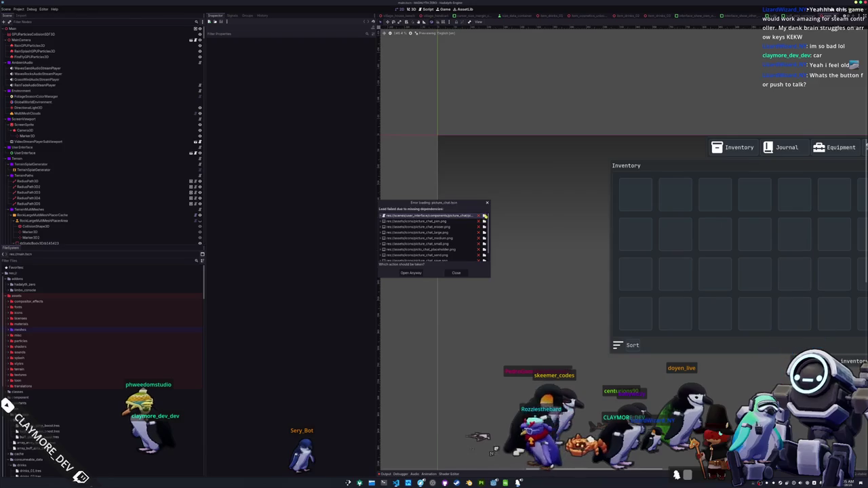
{"action": "left_click", "coordinate": [484, 216]}
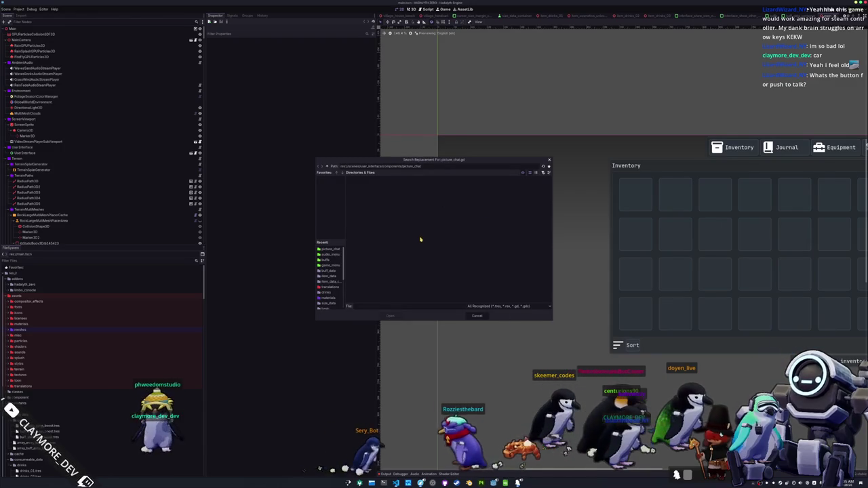
Step: Cancel the replacement search and close the picture_chat.tscn missing-dependencies error
{"action": "scroll", "coordinate": [330, 279], "scroll_direction": "down", "scroll_amount": 5}
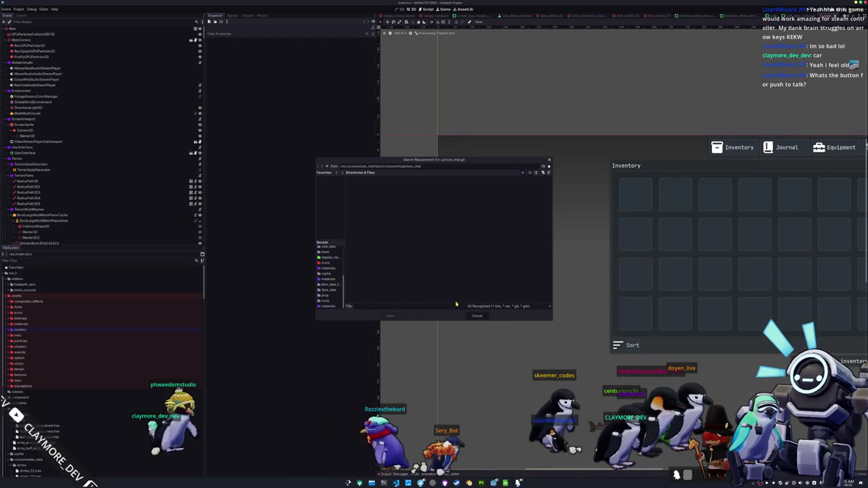
{"action": "left_click", "coordinate": [481, 317]}
{"action": "left_click", "coordinate": [458, 275]}
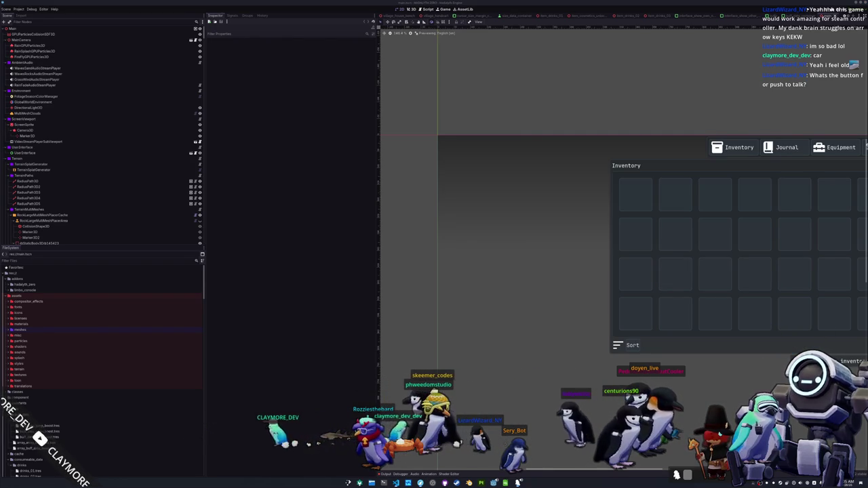
{"action": "key", "text": "alt+Tab"}
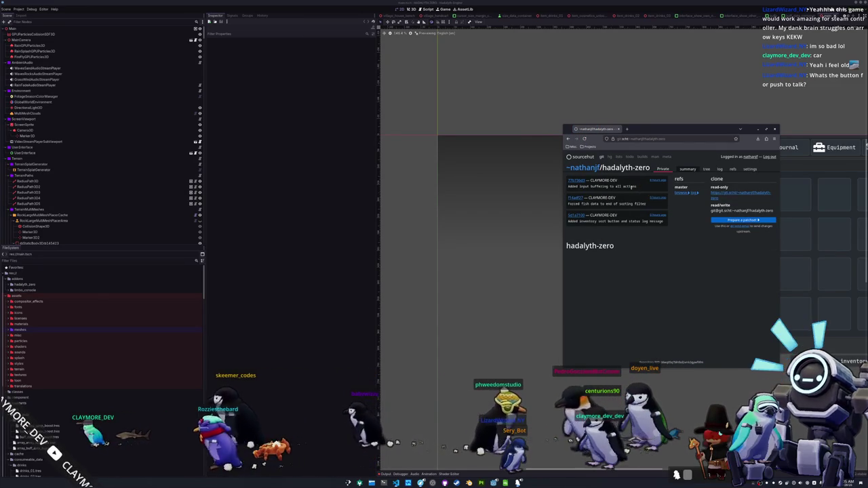
{"action": "key", "text": "alt+Tab"}
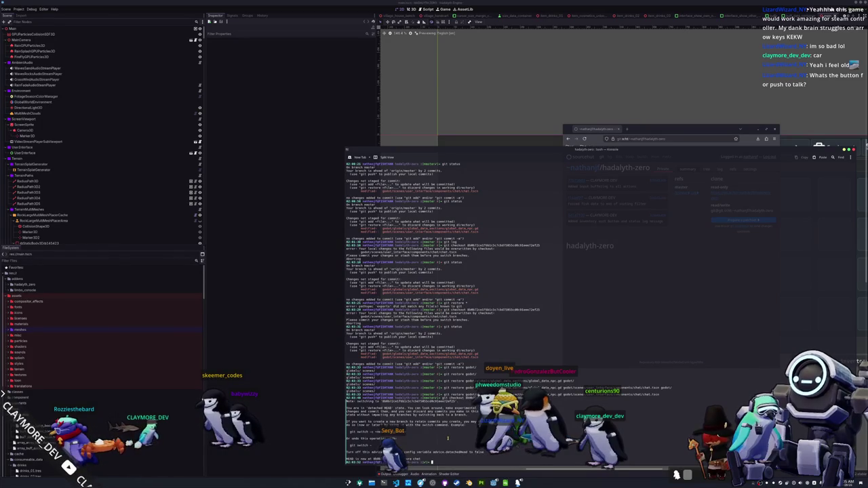
{"action": "key", "text": "alt+Tab"}
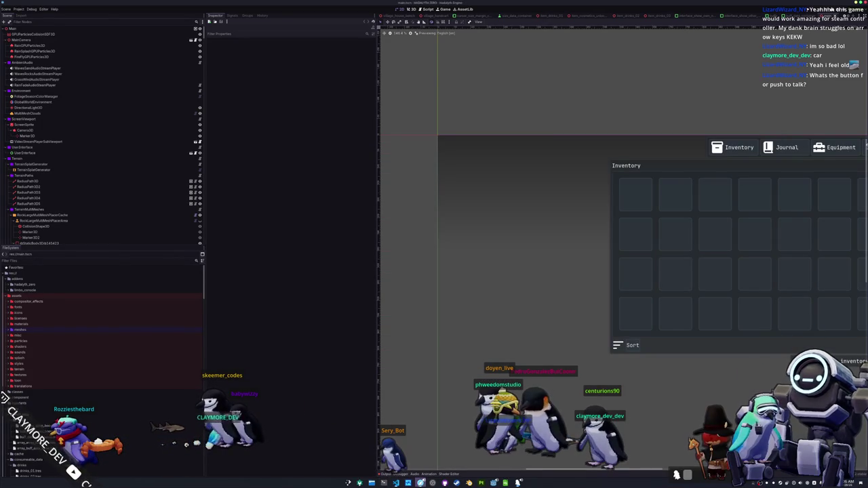
{"action": "key", "text": "alt+Tab"}
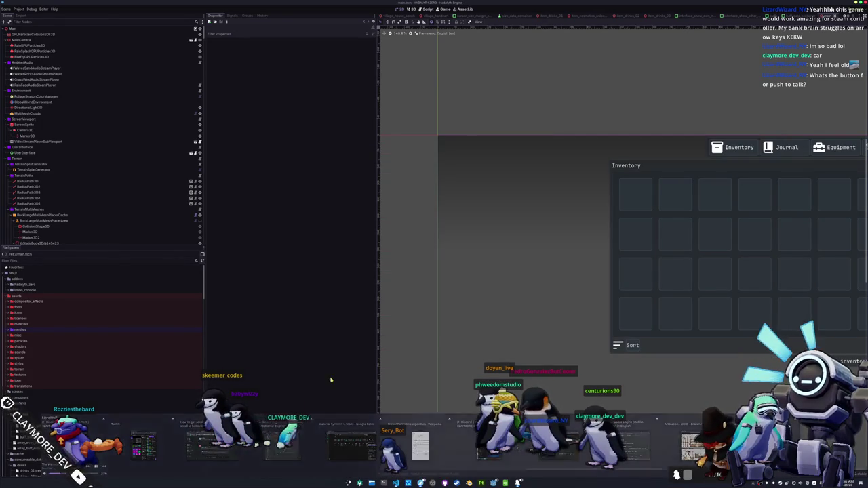
Step: Collapse the data folders, expand scenes in the FileSystem dock, then open Dolphin from Konsole
{"action": "scroll", "coordinate": [102, 325], "scroll_direction": "down", "scroll_amount": 3}
{"action": "left_click", "coordinate": [19, 340]}
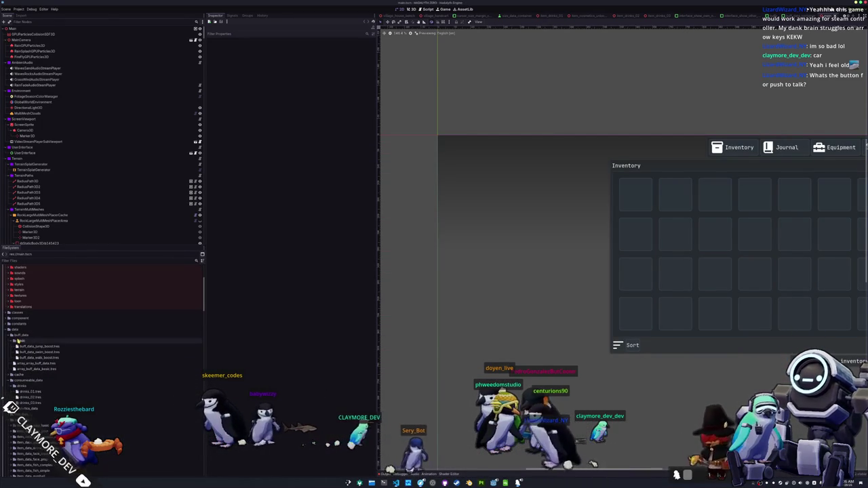
{"action": "left_click", "coordinate": [15, 341]}
{"action": "left_click", "coordinate": [21, 369]}
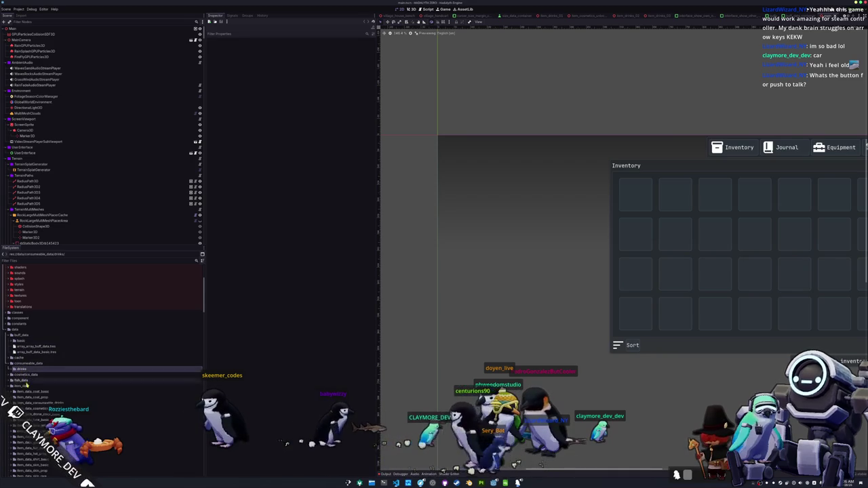
{"action": "double_click", "coordinate": [26, 385]}
{"action": "double_click", "coordinate": [28, 363]}
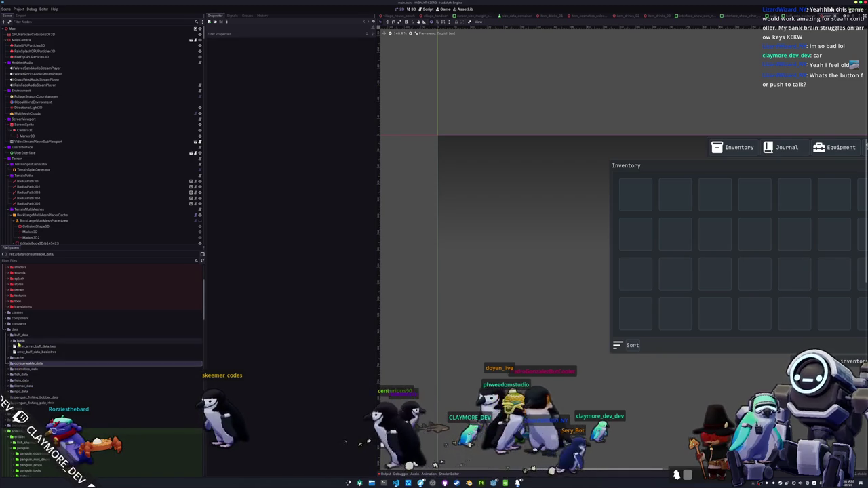
{"action": "double_click", "coordinate": [21, 335]}
{"action": "double_click", "coordinate": [15, 330]}
{"action": "double_click", "coordinate": [21, 353]}
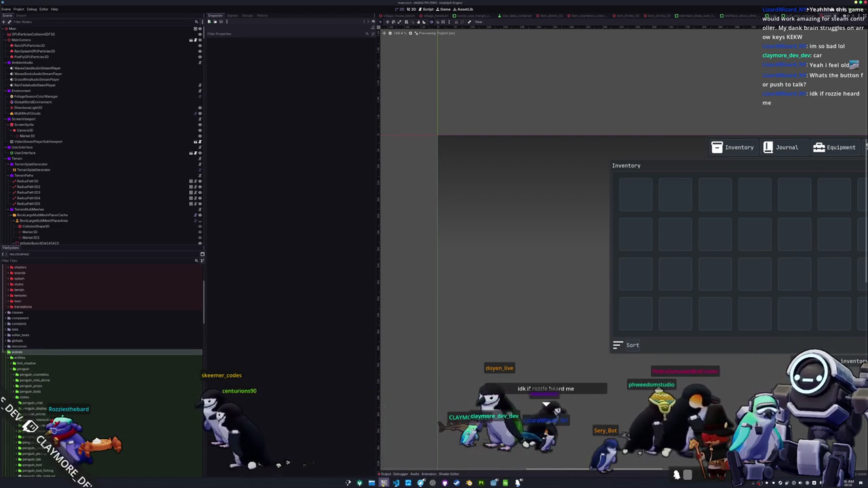
{"action": "key", "text": "alt+Tab"}
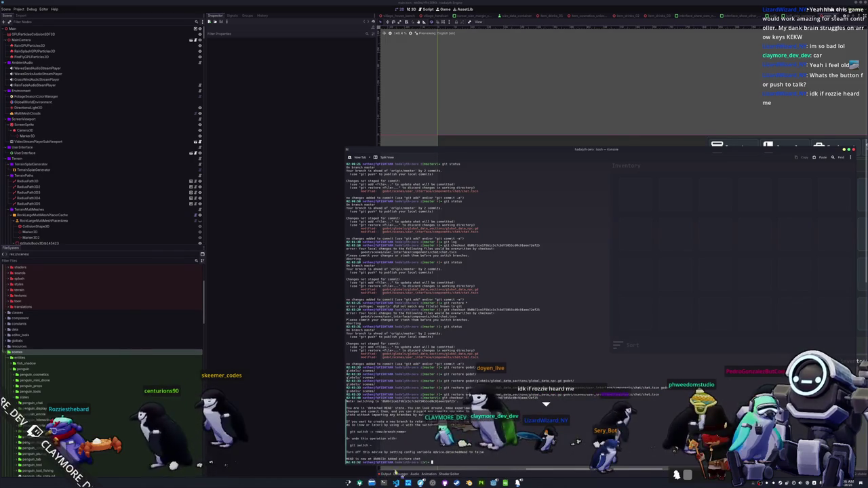
{"action": "key", "text": "super+e"}
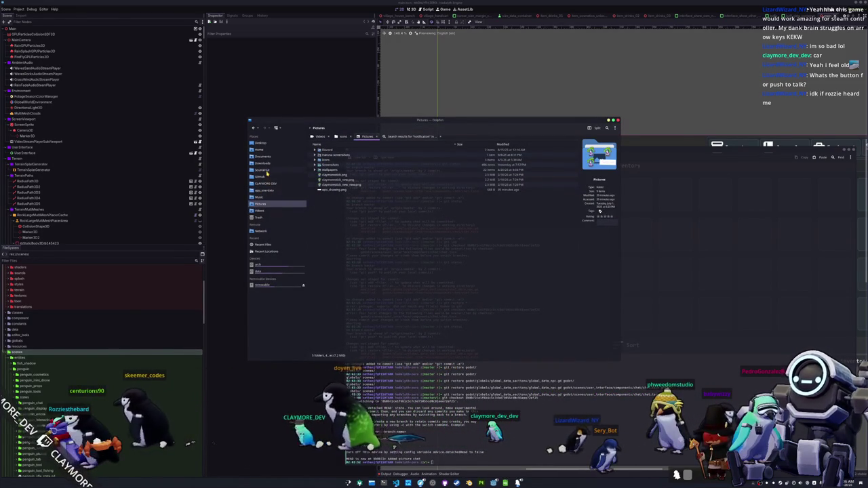
Step: Browse to the source folder, expand hadalyth-zero and its godot folder, then bring Konsole forward
{"action": "left_click", "coordinate": [261, 169]}
{"action": "left_click", "coordinate": [317, 170]}
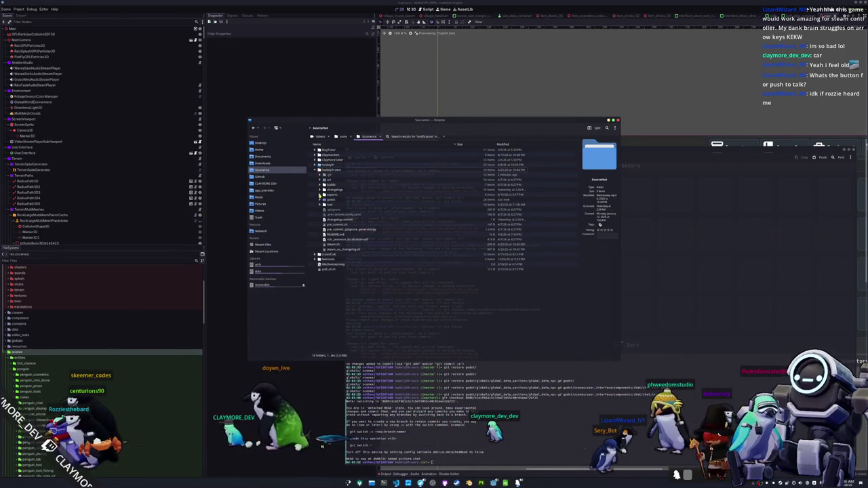
{"action": "left_click", "coordinate": [321, 200]}
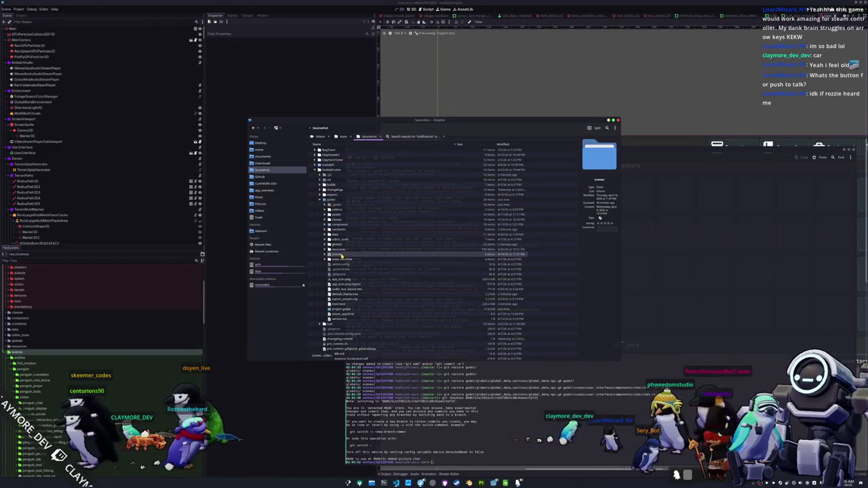
{"action": "scroll", "coordinate": [318, 339], "scroll_direction": "down", "scroll_amount": 2}
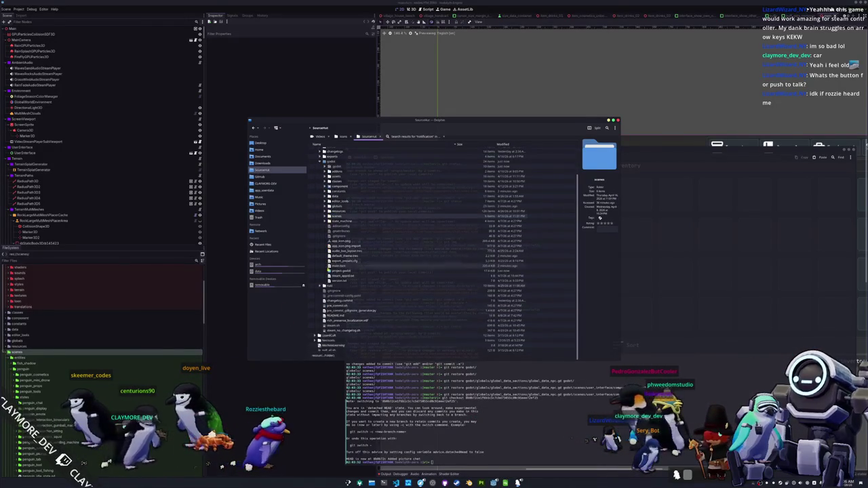
{"action": "left_click", "coordinate": [349, 370]}
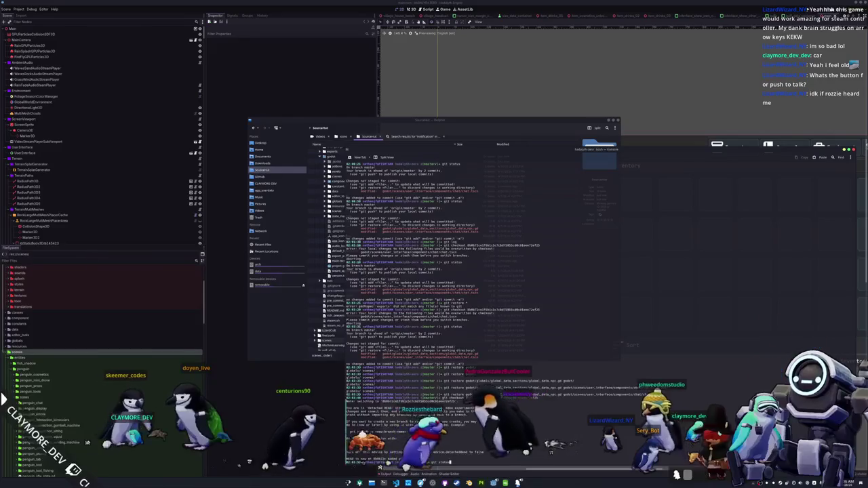
Step: Delete the files in scenes/user_interface/ with rm in Konsole
{"action": "key", "text": "Return"}
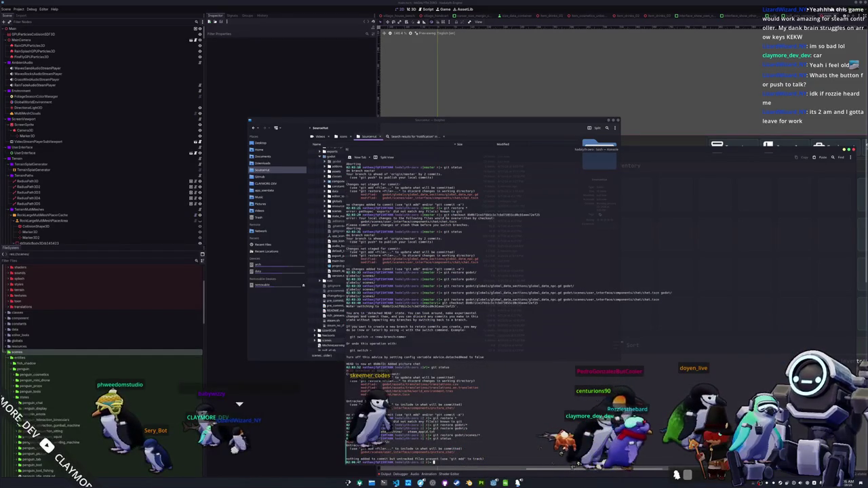
{"action": "type", "text": "scenes"}
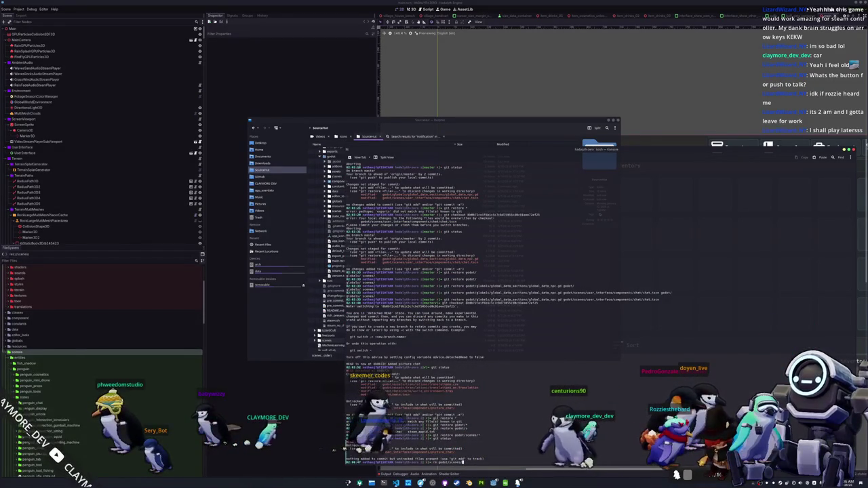
{"action": "type", "text": "/user_interface/"}
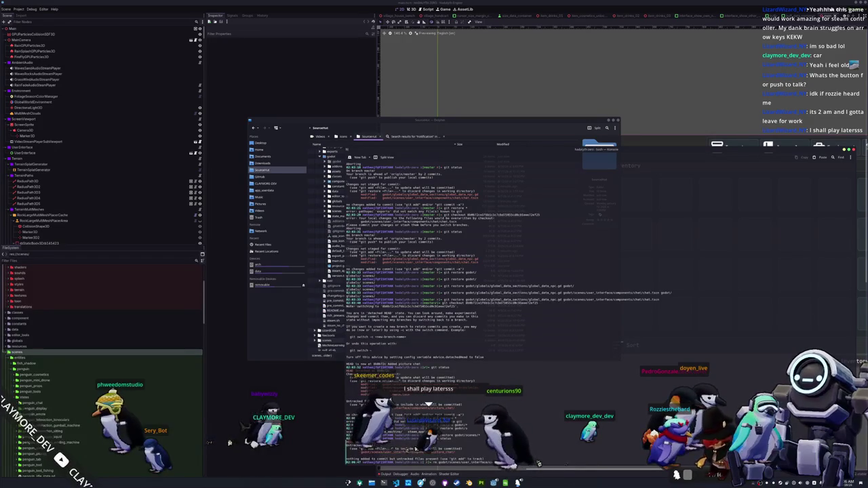
{"action": "key", "text": "Return"}
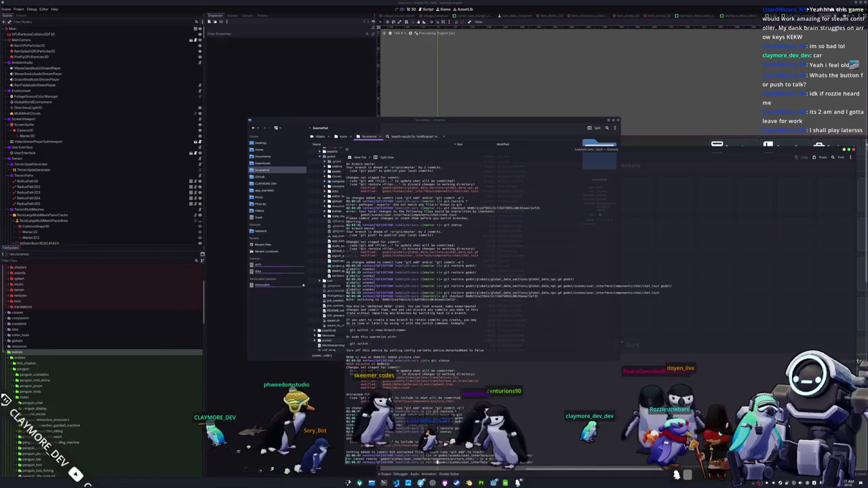
{"action": "key", "text": "Return"}
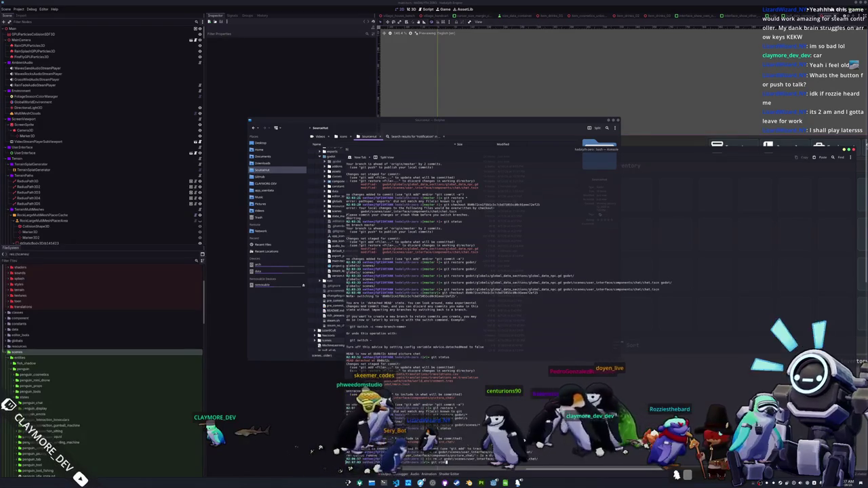
{"action": "key", "text": "Return"}
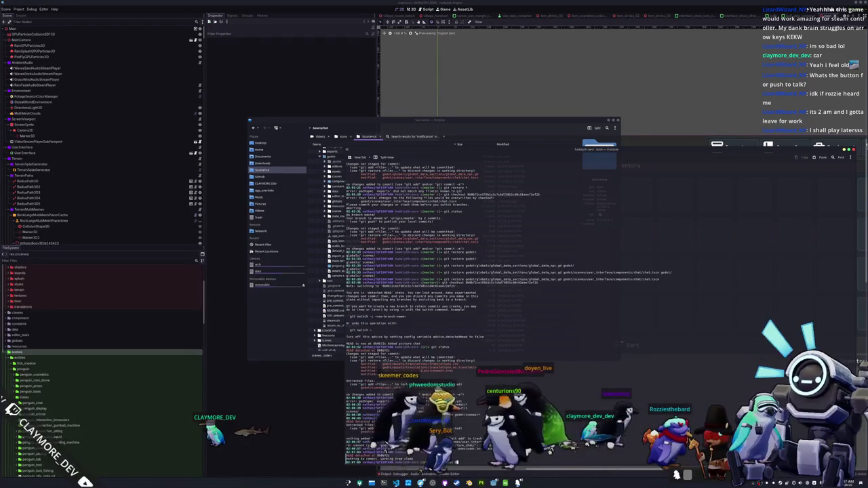
{"action": "key", "text": "Return"}
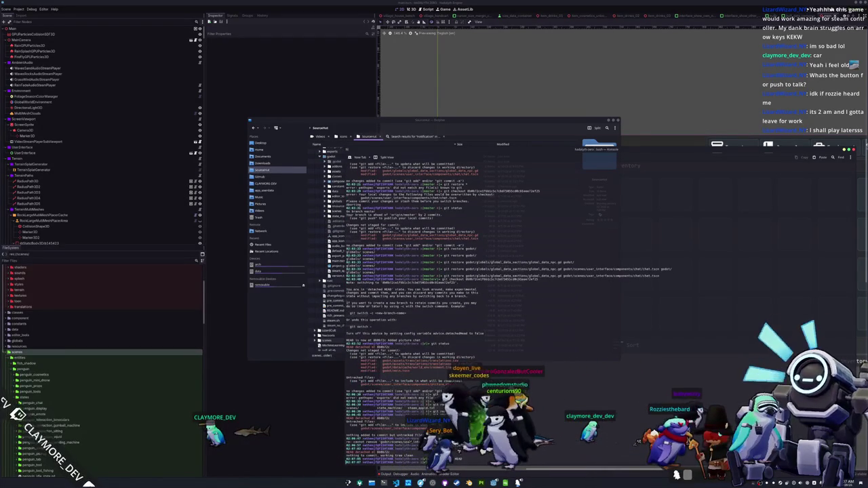
Step: Check the repository status and run git fetch to get the latest remote changes
{"action": "key", "text": "Return"}
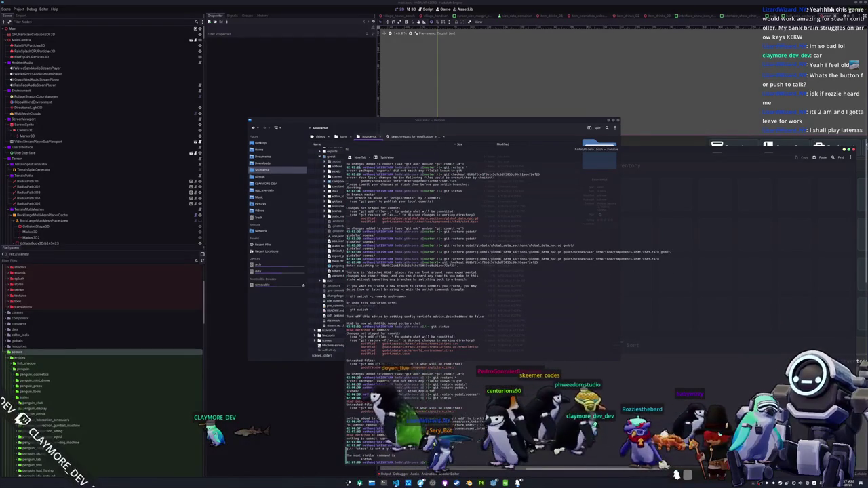
{"action": "key", "text": "Return"}
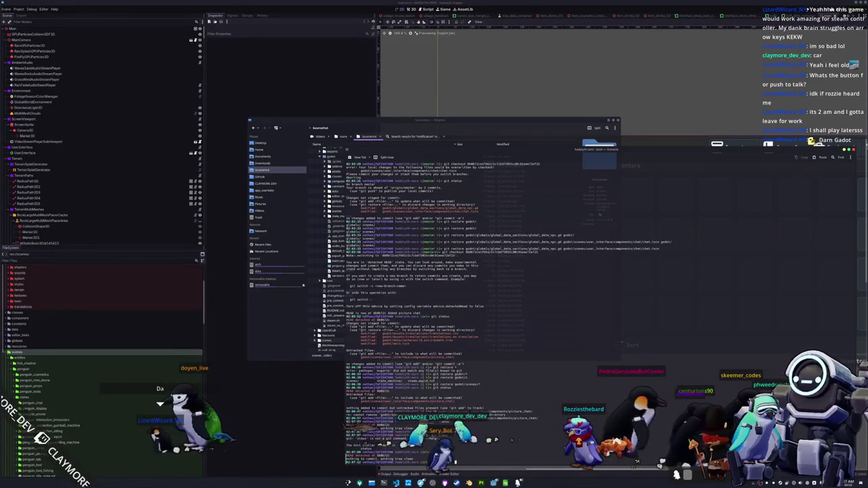
{"action": "key", "text": "Return"}
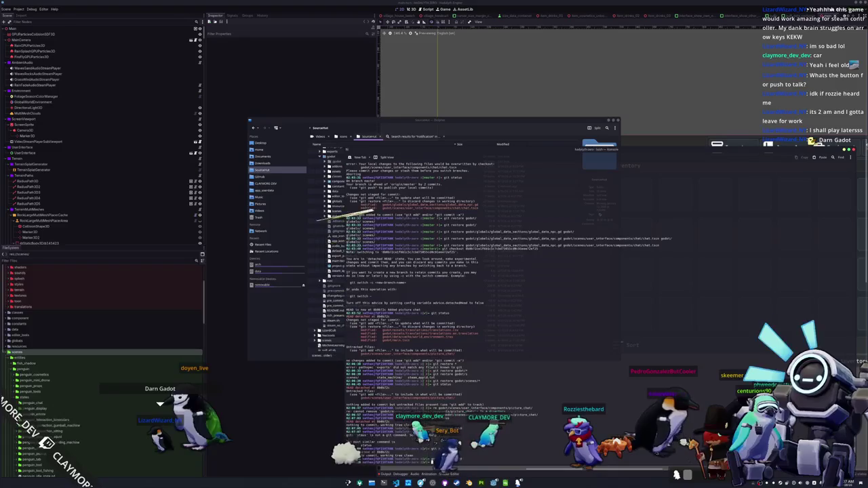
{"action": "key", "text": "Return"}
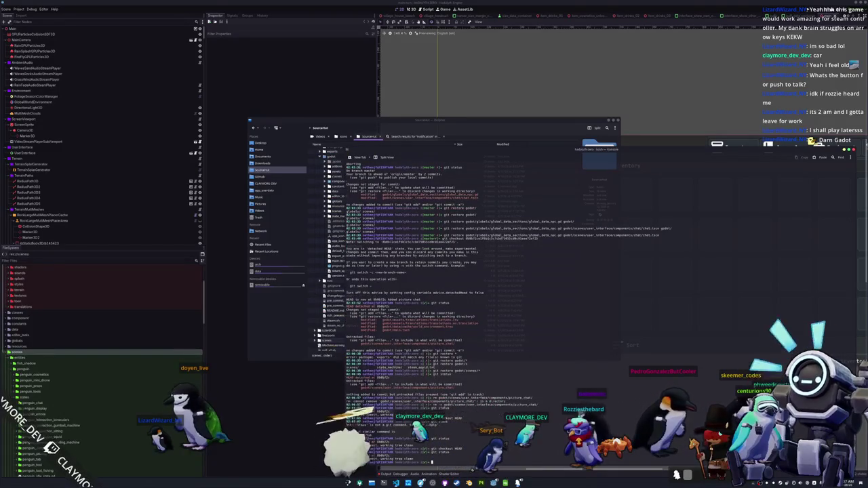
{"action": "type", "text": "tch"}
{"action": "key", "text": "Return"}
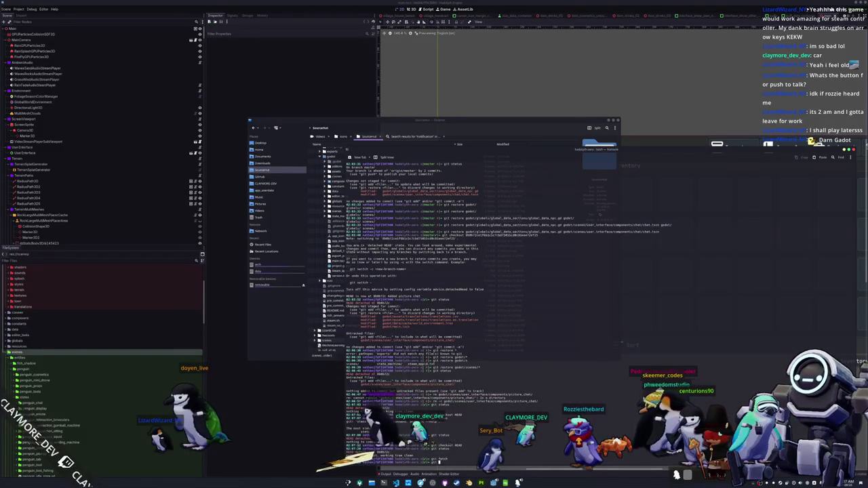
Step: Check out the master branch and confirm with git status that the tree is clean
{"action": "type", "text": "check"}
{"action": "key", "text": "Tab"}
{"action": "key", "text": "Tab"}
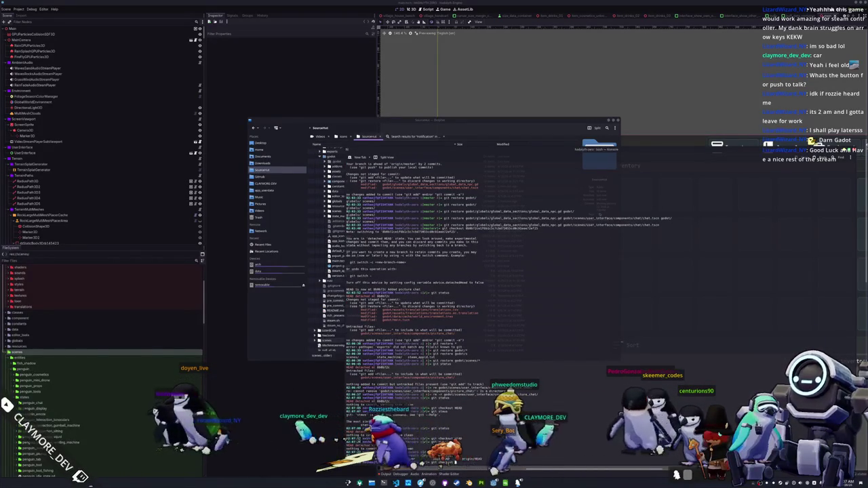
{"action": "key", "text": "Return"}
{"action": "type", "text": "git status"}
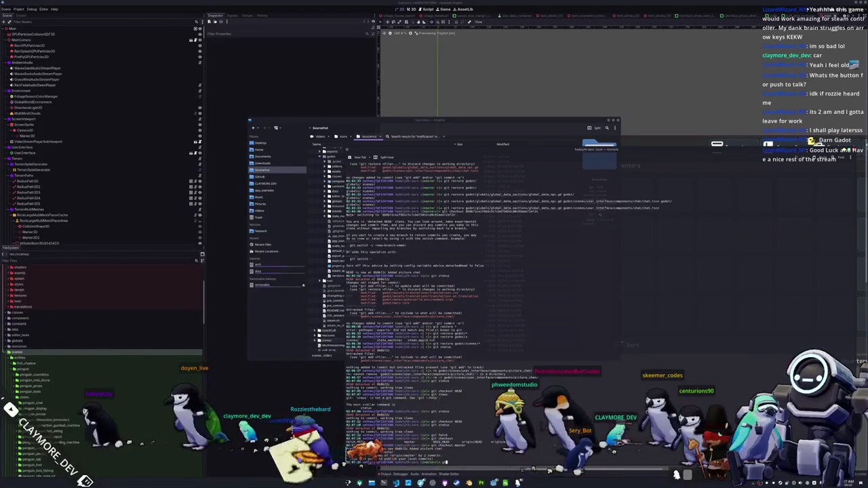
{"action": "key", "text": "Return"}
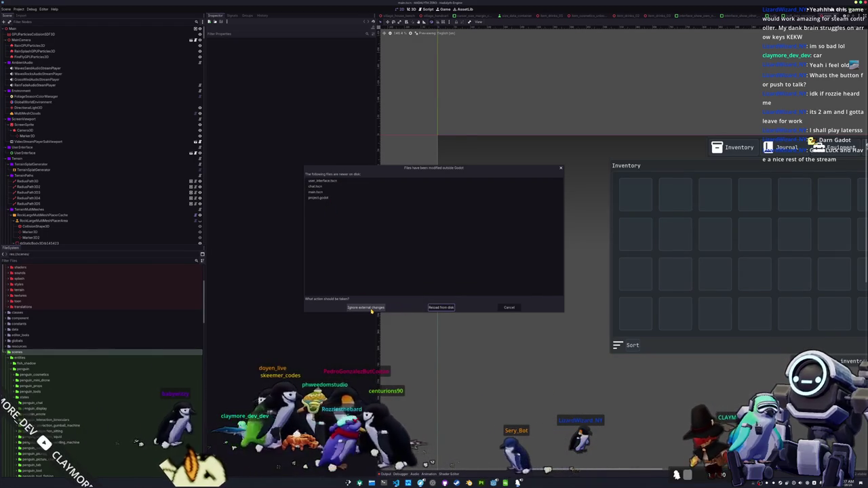
Step: Reload the externally changed files from disk in the editor, then return to Dolphin
{"action": "left_click", "coordinate": [440, 307]}
{"action": "scroll", "coordinate": [451, 329], "scroll_direction": "down", "scroll_amount": 5}
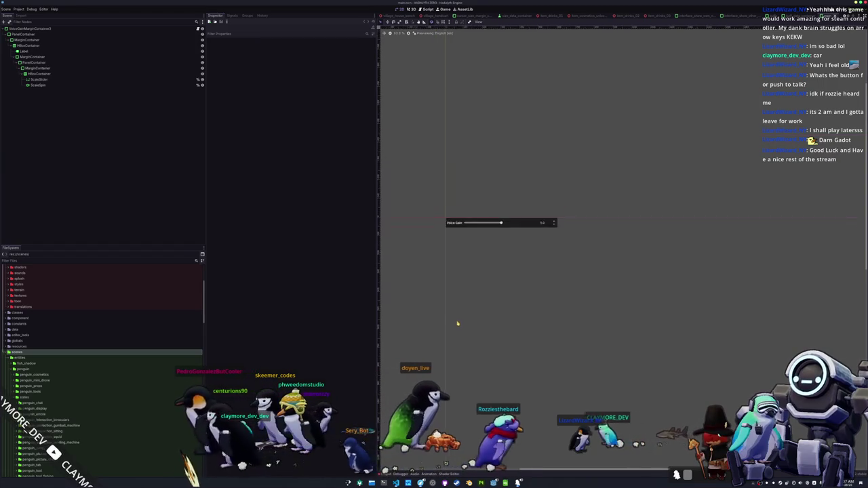
{"action": "key", "text": "alt+Tab"}
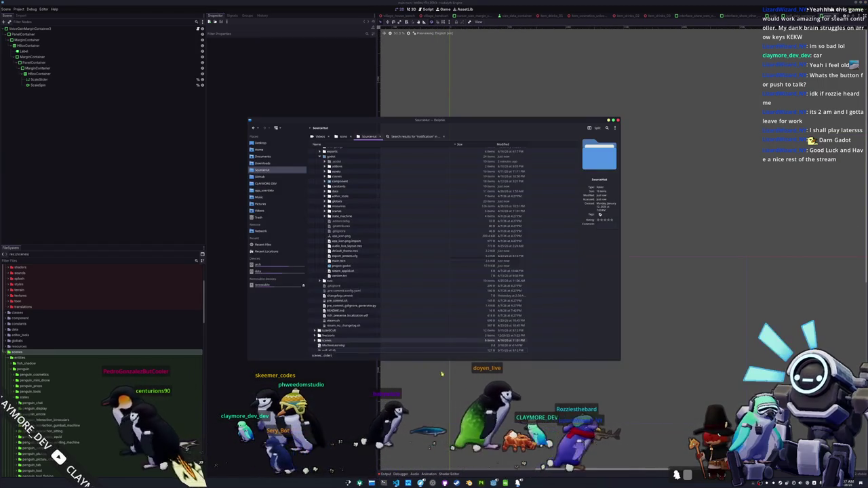
Step: Move the scenes folder into hadalyth-zero's godot folder, merging all subfolders and overwriting existing files
{"action": "left_click", "coordinate": [326, 342]}
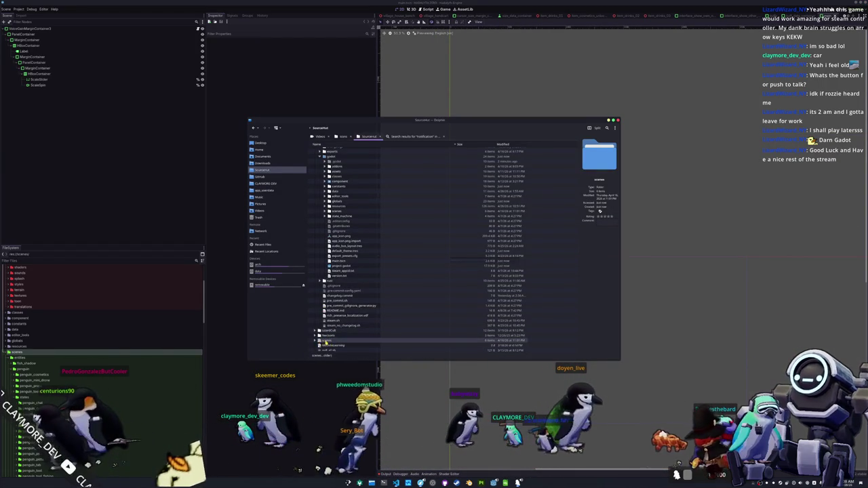
{"action": "left_click", "coordinate": [316, 342]}
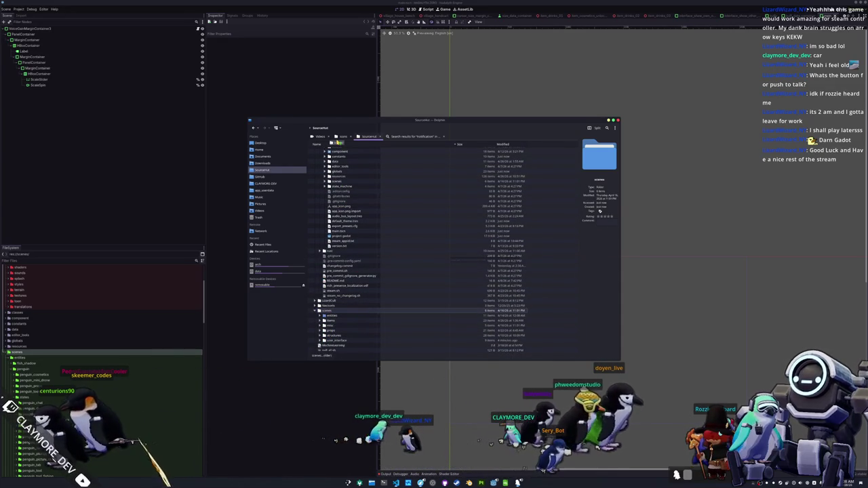
{"action": "scroll", "coordinate": [337, 150], "scroll_direction": "up", "scroll_amount": 5}
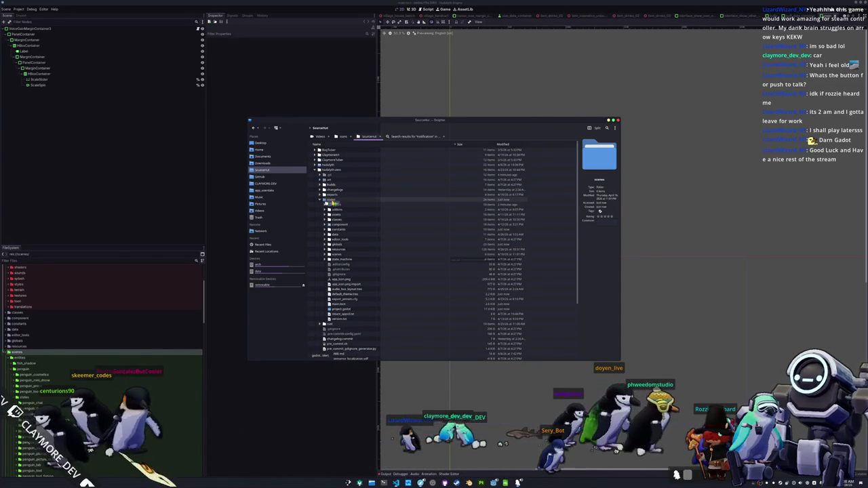
{"action": "left_click_drag", "start_coordinate": [332, 202], "coordinate": [333, 202]}
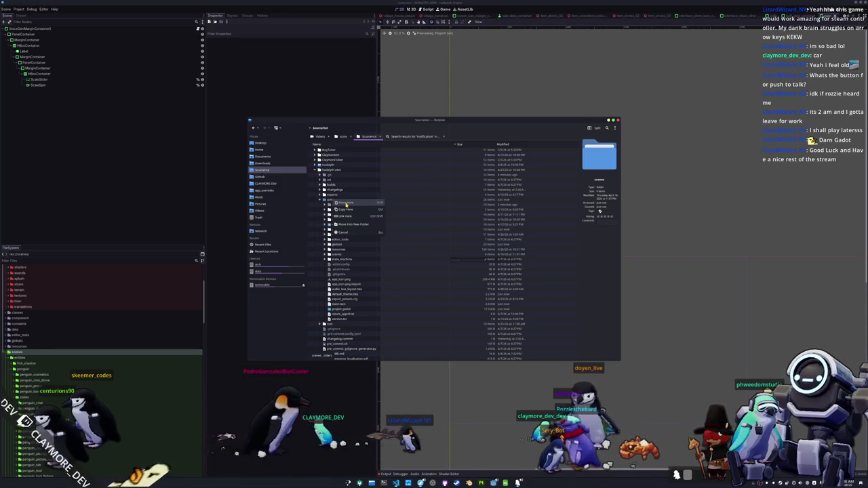
{"action": "left_click", "coordinate": [345, 203]}
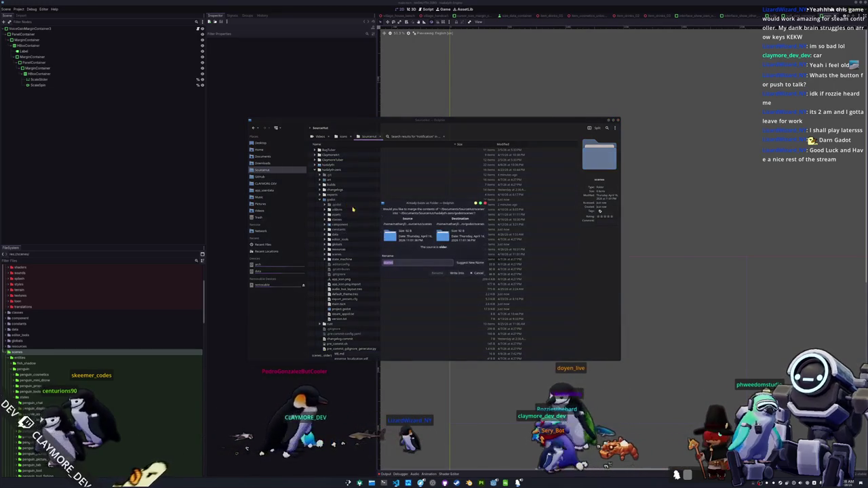
{"action": "left_click", "coordinate": [455, 273]}
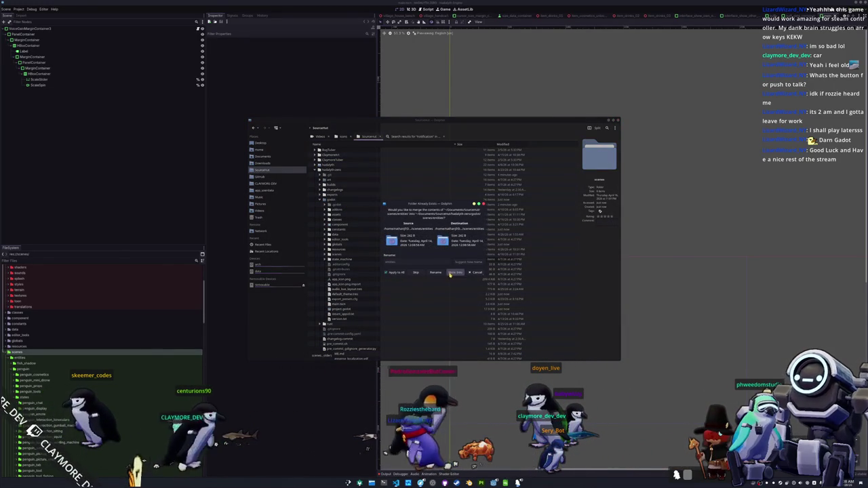
{"action": "left_click", "coordinate": [452, 273]}
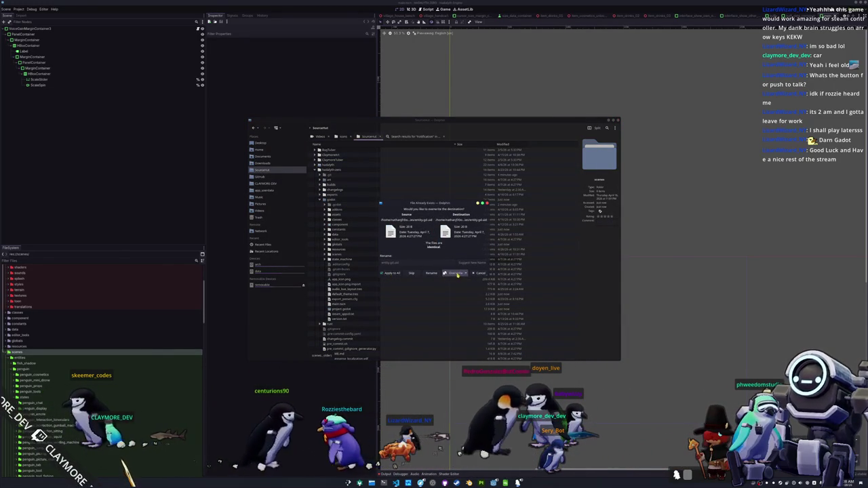
{"action": "left_click", "coordinate": [456, 273]}
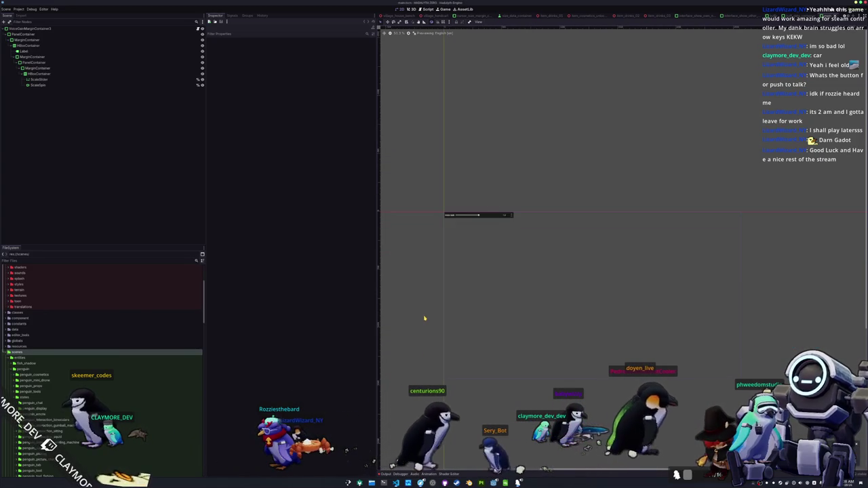
Step: Reopen main.tscn through Quick Open Scene by searching 'main', then return to Dolphin
{"action": "key", "text": "ctrl+Tab"}
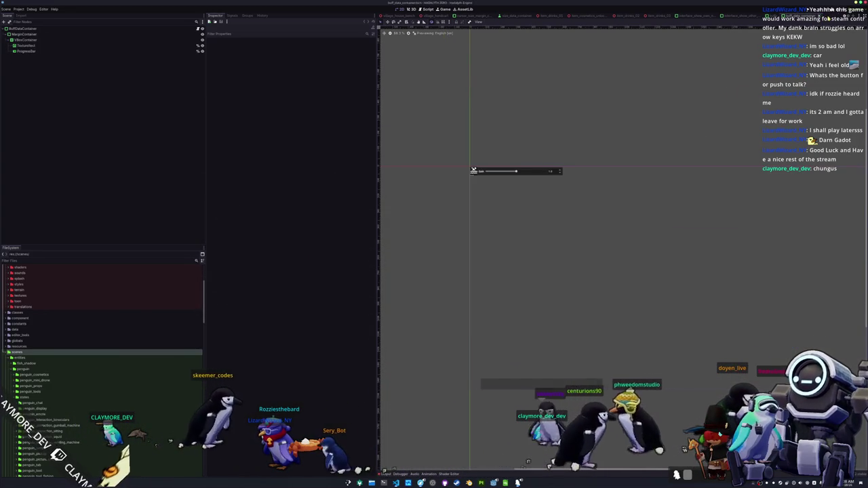
{"action": "key", "text": "ctrl+shift+o"}
{"action": "type", "text": "main"}
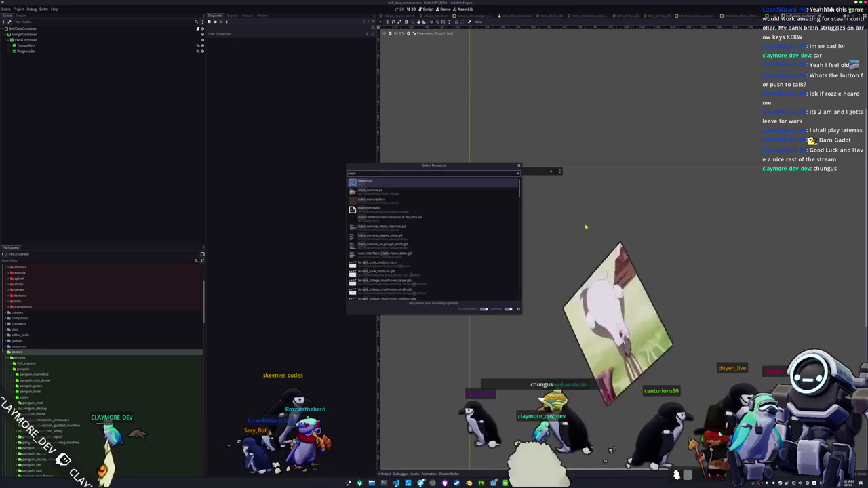
{"action": "key", "text": "Return"}
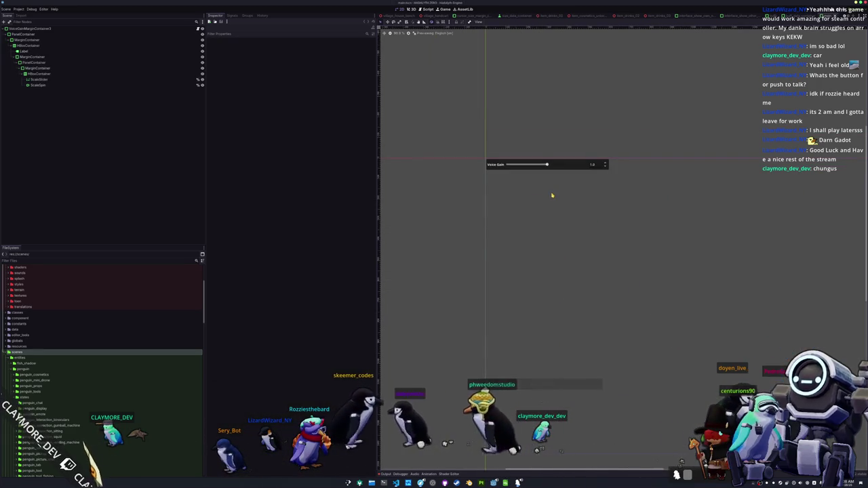
{"action": "scroll", "coordinate": [425, 256], "scroll_direction": "down", "scroll_amount": 1}
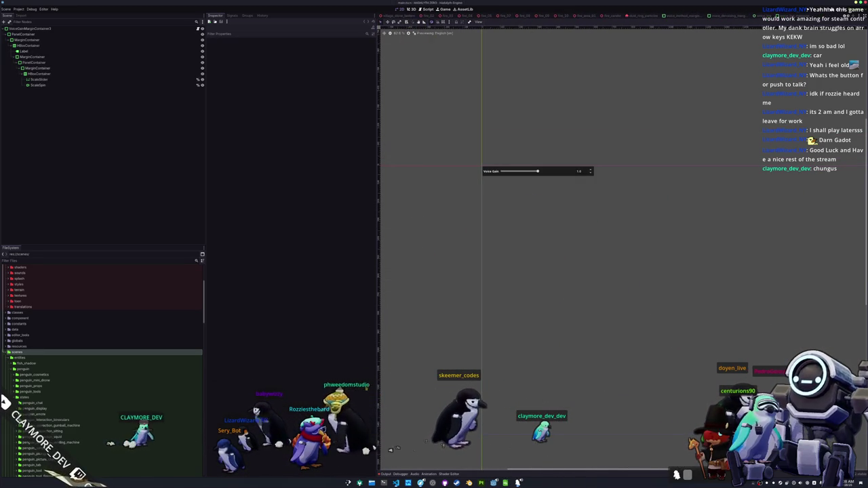
{"action": "key", "text": "alt+Tab"}
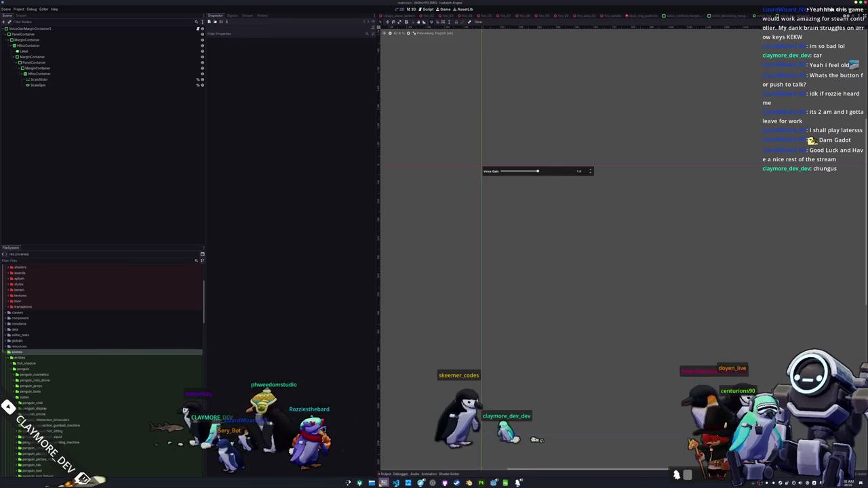
{"action": "key", "text": "alt+Tab"}
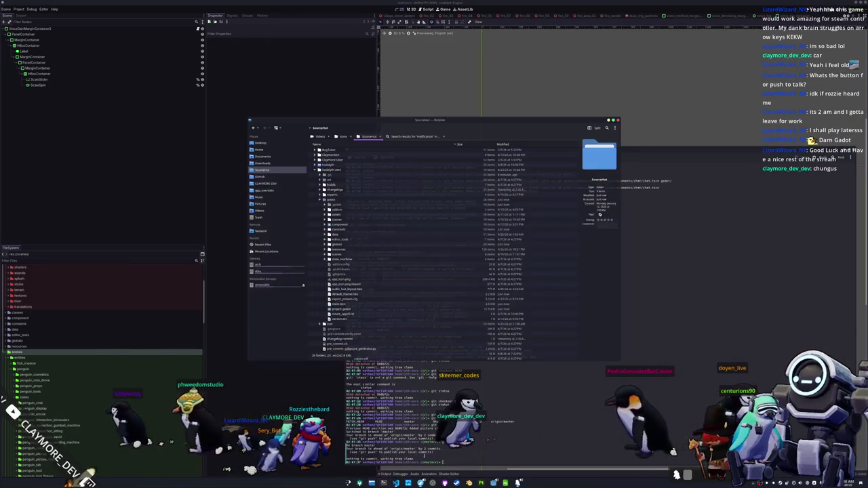
Step: Select rich_presence_localization.odf and expand the scenes folder in Dolphin, then return to Konsole
{"action": "scroll", "coordinate": [352, 319], "scroll_direction": "down", "scroll_amount": 3}
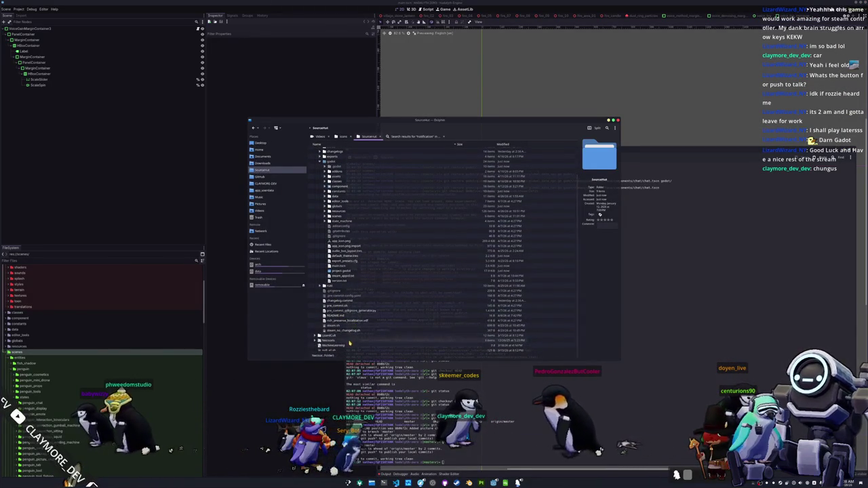
{"action": "left_click", "coordinate": [370, 322]}
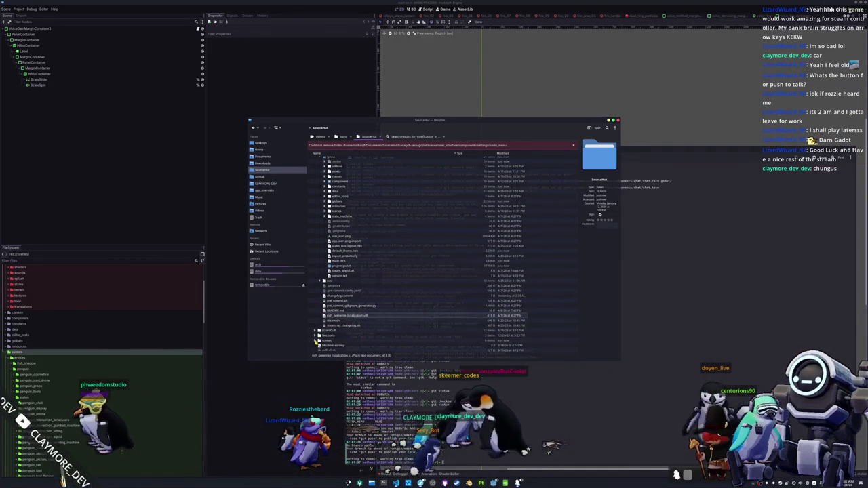
{"action": "left_click", "coordinate": [316, 340]}
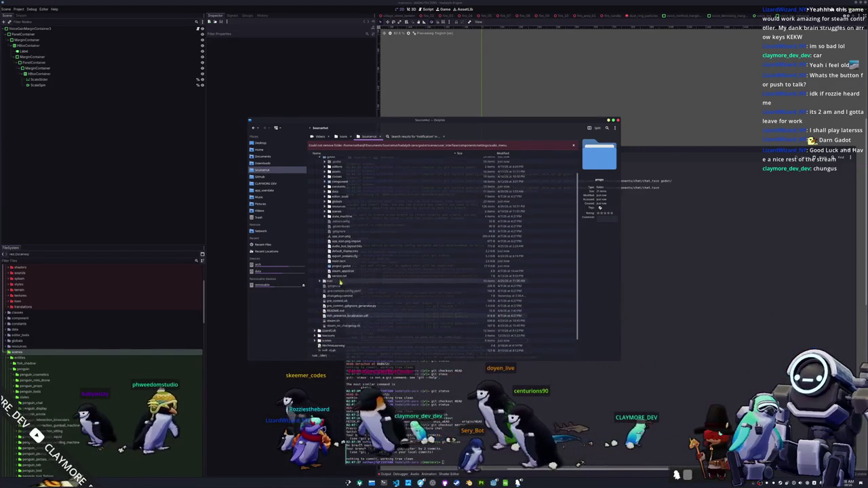
{"action": "scroll", "coordinate": [337, 282], "scroll_direction": "up", "scroll_amount": 3}
{"action": "key", "text": "alt+Tab"}
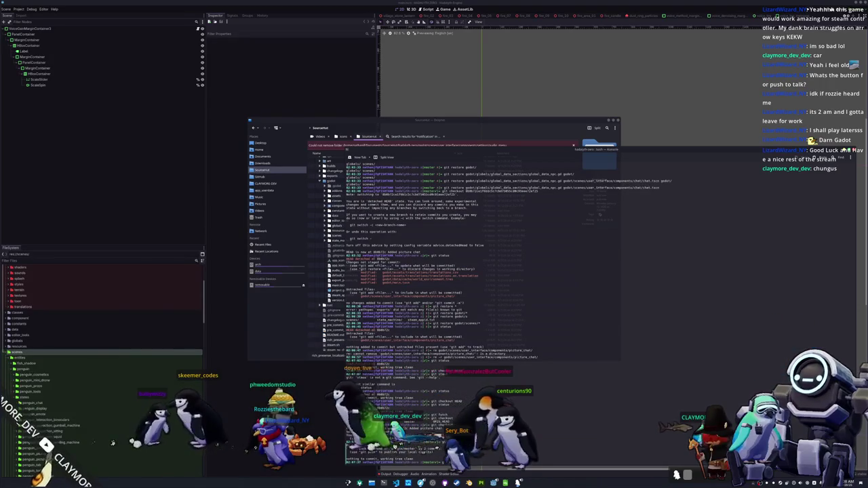
Step: Run git checkout and git status, then check out the earlier commit in detached HEAD state
{"action": "key", "text": "Return"}
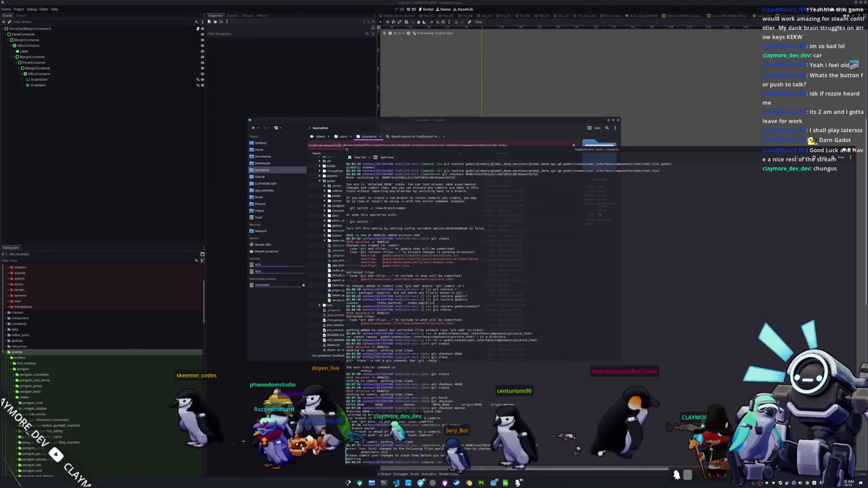
{"action": "key", "text": "Return"}
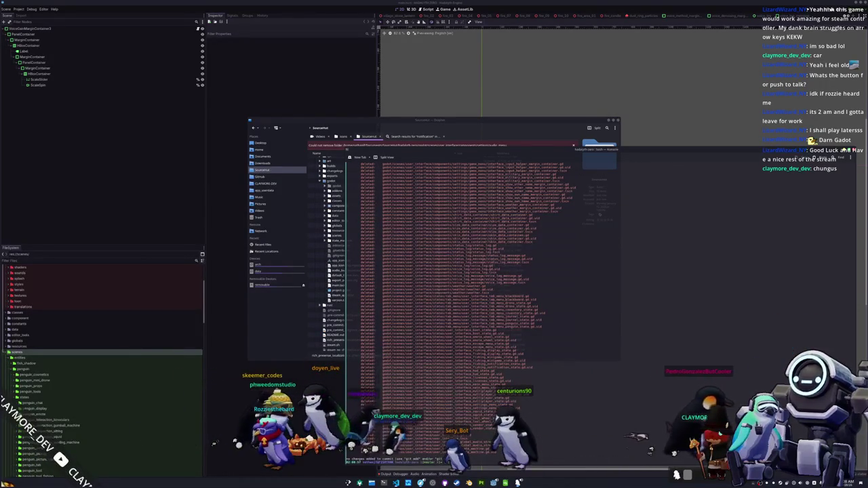
{"action": "key", "text": "Return"}
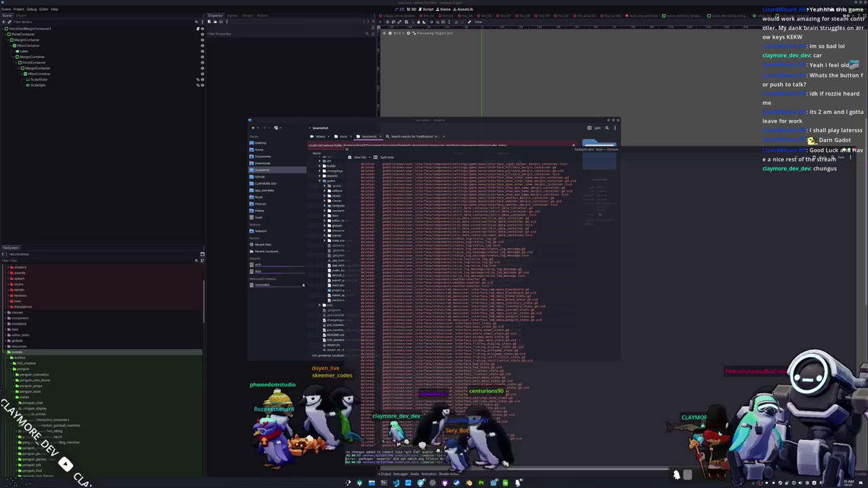
{"action": "key", "text": "Return"}
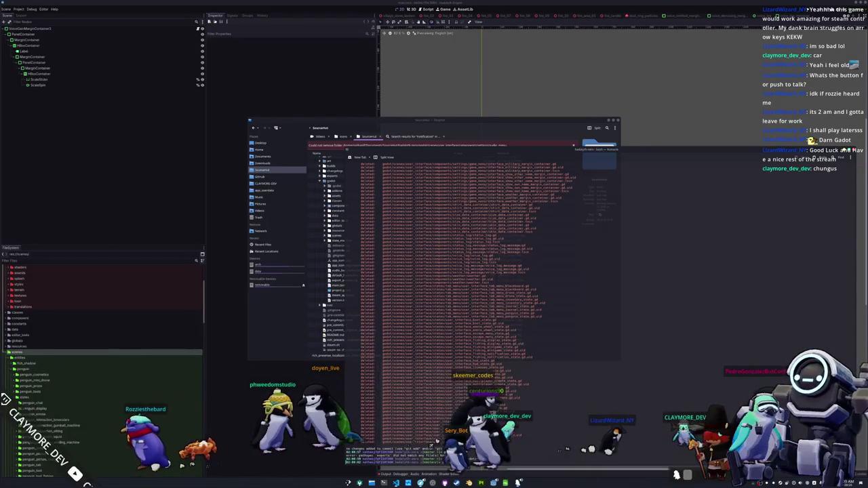
{"action": "key", "text": "Tab"}
{"action": "key", "text": "Return"}
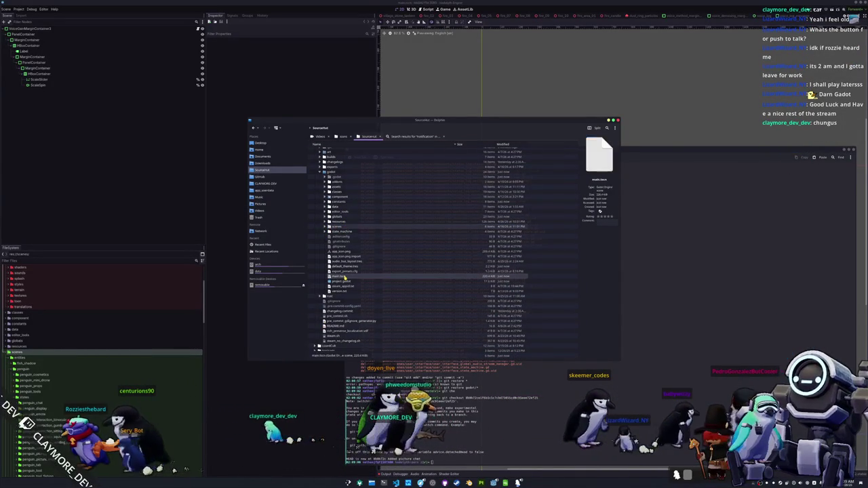
Step: Copy the old scenes folder and merge it into the existing scenes folder
{"action": "mouse_move", "coordinate": [336, 229]}
{"action": "left_mouse_down"}
{"action": "mouse_move", "coordinate": [387, 301]}
{"action": "mouse_move", "coordinate": [410, 310]}
{"action": "mouse_move", "coordinate": [355, 329]}
{"action": "mouse_move", "coordinate": [367, 361]}
{"action": "mouse_move", "coordinate": [378, 359]}
{"action": "mouse_move", "coordinate": [358, 230]}
{"action": "mouse_move", "coordinate": [339, 180]}
{"action": "mouse_move", "coordinate": [390, 296]}
{"action": "left_mouse_up"}
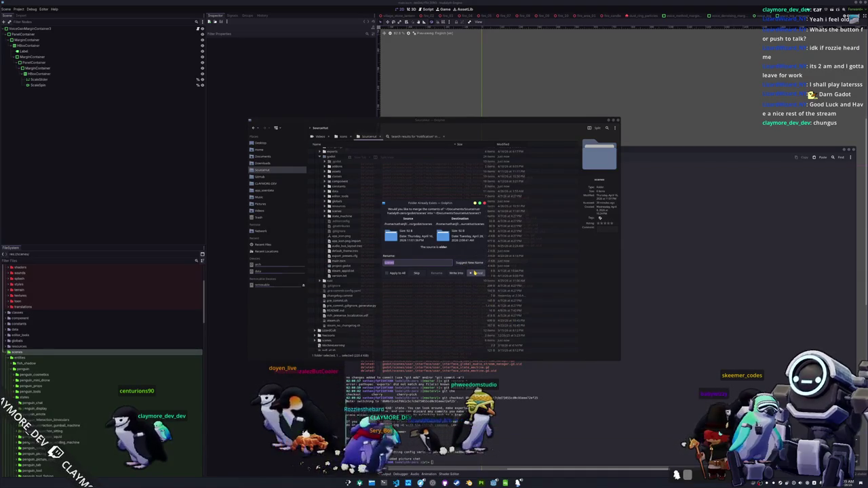
{"action": "left_click", "coordinate": [475, 272]}
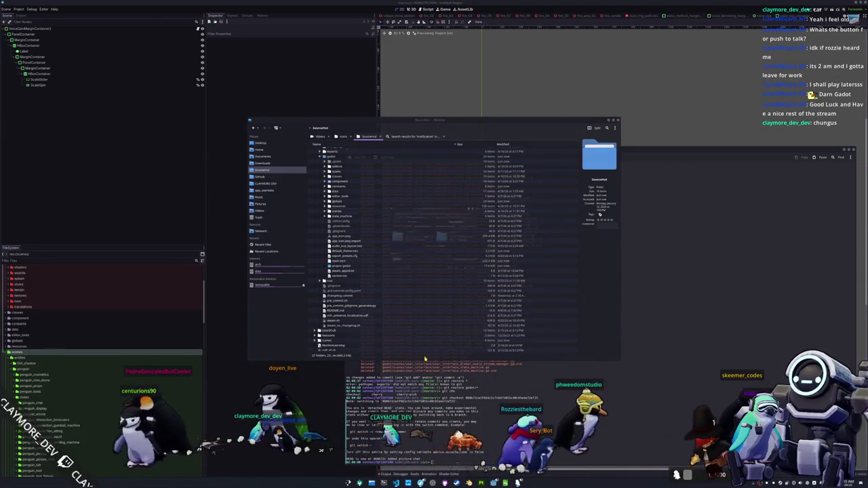
{"action": "left_click", "coordinate": [476, 273]}
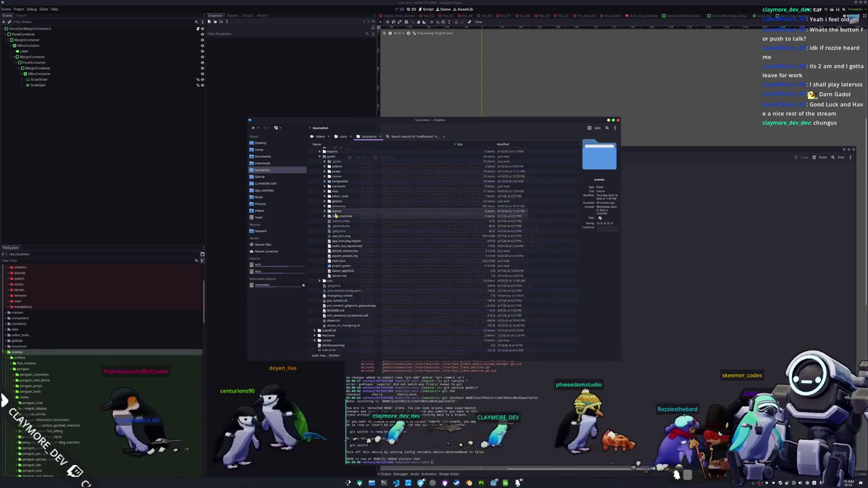
{"action": "left_click_drag", "start_coordinate": [407, 350], "coordinate": [407, 349]}
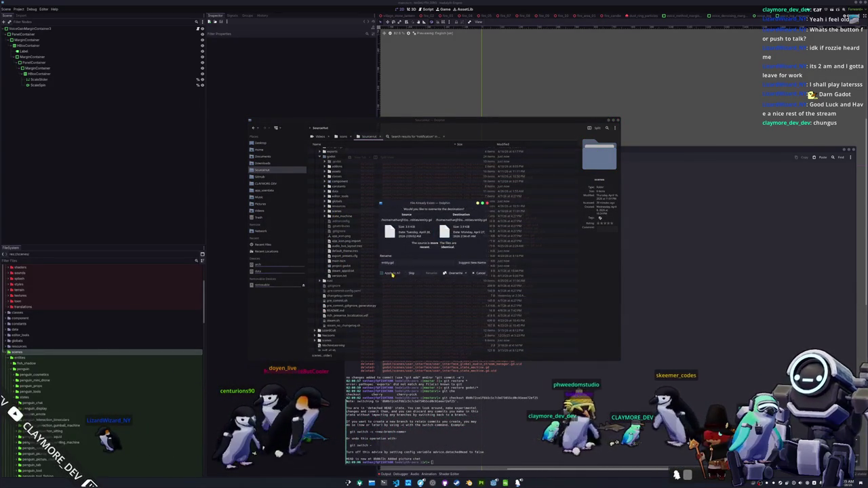
{"action": "left_click", "coordinate": [456, 274]}
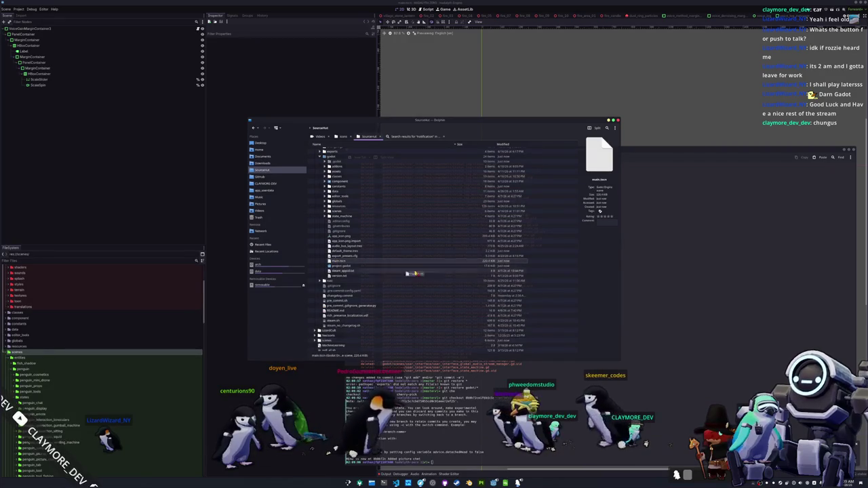
Step: Switch the repository back to master with git checkout master in Konsole
{"action": "key", "text": "alt+Tab"}
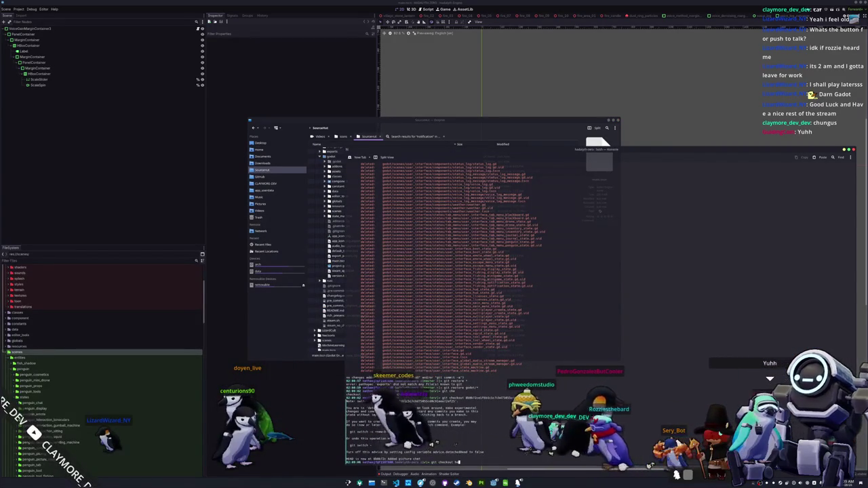
{"action": "key", "text": "BackSpace"}
{"action": "key", "text": "BackSpace"}
{"action": "key", "text": "Tab"}
{"action": "key", "text": "Tab"}
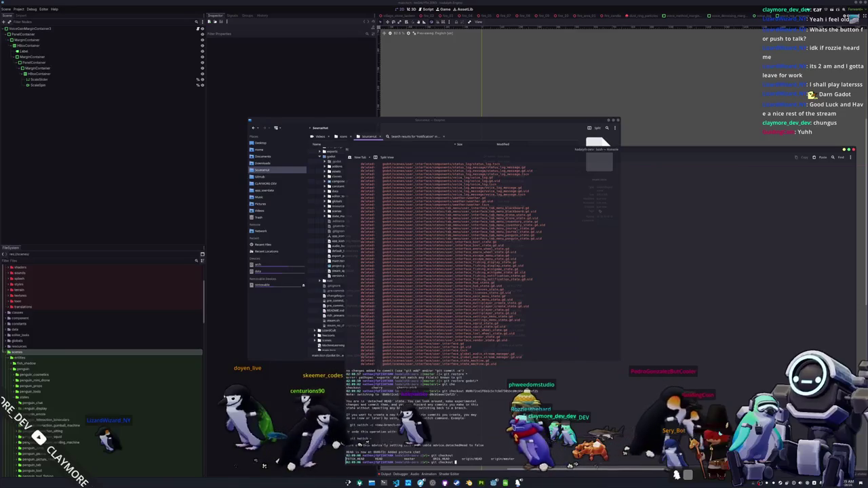
{"action": "key", "text": "Return"}
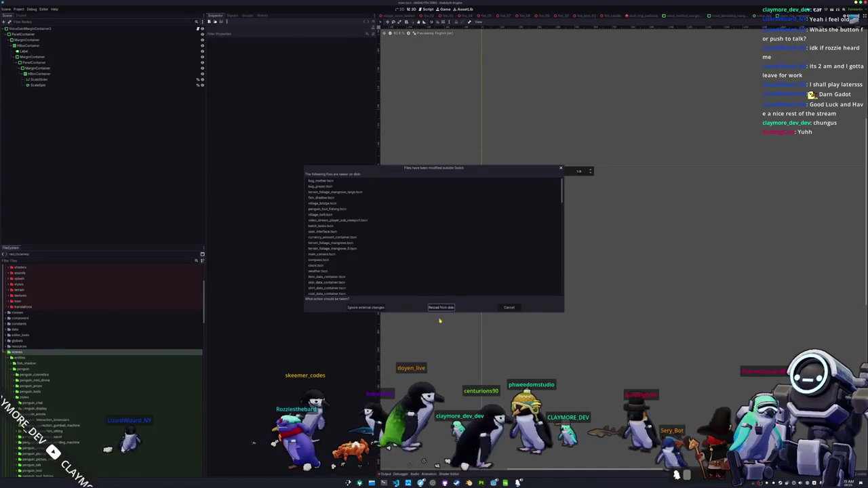
Step: Dismiss the 'Files have been modified outside Godot' warning
{"action": "left_click", "coordinate": [510, 309]}
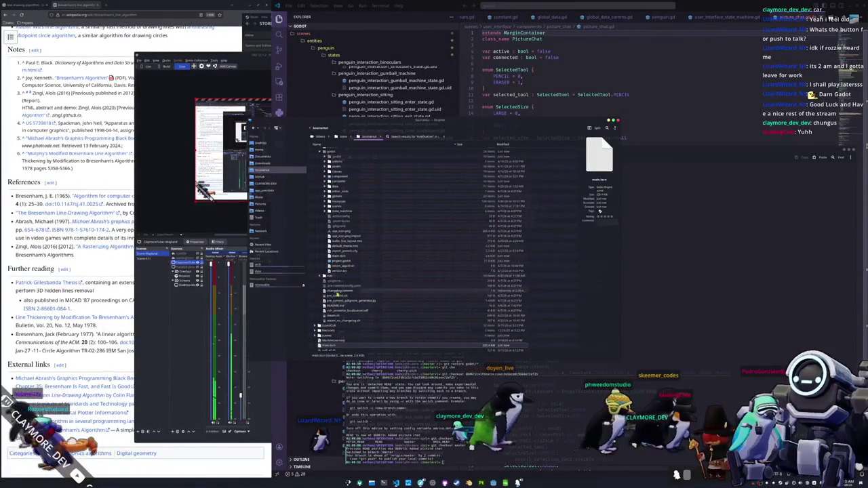
Step: Copy the saved scenes folder into the project, merging and overwriting, then open HADALYTH ZERO
{"action": "mouse_move", "coordinate": [329, 336]}
{"action": "left_mouse_down"}
{"action": "mouse_move", "coordinate": [393, 301]}
{"action": "mouse_move", "coordinate": [331, 154]}
{"action": "left_mouse_up"}
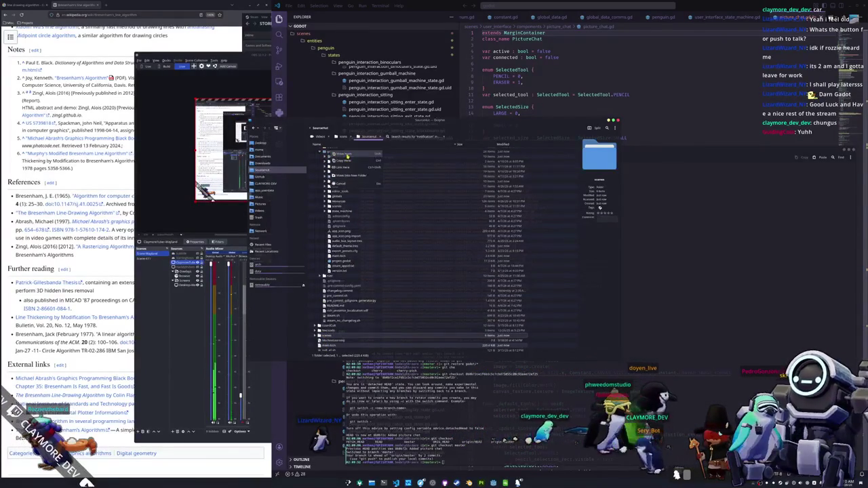
{"action": "left_click", "coordinate": [343, 155]}
{"action": "left_click", "coordinate": [456, 276]}
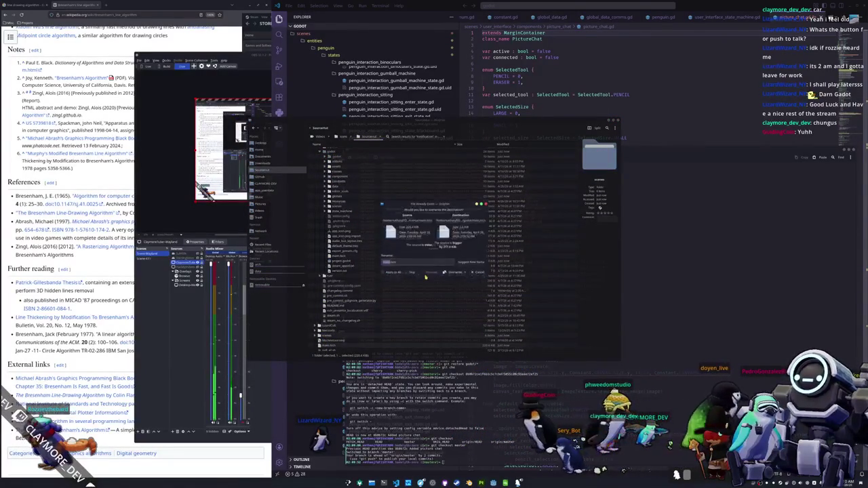
{"action": "left_click", "coordinate": [460, 274]}
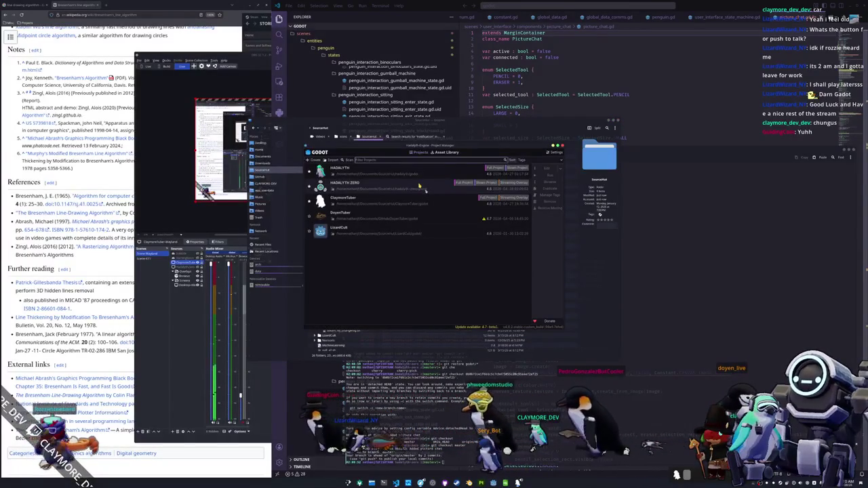
{"action": "double_click", "coordinate": [425, 190]}
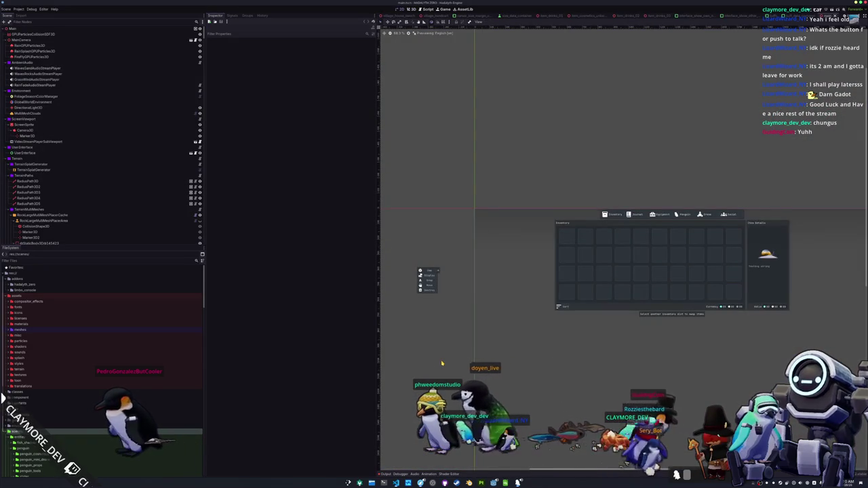
Step: Select the root Main node, focus it in the 3D view, and start a debug run with F5
{"action": "scroll", "coordinate": [441, 365], "scroll_direction": "down", "scroll_amount": 2}
{"action": "left_click", "coordinate": [90, 78]}
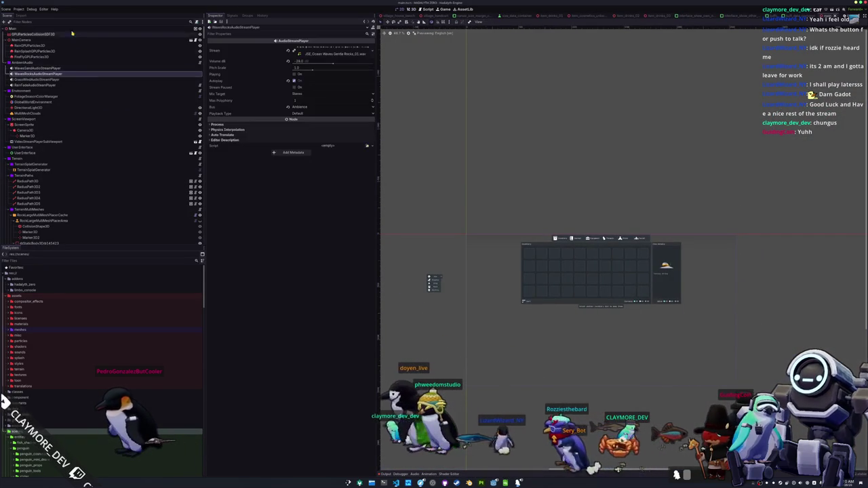
{"action": "left_click", "coordinate": [20, 28]}
{"action": "key", "text": "f"}
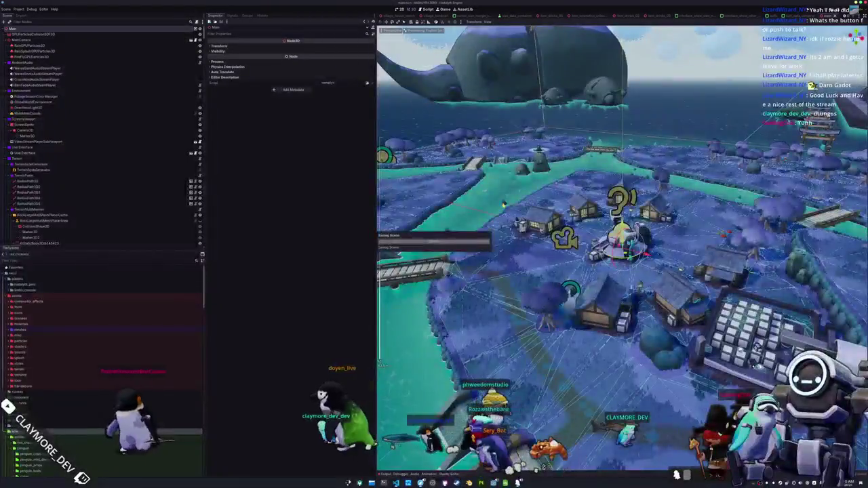
{"action": "key", "text": "F5"}
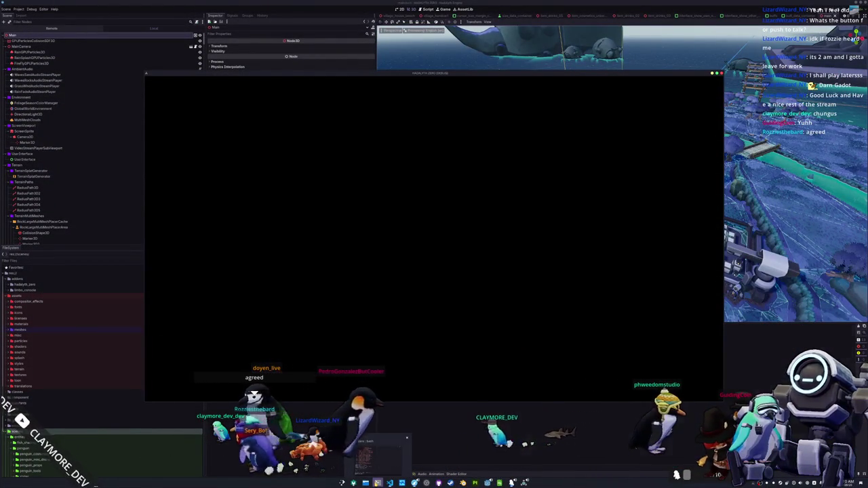
Step: Check the repository's git status in the terminal
{"action": "left_click", "coordinate": [377, 483]}
{"action": "type", "text": "git status"}
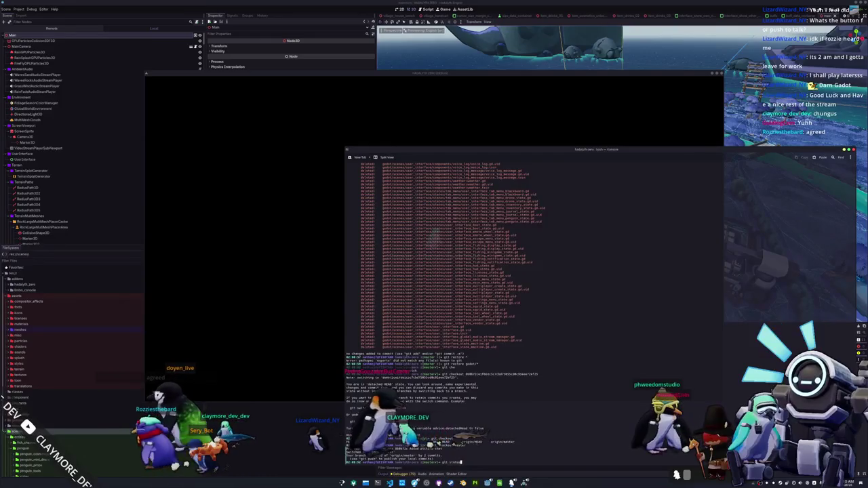
{"action": "key", "text": "Return"}
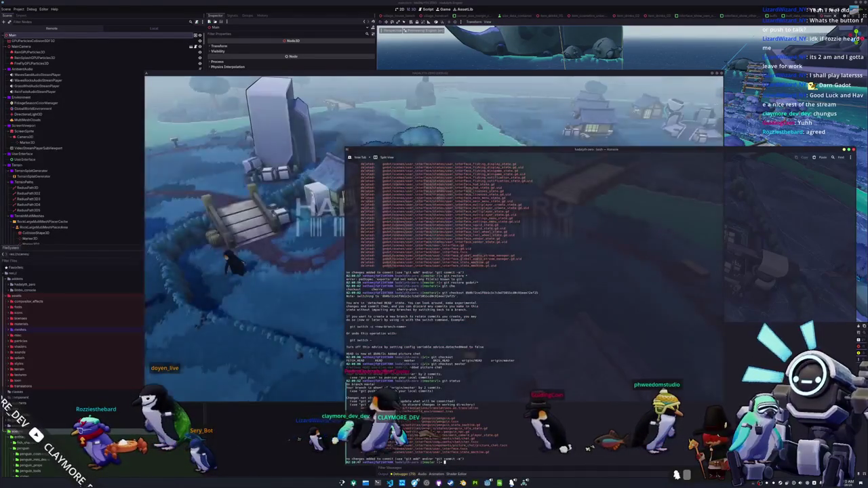
{"action": "left_click", "coordinate": [296, 312]}
Step: In the game's settings switch to the Game section, then start Play to load the village world and leave the run
{"action": "left_click", "coordinate": [434, 267]}
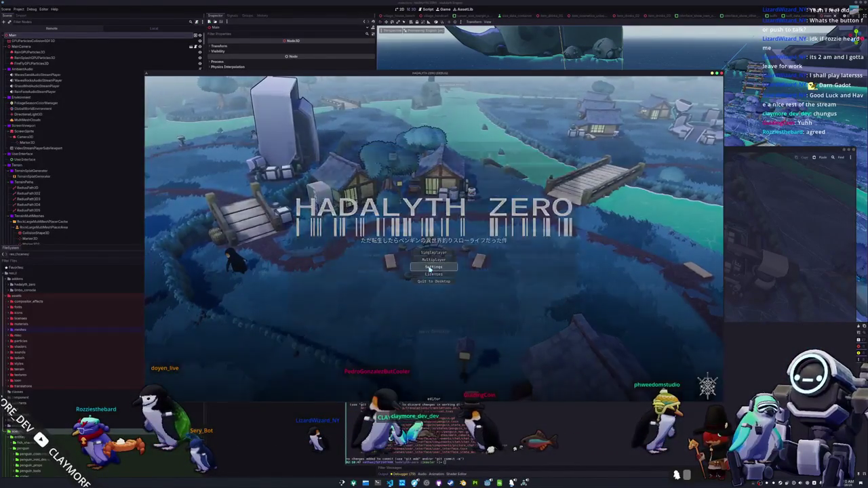
{"action": "left_click", "coordinate": [501, 156]}
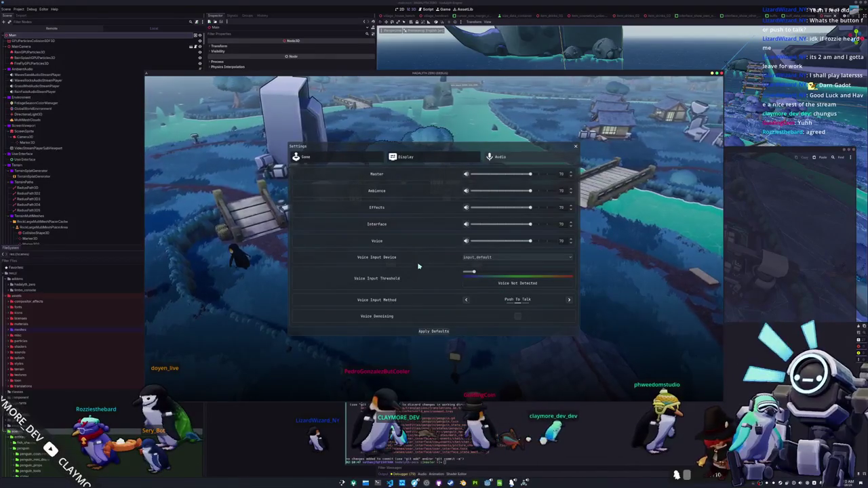
{"action": "left_click", "coordinate": [356, 158]}
{"action": "key", "text": "Escape"}
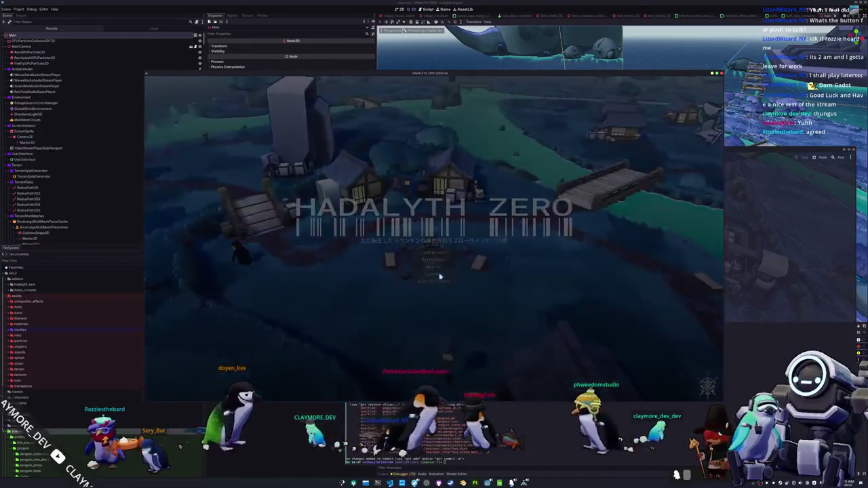
{"action": "left_click", "coordinate": [439, 275]}
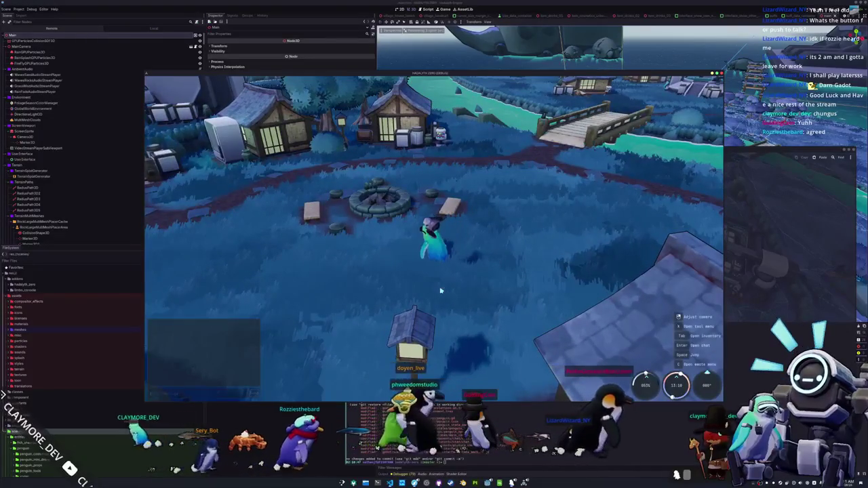
{"action": "key", "text": "alt+Tab"}
{"action": "key", "text": "alt+Tab"}
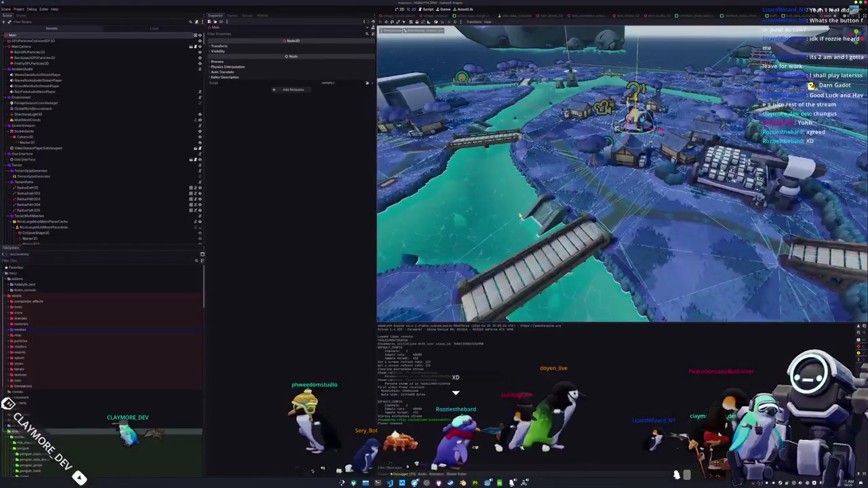
Step: Quick-open the user_interface.tscn scene by searching 'user_interface'
{"action": "key", "text": "ctrl+alt+o"}
{"action": "type", "text": "user_interface"}
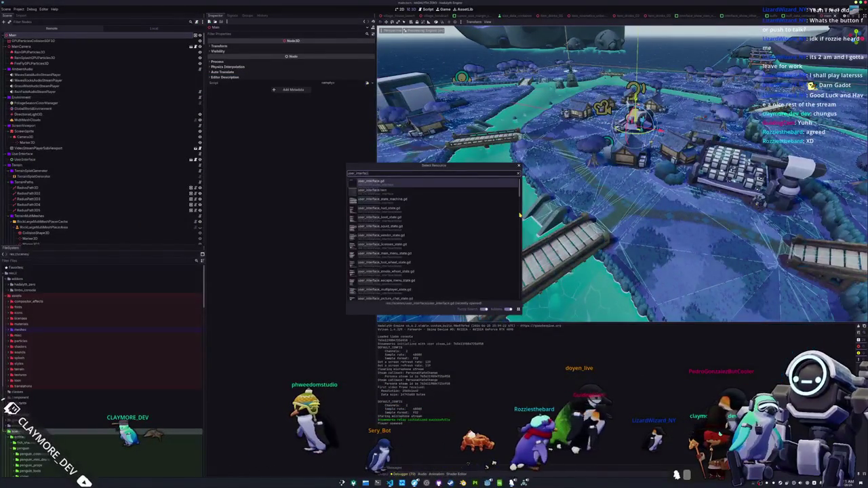
{"action": "key", "text": "Down"}
{"action": "key", "text": "Return"}
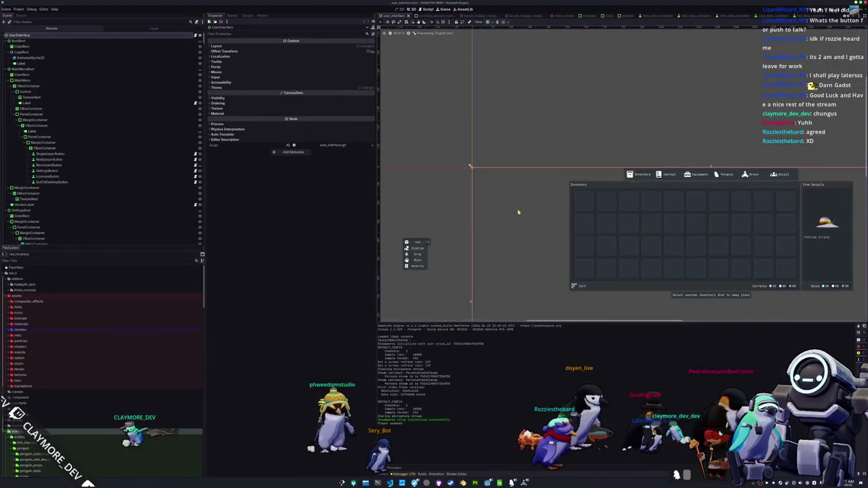
Step: Open and close the file manager, then bring the terminal to the front
{"action": "key", "text": "super+e"}
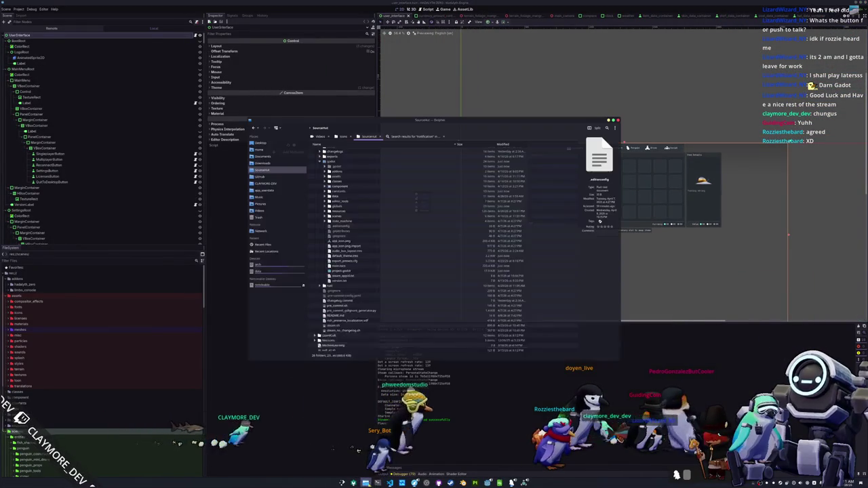
{"action": "key", "text": "ctrl+q"}
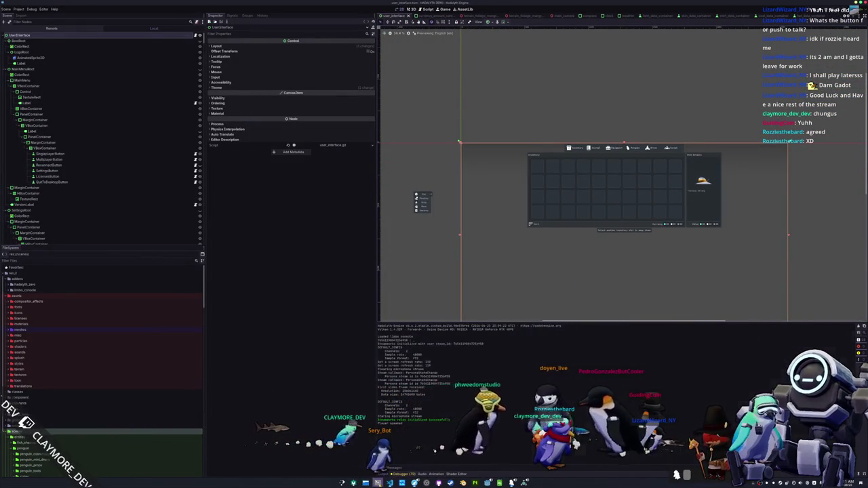
{"action": "key", "text": "alt+Tab"}
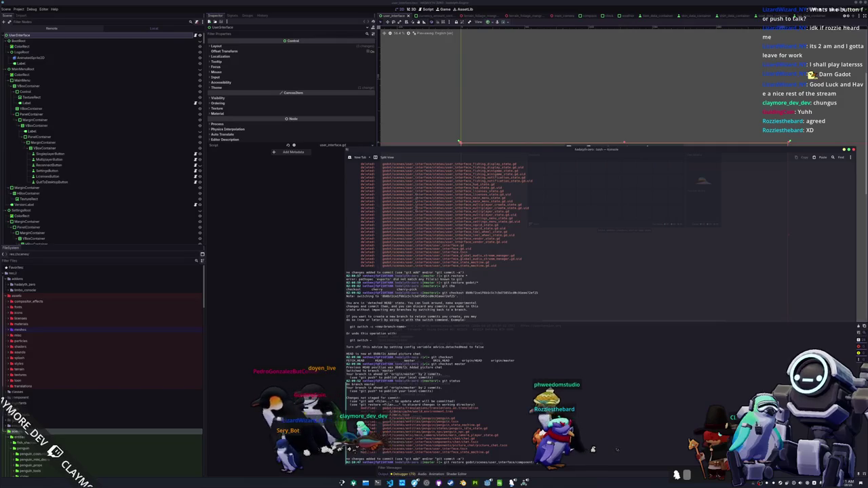
Step: Run git restore, then check the repository with git status
{"action": "key", "text": "Return"}
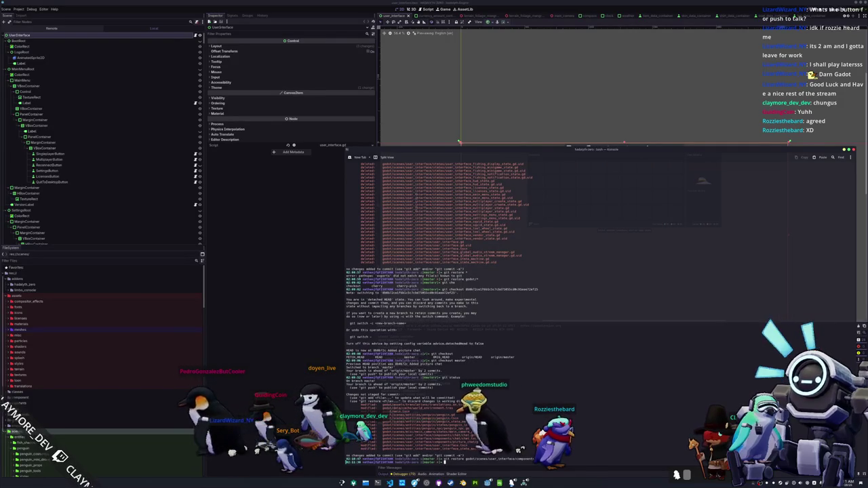
{"action": "type", "text": "git status"}
{"action": "key", "text": "Return"}
{"action": "type", "text": "git restore godot/scenes/"}
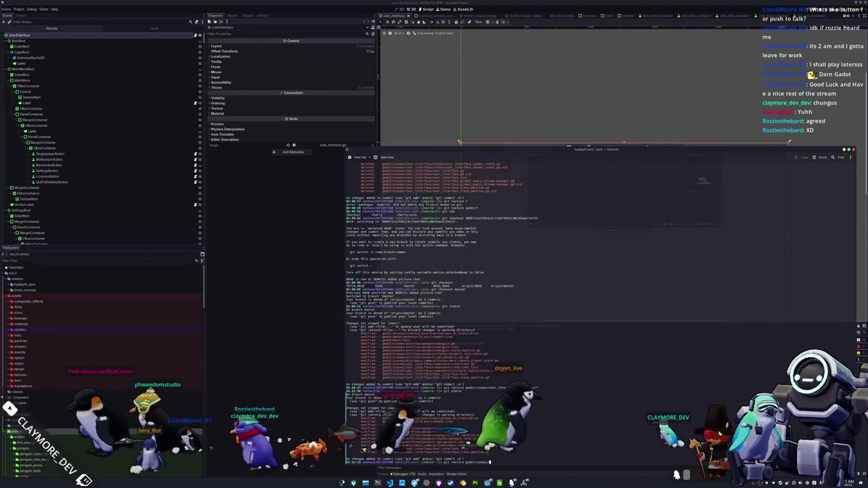
Step: Restore the godot/scenes/ folder from git
{"action": "type", "text": "user_interfac"}
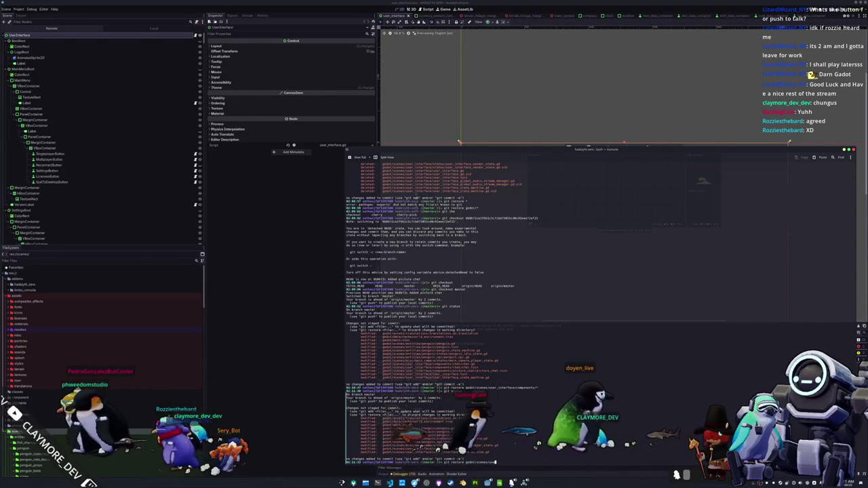
{"action": "key", "text": "BackSpace"}
{"action": "key", "text": "BackSpace"}
{"action": "key", "text": "BackSpace"}
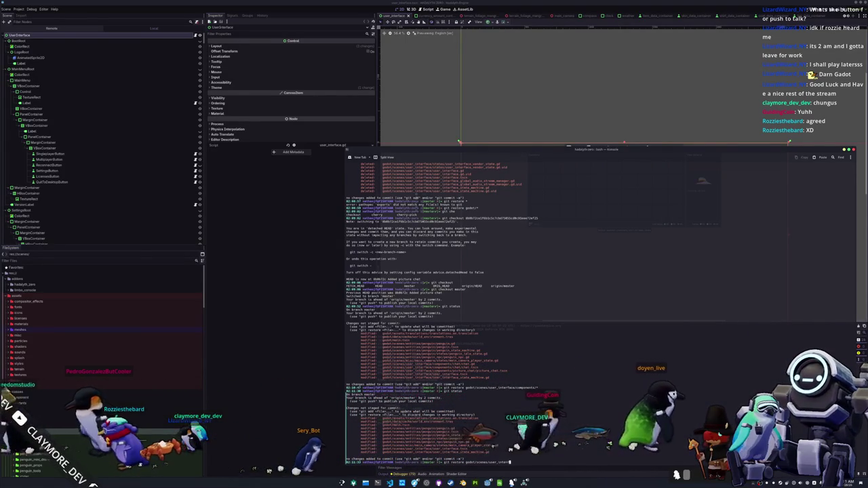
{"action": "key", "text": "Return"}
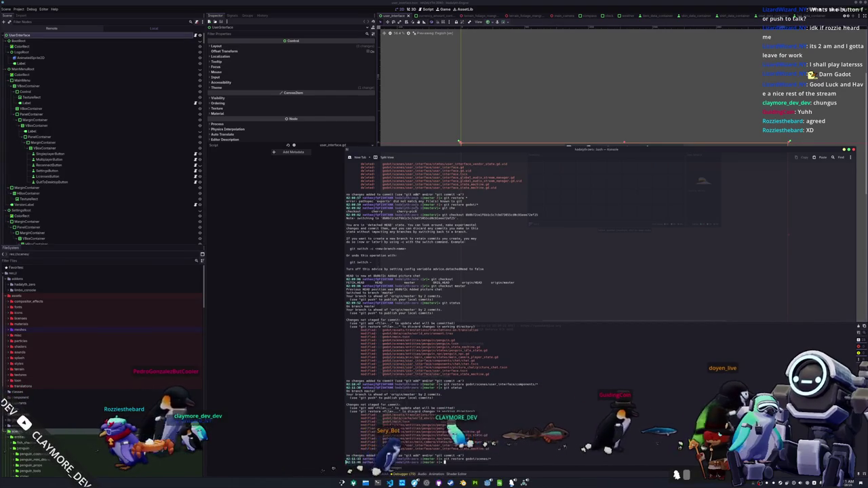
{"action": "left_click", "coordinate": [323, 469]}
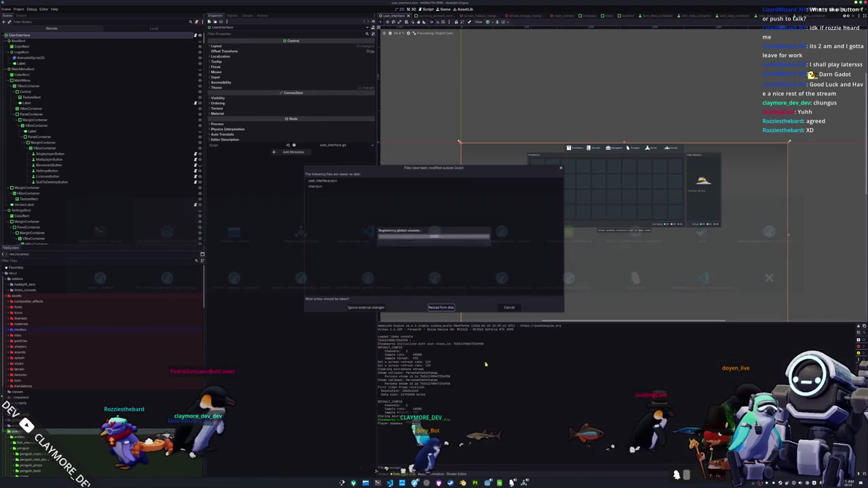
Step: Reload the modified files from disk and quick-open the Voice Gain slider scene
{"action": "left_click", "coordinate": [437, 307]}
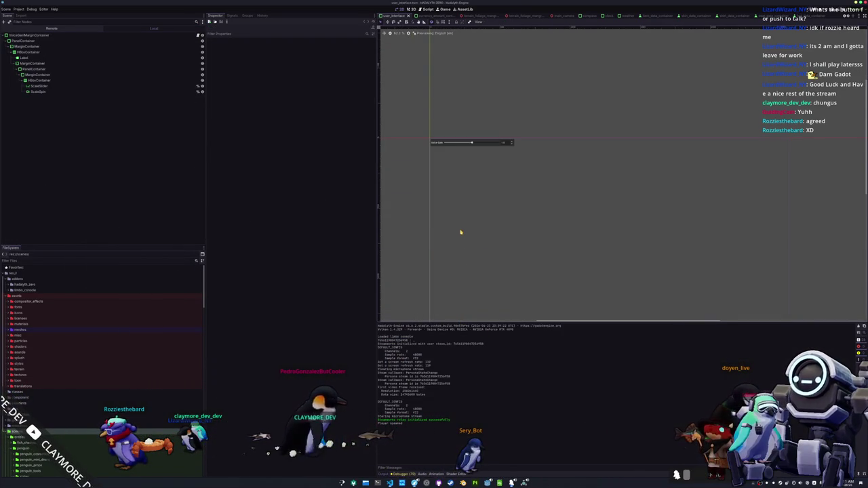
{"action": "key", "text": "alt+shift+o"}
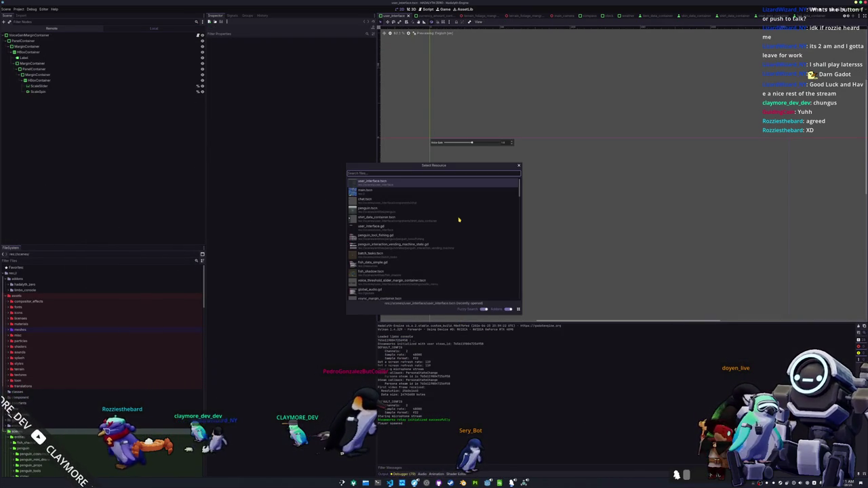
{"action": "key", "text": "Return"}
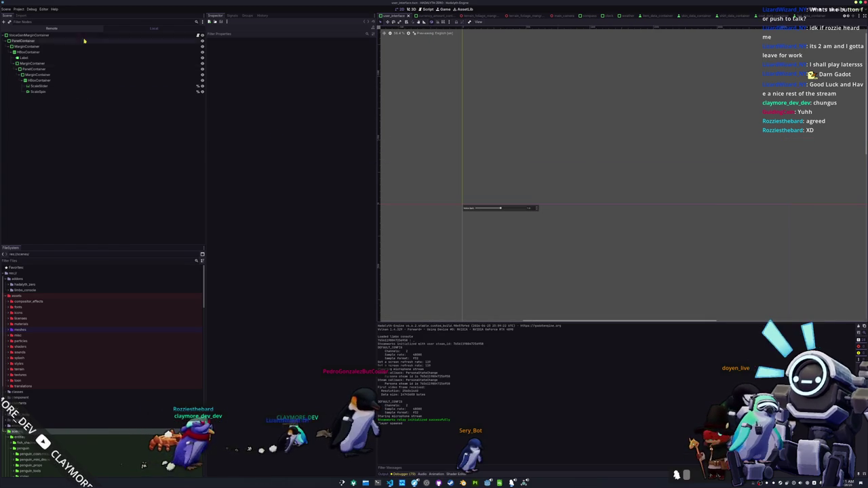
{"action": "scroll", "coordinate": [441, 124], "scroll_direction": "up", "scroll_amount": 2}
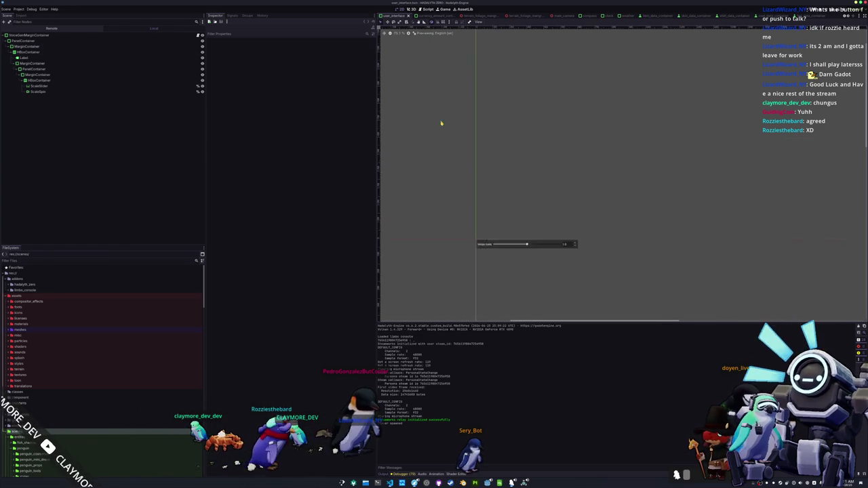
{"action": "scroll", "coordinate": [441, 124], "scroll_direction": "up", "scroll_amount": 1}
{"action": "scroll", "coordinate": [494, 181], "scroll_direction": "down", "scroll_amount": 2}
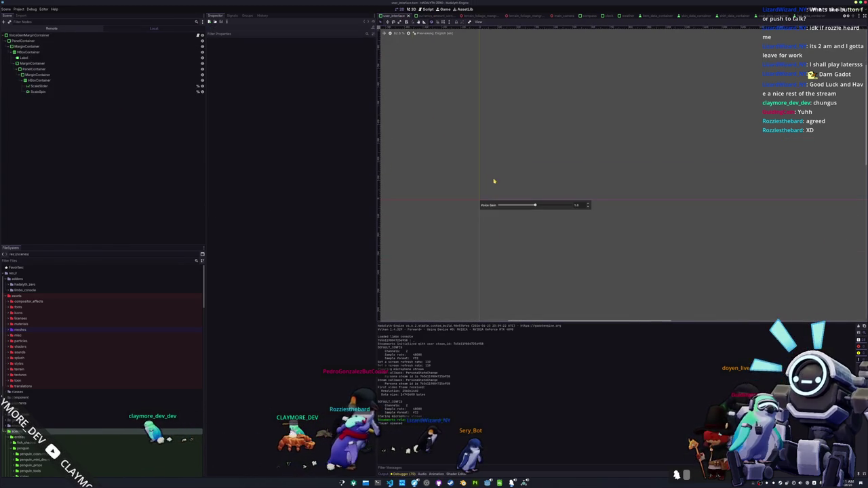
{"action": "left_click", "coordinate": [378, 483]}
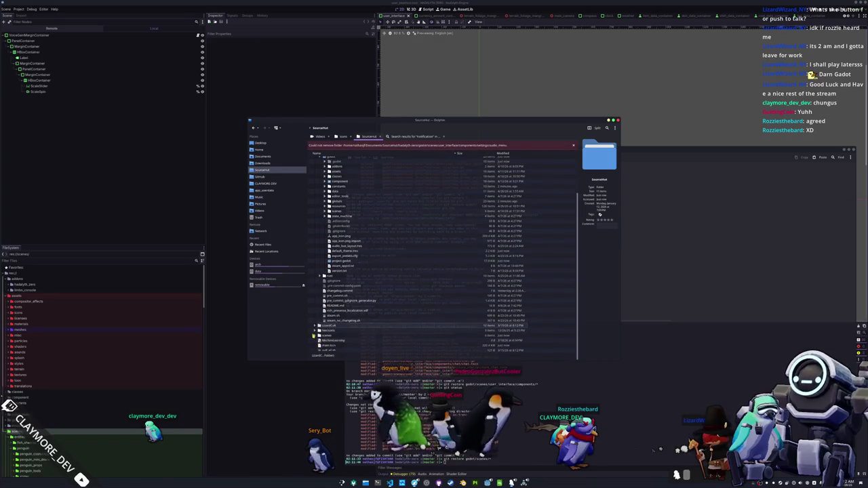
Step: Expand scenes/user_interface in Dolphin and check the restored scene and script files
{"action": "left_click", "coordinate": [320, 336]}
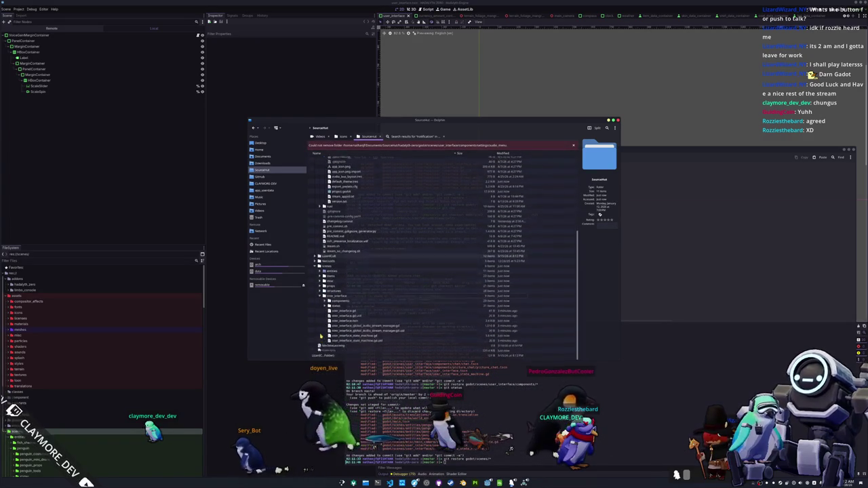
{"action": "left_click", "coordinate": [337, 316]}
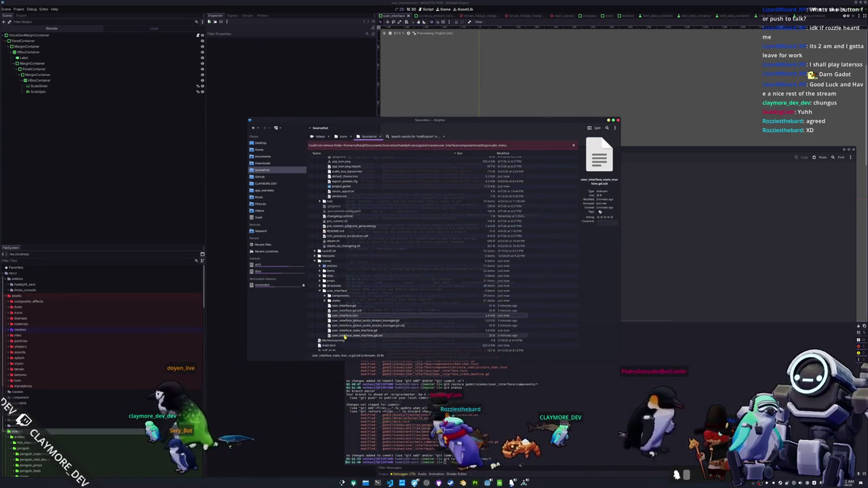
{"action": "left_click", "coordinate": [352, 336]}
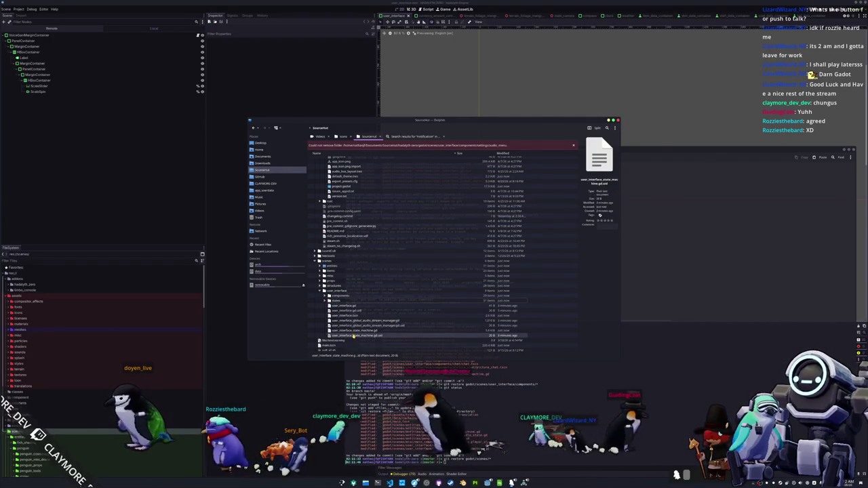
Step: Restore the whole godot folder with git restore godot/ and recheck git status
{"action": "left_click", "coordinate": [380, 366]}
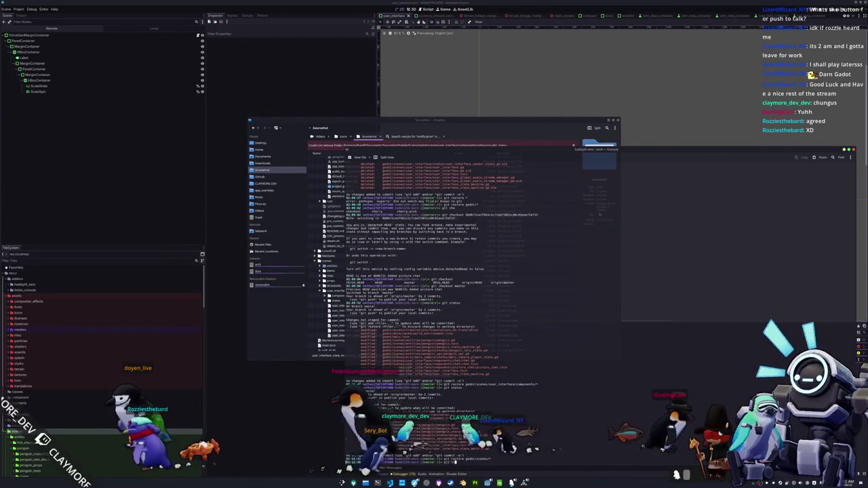
{"action": "key", "text": "Return"}
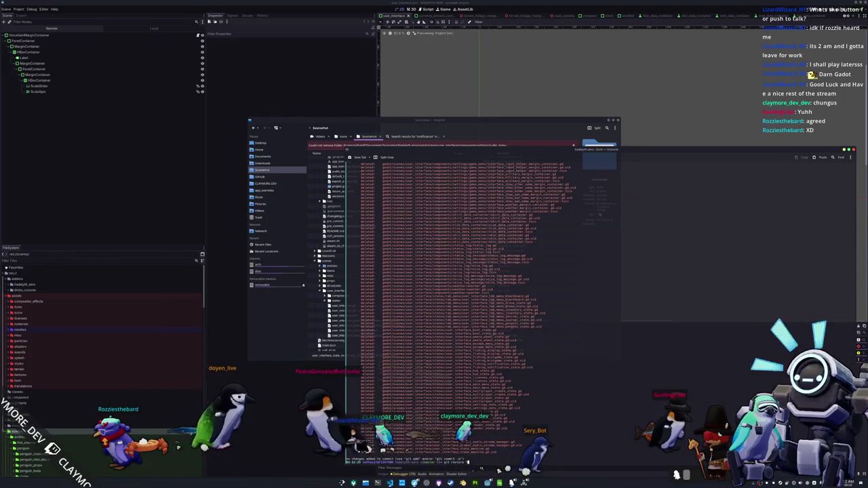
{"action": "key", "text": "Return"}
{"action": "type", "text": "git restore godot/"}
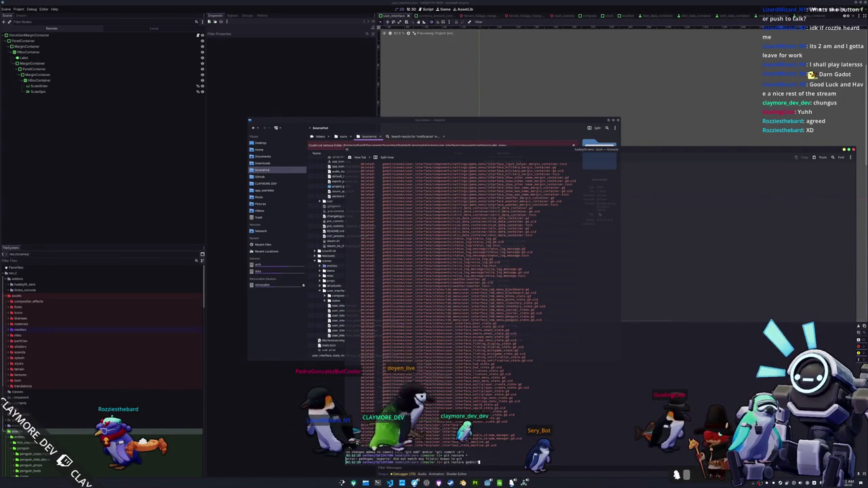
{"action": "key", "text": "Return"}
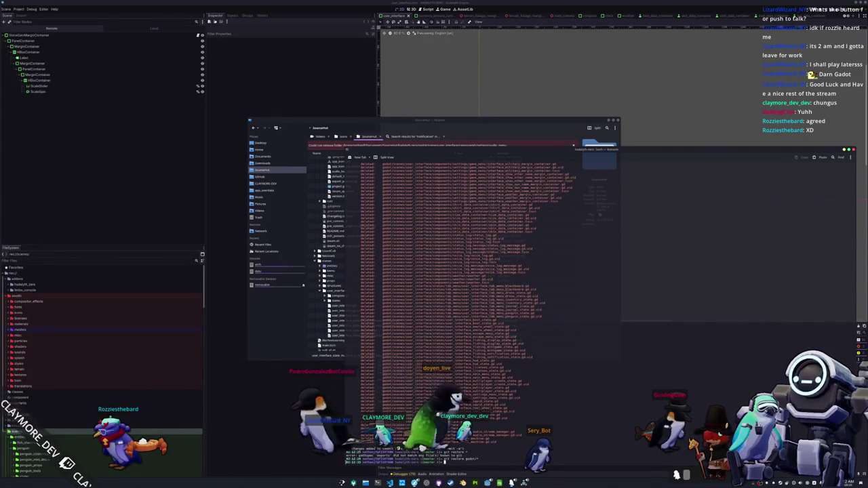
{"action": "type", "text": "git status"}
{"action": "key", "text": "Return"}
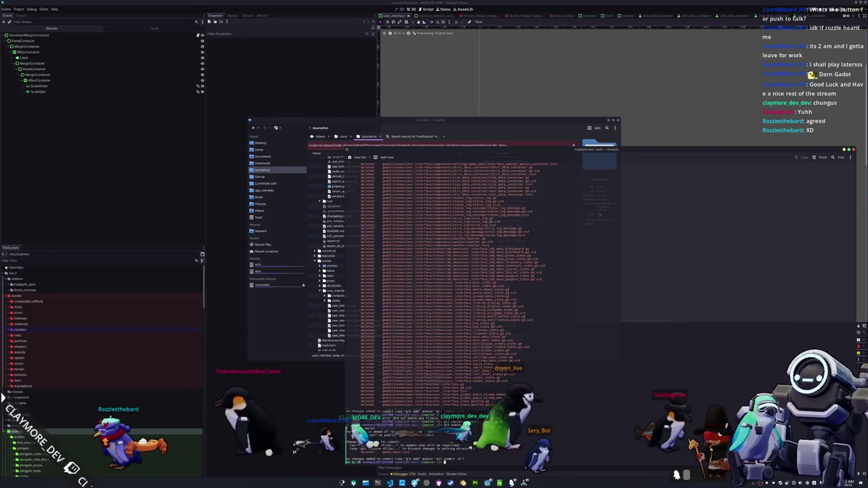
Step: Return through the file manager to the editor to pick up the restored files
{"action": "type", "text": "rest"}
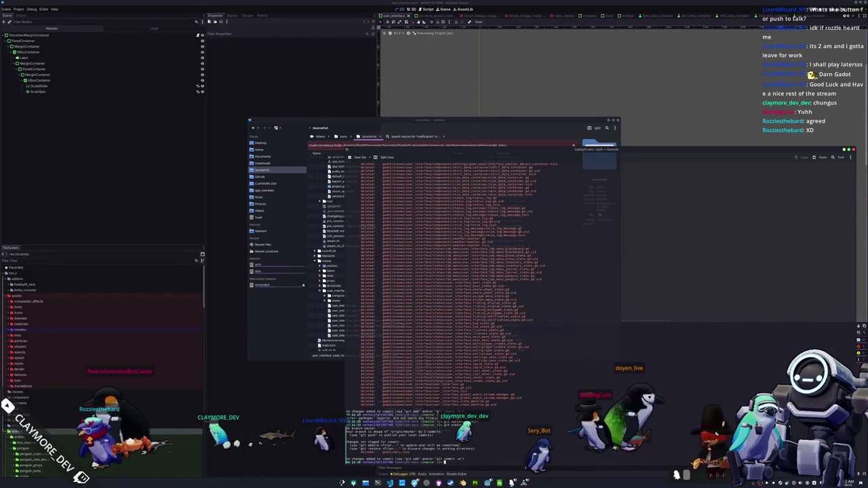
{"action": "key", "text": "alt+Tab"}
{"action": "scroll", "coordinate": [421, 258], "scroll_direction": "up", "scroll_amount": 2}
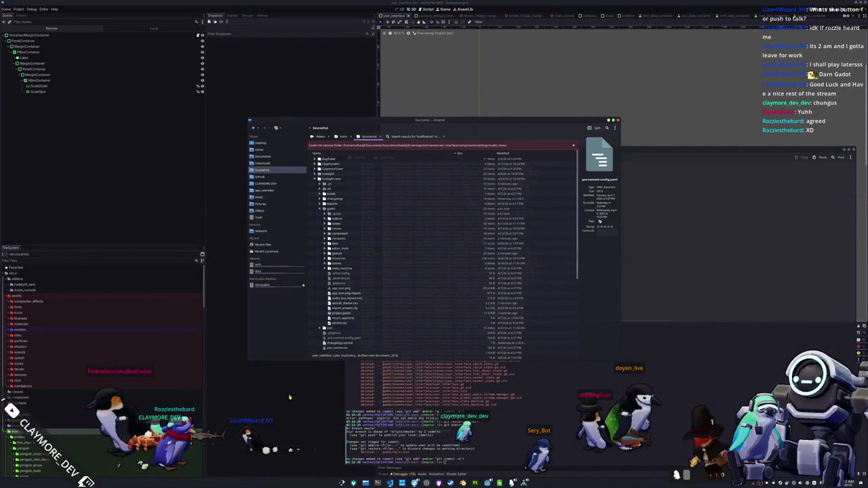
{"action": "left_click", "coordinate": [289, 397]}
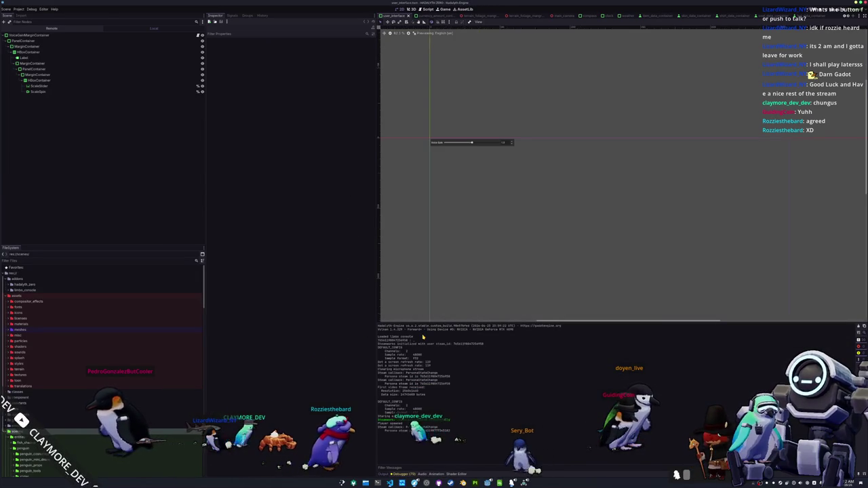
Step: Search Quick Open for 'main.tscn', then dismiss it without opening anything
{"action": "key", "text": "alt+shift+o"}
{"action": "type", "text": "main.tscn"}
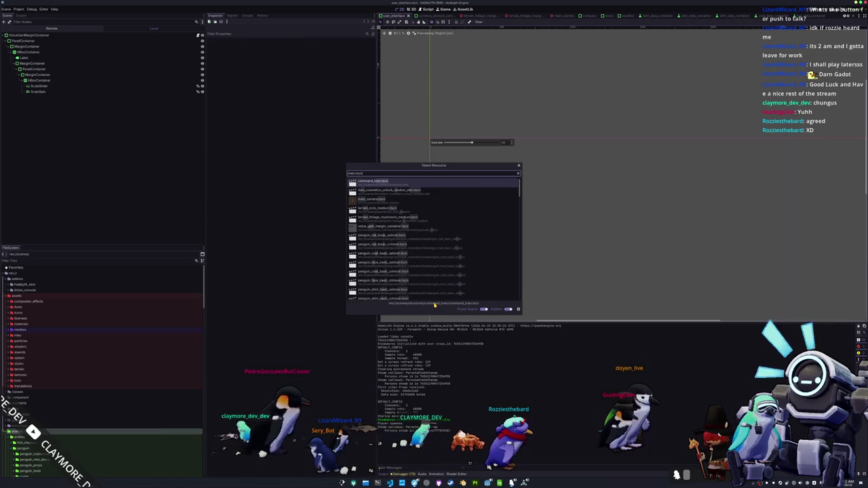
{"action": "key", "text": "Escape"}
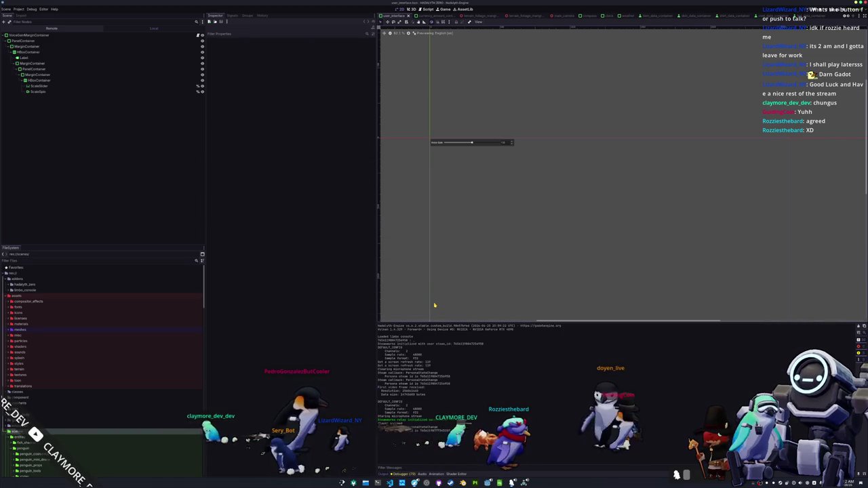
Step: Quit the editor, stopping the running game and saving the main scene
{"action": "key", "text": "ctrl+q"}
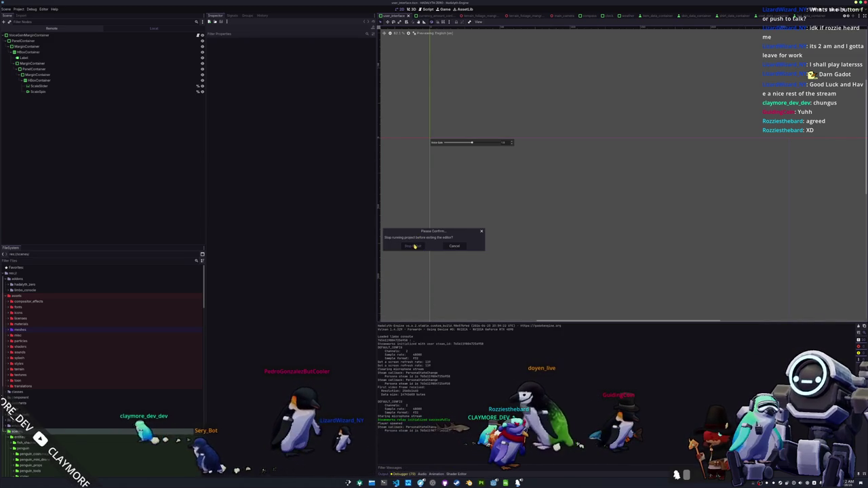
{"action": "left_click", "coordinate": [414, 246]}
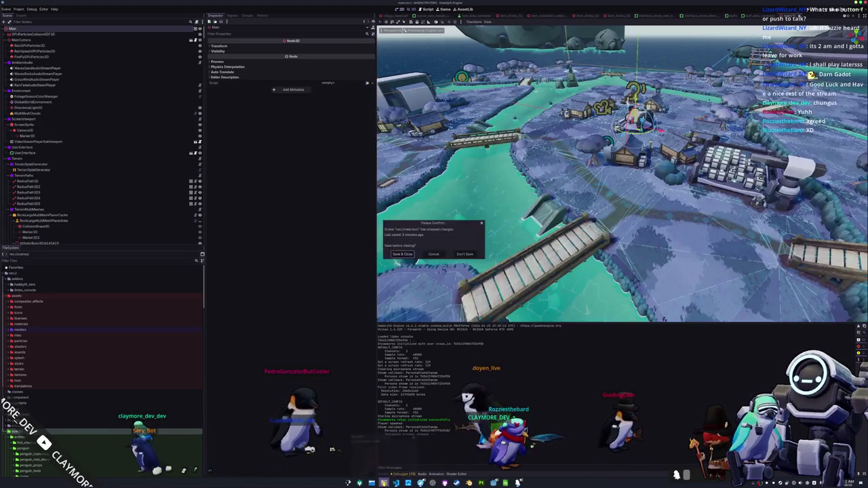
{"action": "mouse_move", "coordinate": [383, 482]}
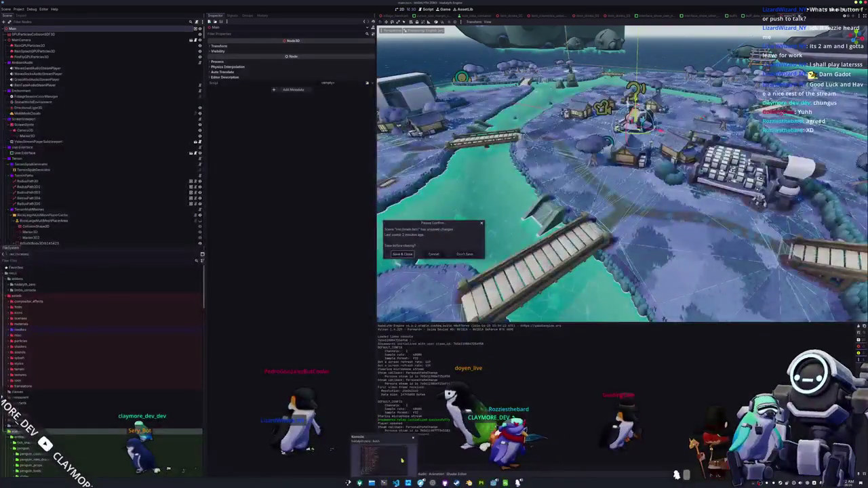
{"action": "left_click", "coordinate": [402, 254]}
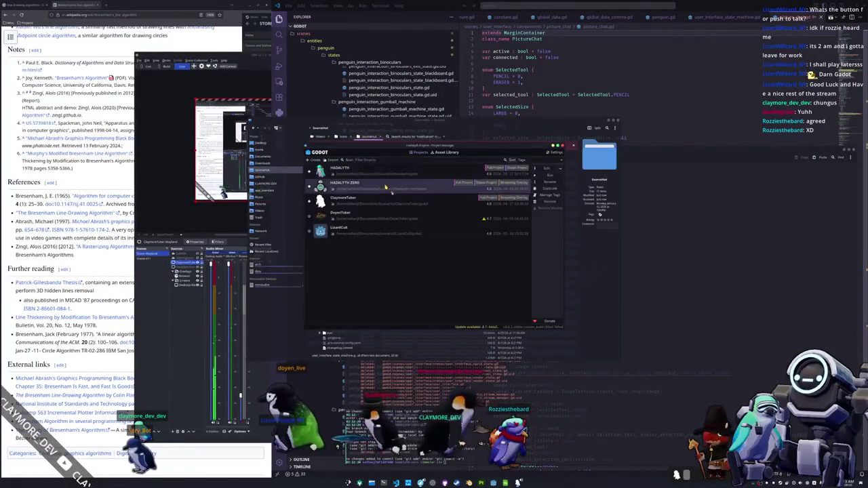
Step: Open the Hadalyth Zero project and expand states, components, settings and audio_menu in Dolphin
{"action": "left_click", "coordinate": [425, 270]}
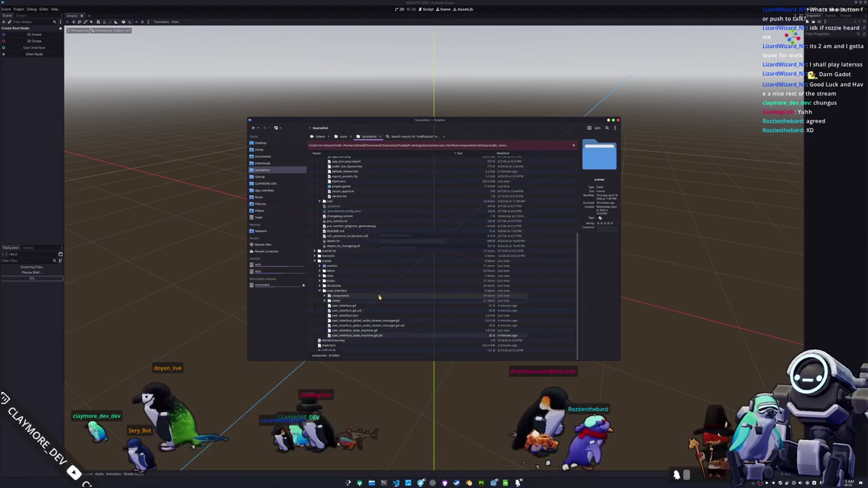
{"action": "scroll", "coordinate": [363, 306], "scroll_direction": "up", "scroll_amount": 2}
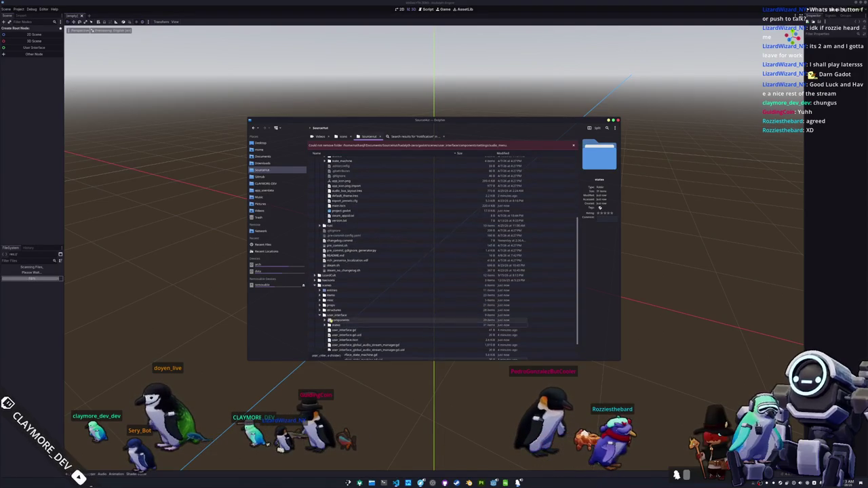
{"action": "left_click", "coordinate": [324, 325]}
{"action": "left_click", "coordinate": [324, 320]}
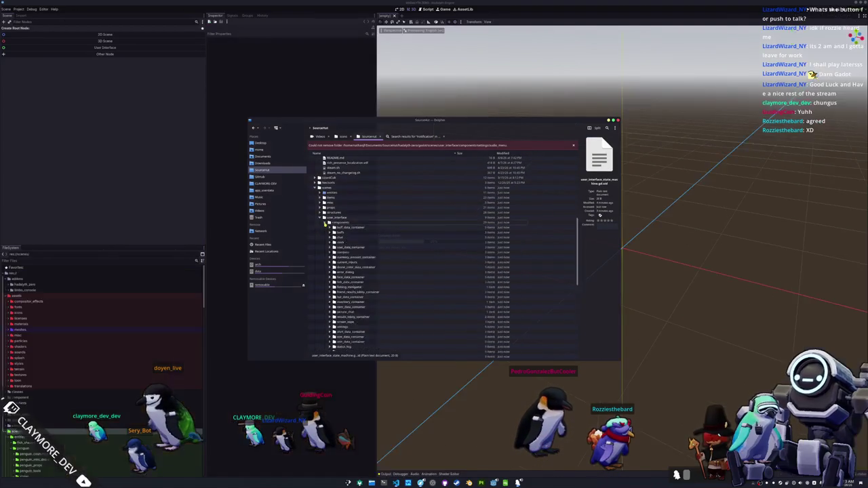
{"action": "left_click", "coordinate": [331, 255]}
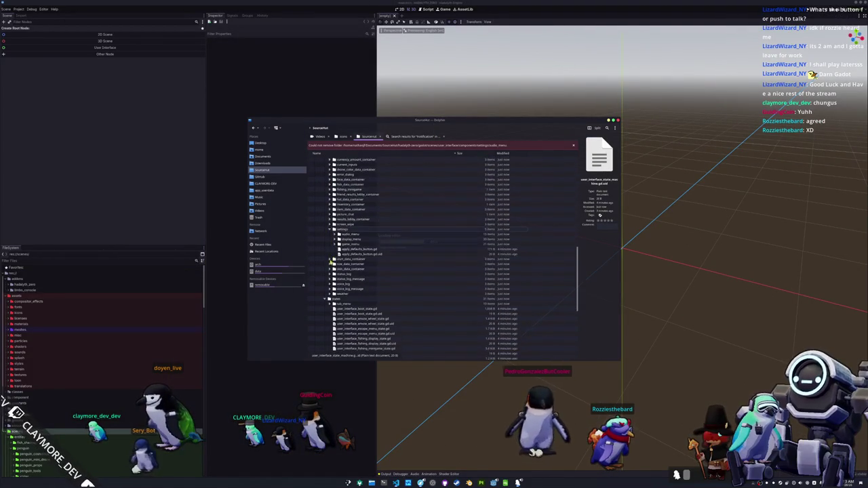
{"action": "left_click", "coordinate": [334, 233]}
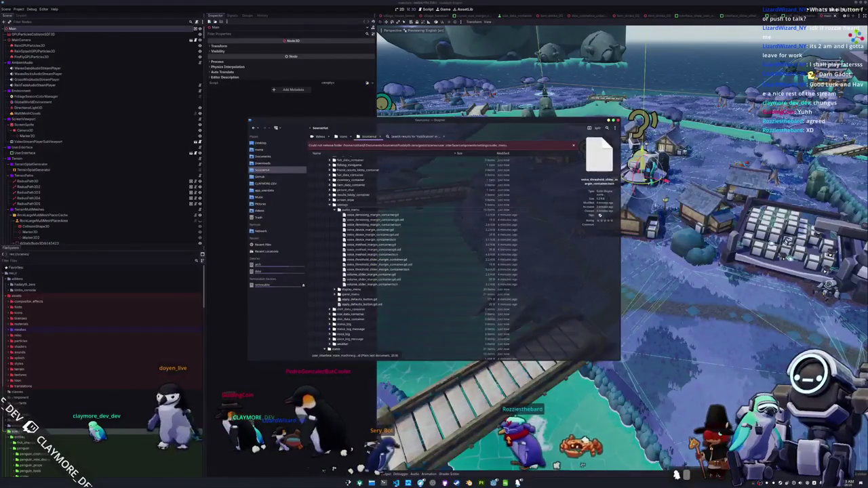
Step: Close Dolphin and save the main scene with Ctrl+S
{"action": "key", "text": "ctrl+q"}
{"action": "scroll", "coordinate": [505, 279], "scroll_direction": "down", "scroll_amount": 5}
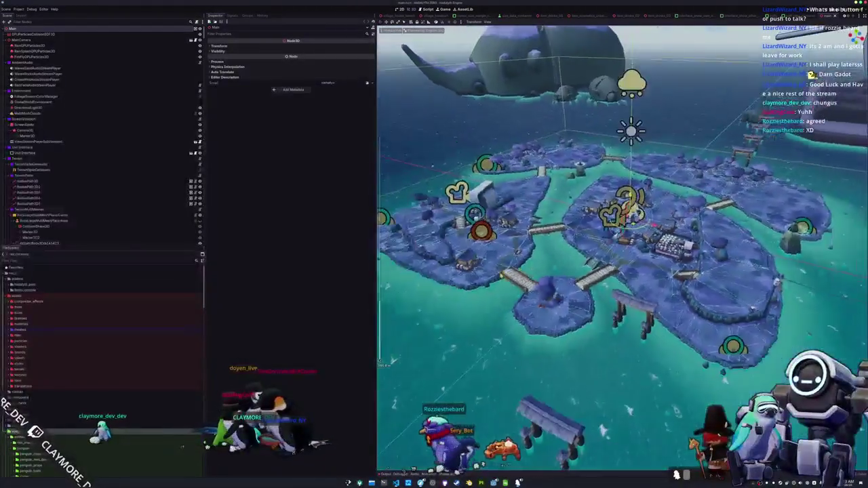
{"action": "scroll", "coordinate": [505, 279], "scroll_direction": "up", "scroll_amount": 5}
{"action": "key", "text": "ctrl+s"}
Step: Select the UserInterface node to view it in the 2D editor
{"action": "scroll", "coordinate": [505, 279], "scroll_direction": "down", "scroll_amount": 5}
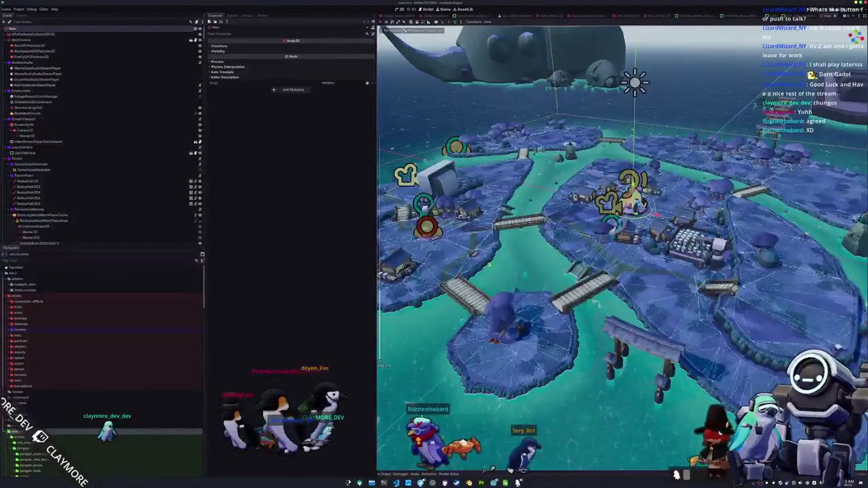
{"action": "scroll", "coordinate": [505, 279], "scroll_direction": "up", "scroll_amount": 3}
{"action": "left_click", "coordinate": [57, 153]}
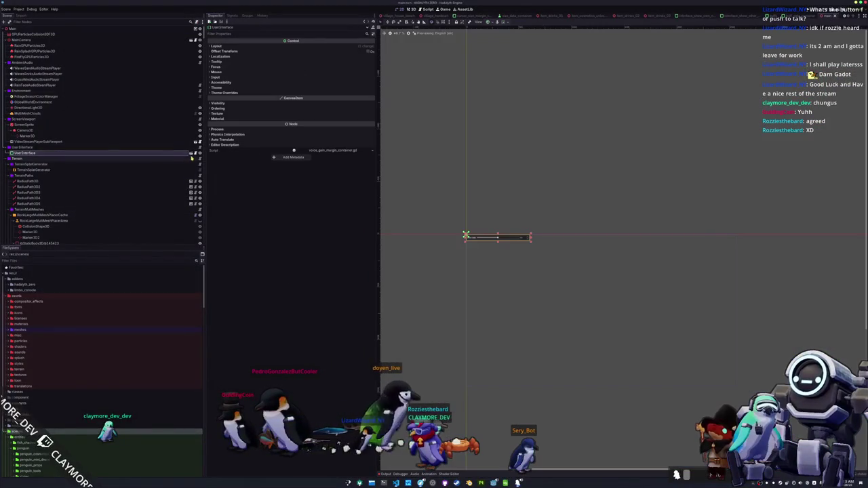
{"action": "left_click_drag", "start_coordinate": [455, 185], "coordinate": [460, 180]}
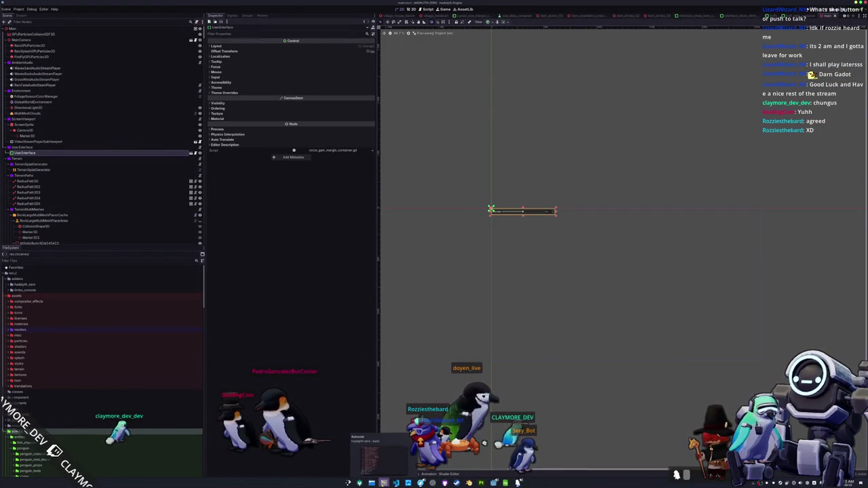
{"action": "left_click", "coordinate": [370, 453]}
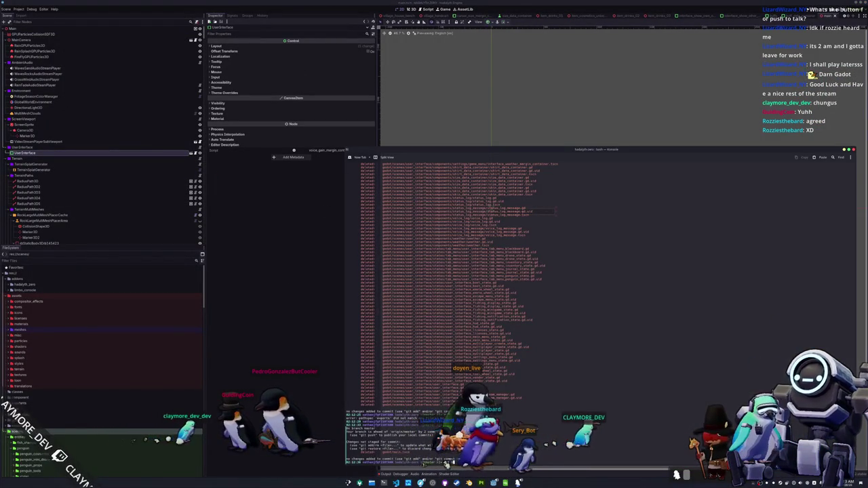
Step: Check git status and stage godot/main.tscn with git add
{"action": "key", "text": "Return"}
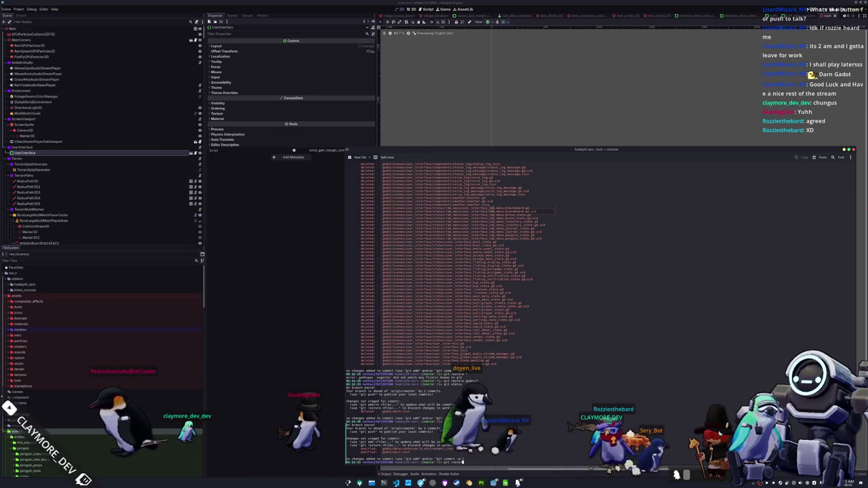
{"action": "key", "text": "BackSpace"}
{"action": "key", "text": "BackSpace"}
{"action": "key", "text": "BackSpace"}
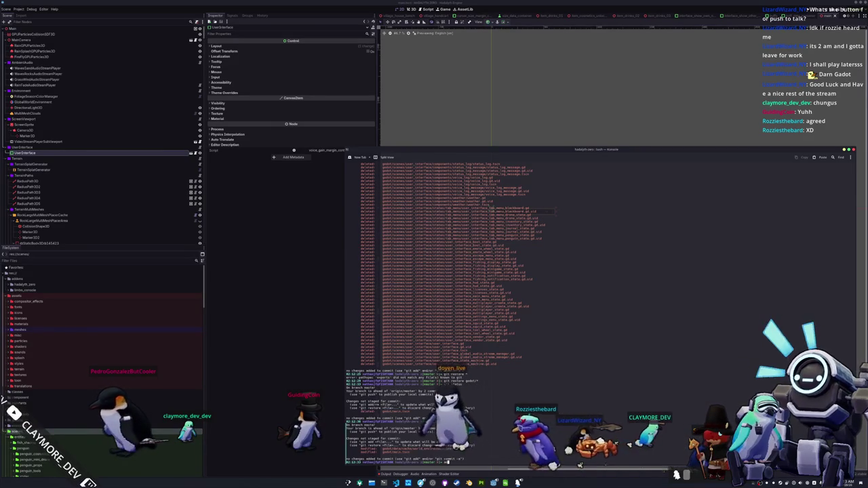
{"action": "type", "text": "mo"}
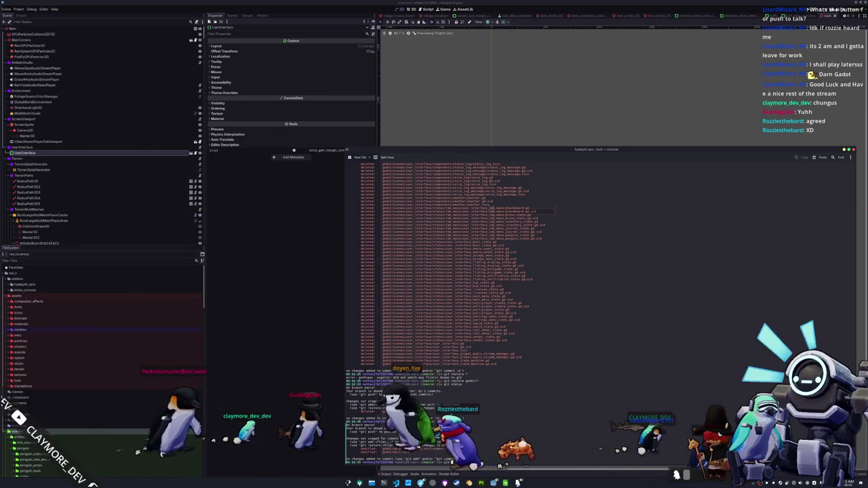
{"action": "type", "text": "git add godot/"}
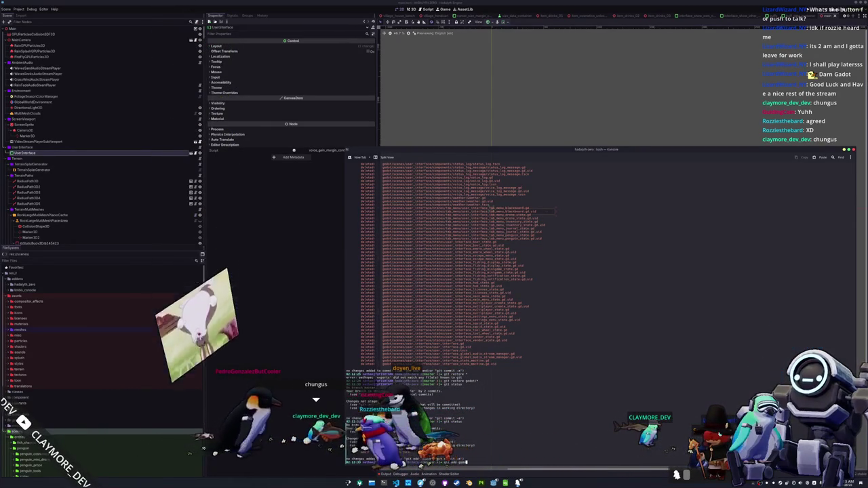
{"action": "type", "text": "main.tscn"}
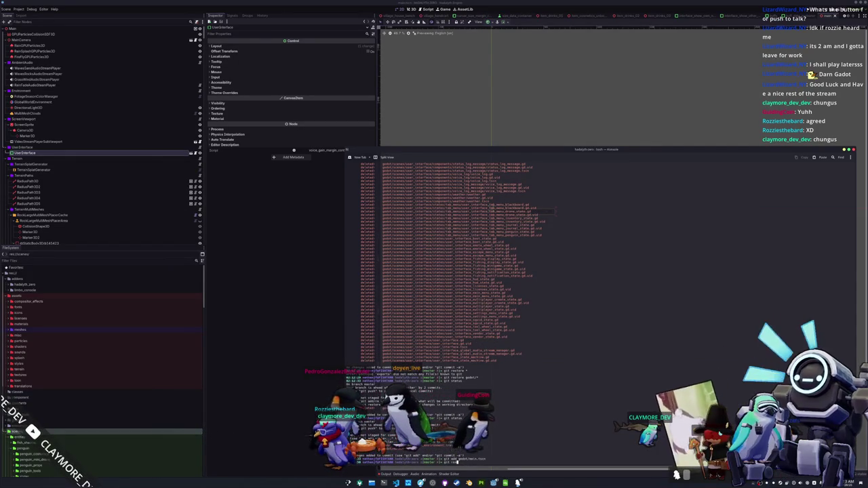
{"action": "key", "text": "Return"}
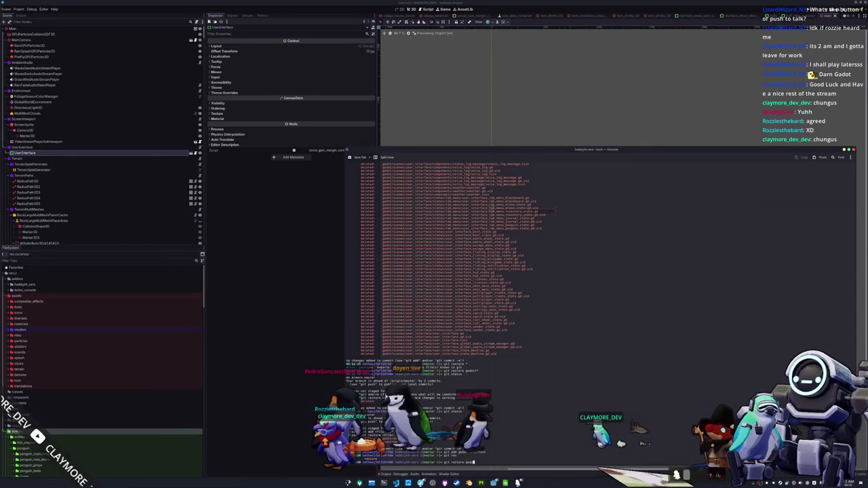
Step: Restore the remaining godot changes and commit with message 'Main scene recovered'
{"action": "key", "text": "Return"}
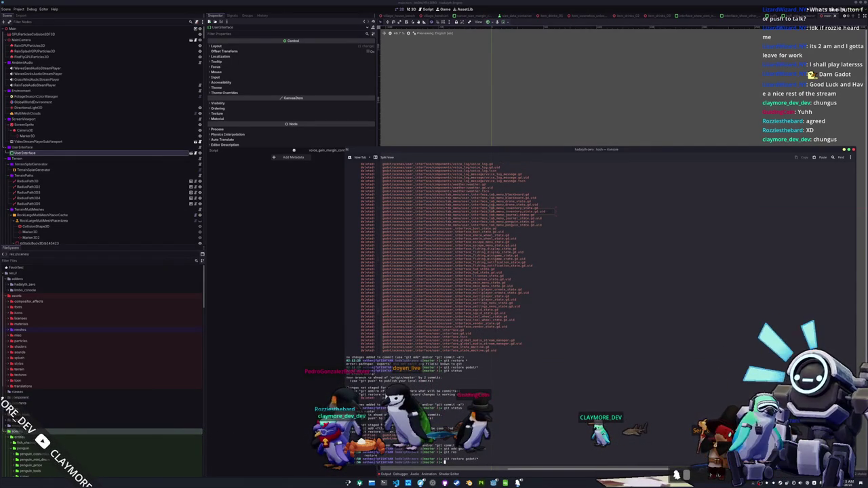
{"action": "type", "text": "git status"}
{"action": "key", "text": "Return"}
{"action": "type", "text": "commit -a \"Merc"}
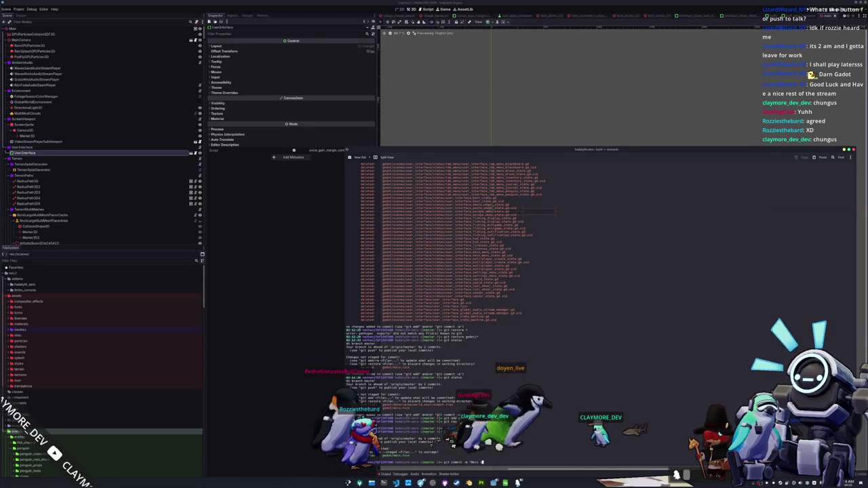
{"action": "type", "text": "scene recovered\""}
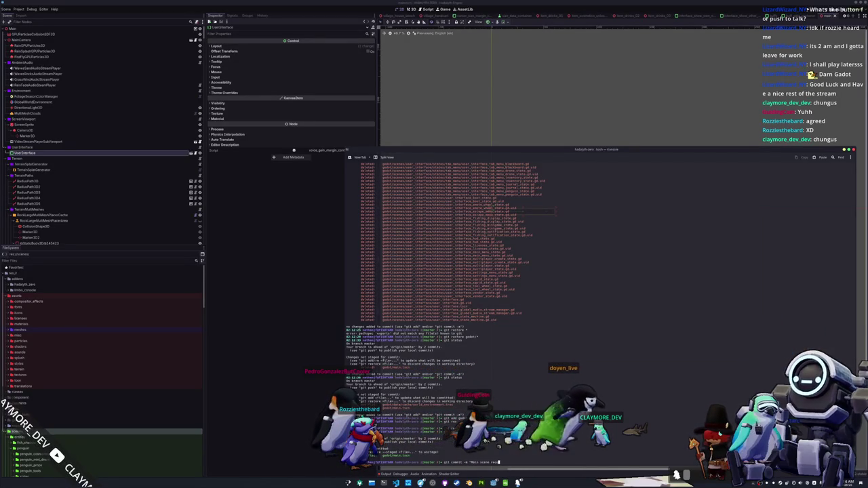
{"action": "key", "text": "Return"}
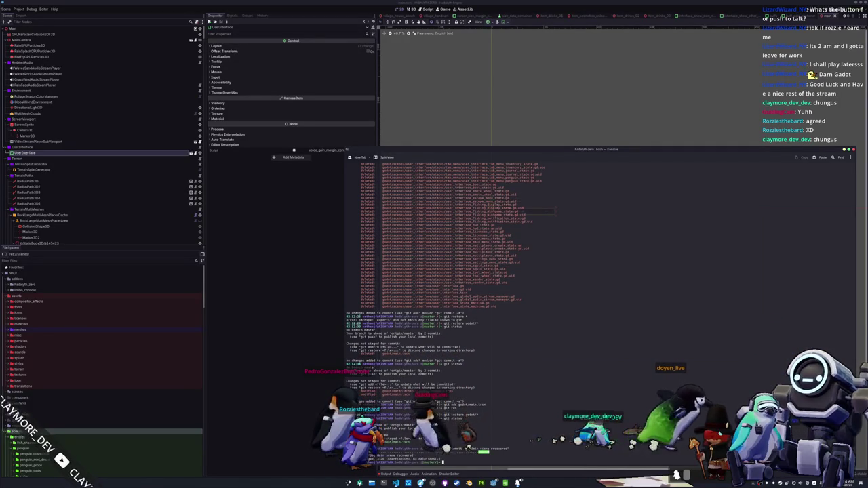
{"action": "type", "text": "git lo"}
Step: Copy the earlier 'Added picture chat' commit hash from git log and check it out
{"action": "key", "text": "Return"}
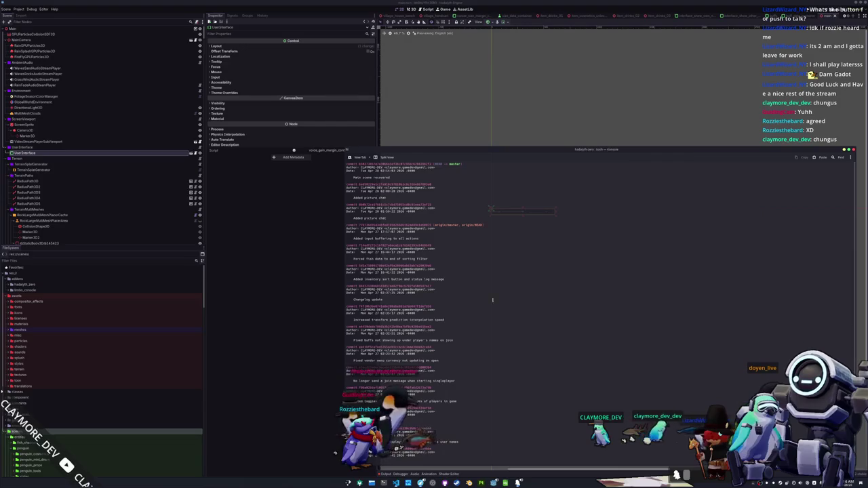
{"action": "left_click_drag", "start_coordinate": [363, 185], "coordinate": [429, 184]}
{"action": "right_click", "coordinate": [429, 185]}
{"action": "left_click", "coordinate": [461, 191]}
{"action": "key", "text": "q"}
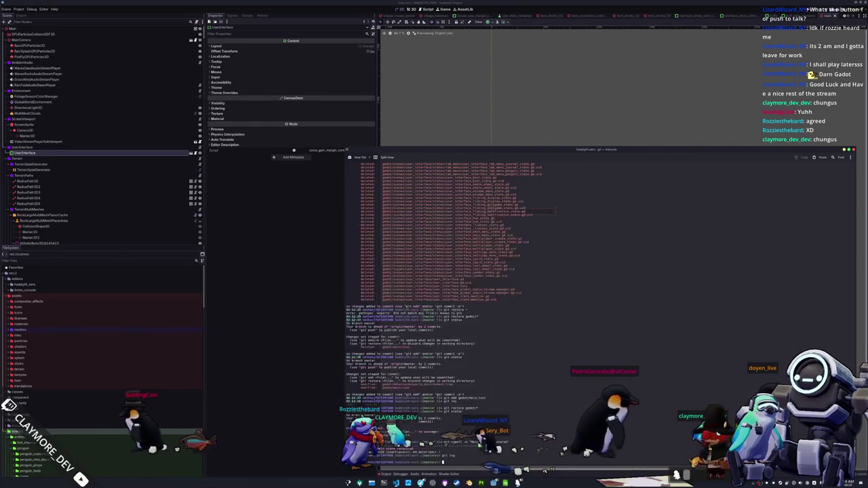
{"action": "type", "text": "git checkout"}
{"action": "key", "text": "ctrl+shift+v"}
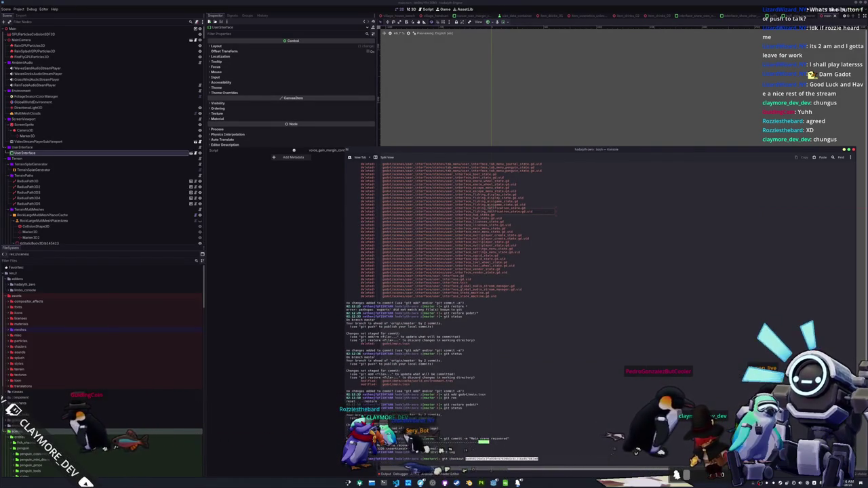
{"action": "key", "text": "Return"}
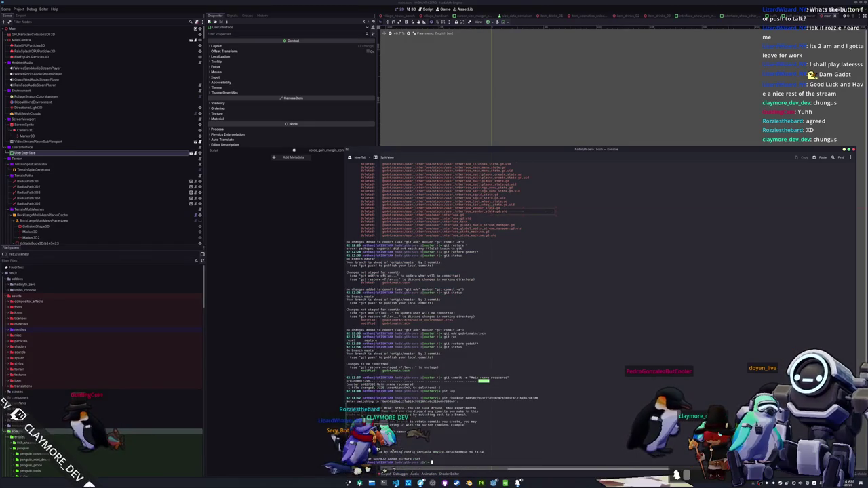
{"action": "left_click", "coordinate": [271, 249]}
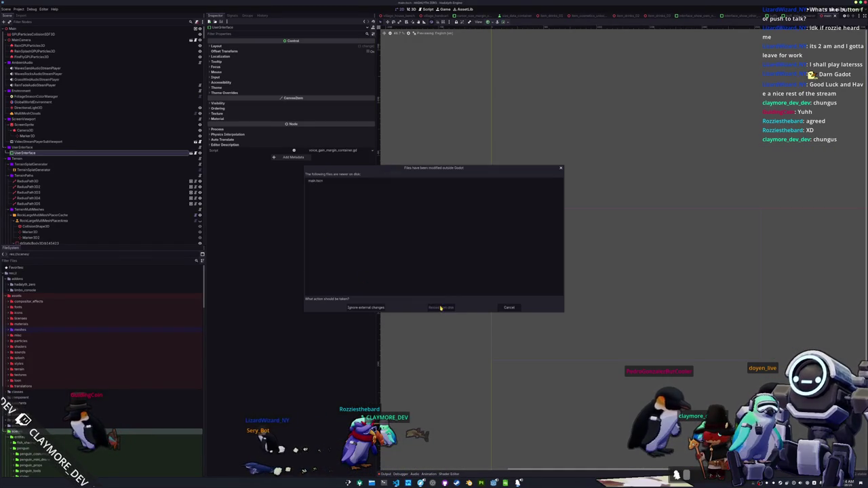
Step: Reload the changed files from disk and quick-open user_interface.tscn
{"action": "left_click", "coordinate": [440, 308]}
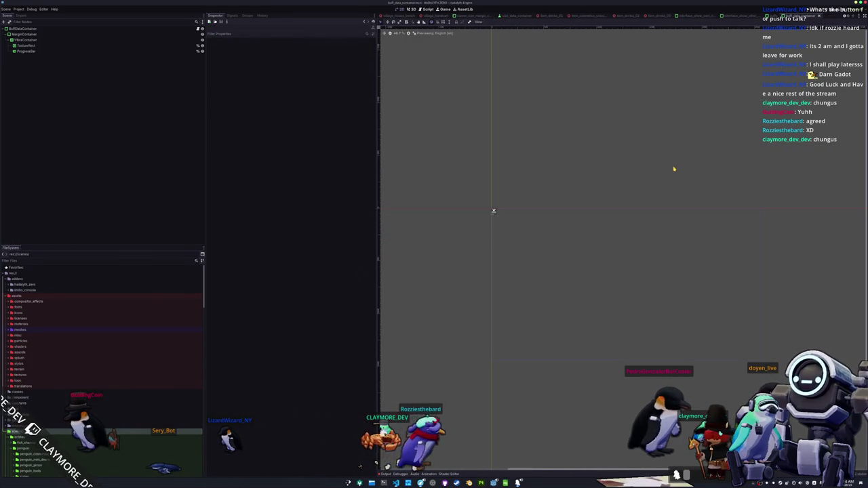
{"action": "key", "text": "shift+alt+o"}
{"action": "type", "text": "user_int"}
{"action": "key", "text": "BackSpace"}
{"action": "key", "text": "BackSpace"}
{"action": "key", "text": "BackSpace"}
{"action": "key", "text": "Down"}
{"action": "key", "text": "Return"}
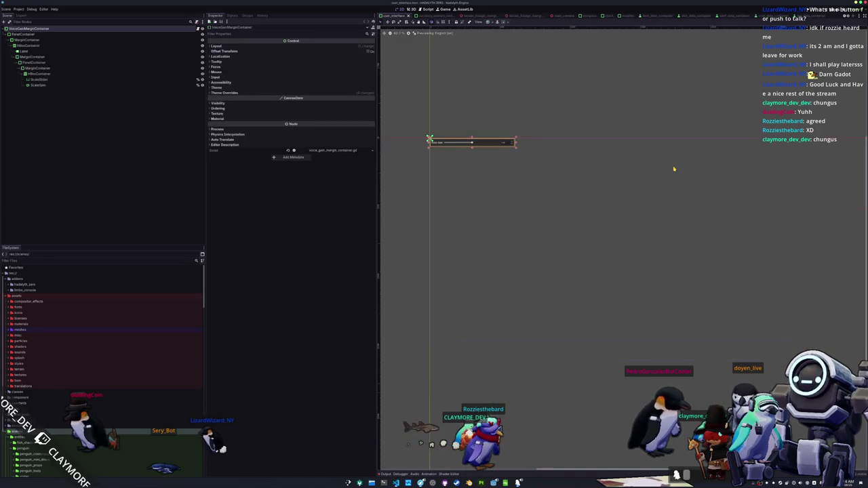
Step: Close the user_interface tab and switch to the bug_mother beetle scene
{"action": "scroll", "coordinate": [644, 155], "scroll_direction": "down", "scroll_amount": 1}
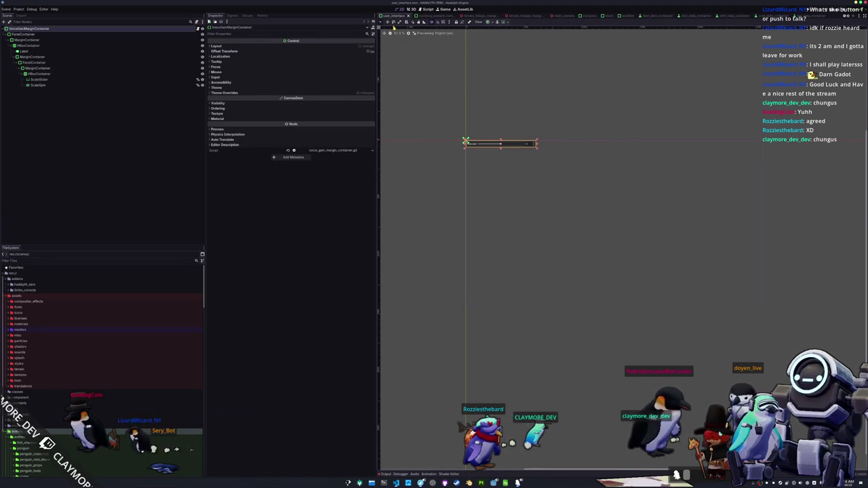
{"action": "left_click", "coordinate": [408, 15]}
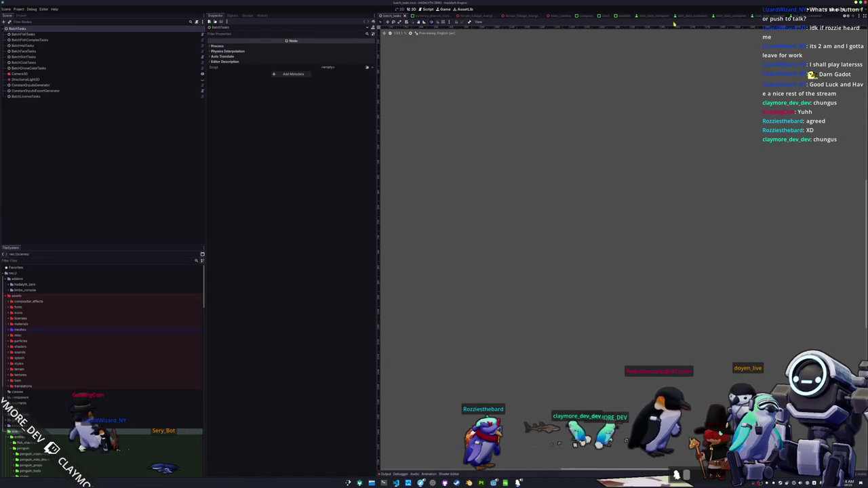
{"action": "scroll", "coordinate": [685, 17], "scroll_direction": "up", "scroll_amount": 3}
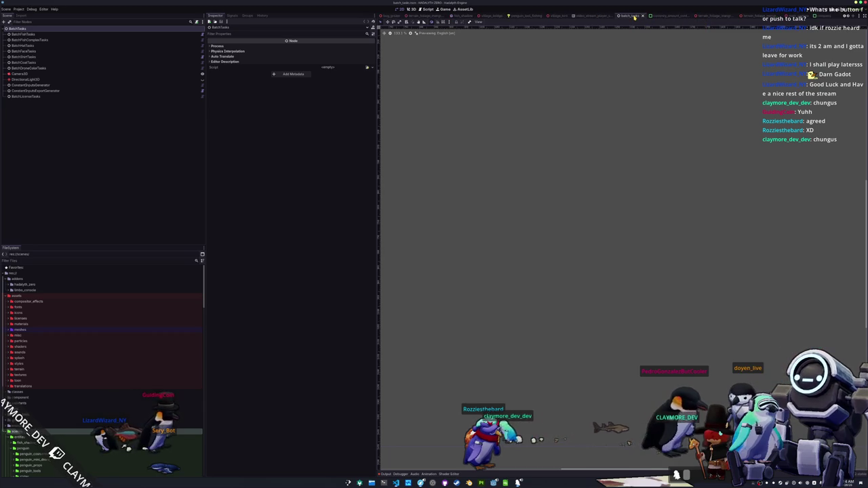
{"action": "left_click", "coordinate": [393, 15]}
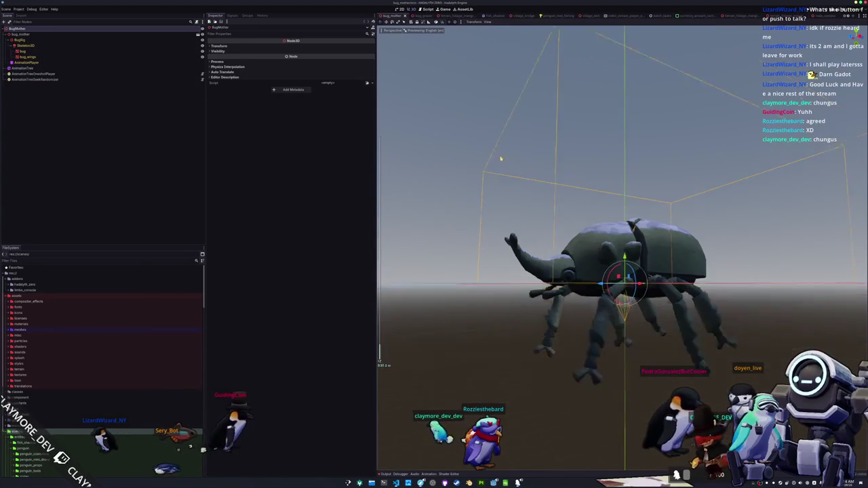
{"action": "scroll", "coordinate": [125, 312], "scroll_direction": "down", "scroll_amount": 5}
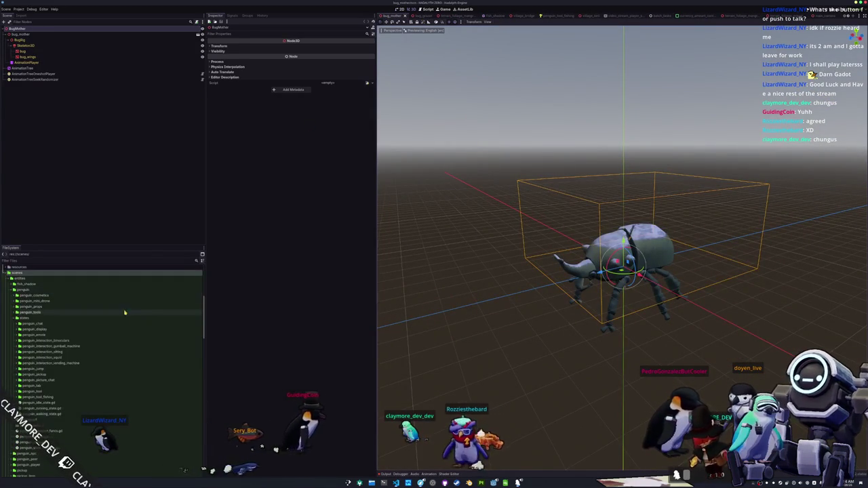
{"action": "left_click", "coordinate": [41, 318]}
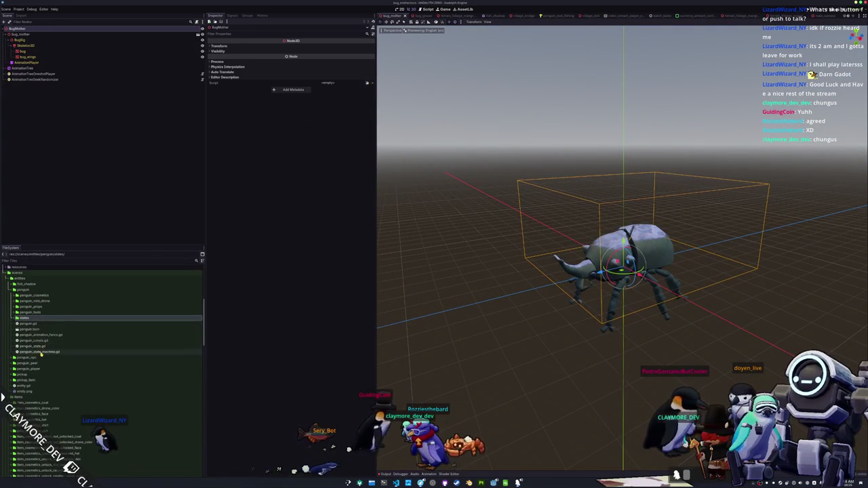
{"action": "scroll", "coordinate": [41, 352], "scroll_direction": "down", "scroll_amount": 10}
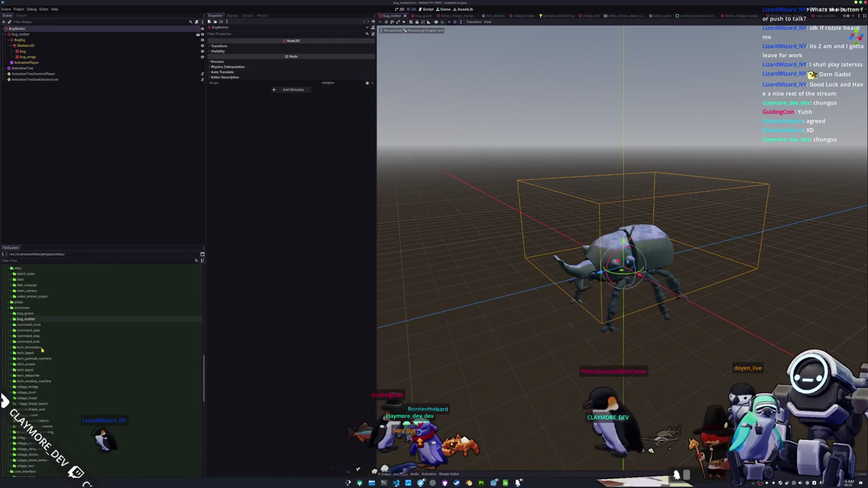
{"action": "scroll", "coordinate": [41, 350], "scroll_direction": "down", "scroll_amount": 5}
Step: Open the chat, picture_chat, item_data_container and inventory_container scenes, then reopen chat
{"action": "double_click", "coordinate": [24, 283]}
{"action": "double_click", "coordinate": [29, 293]}
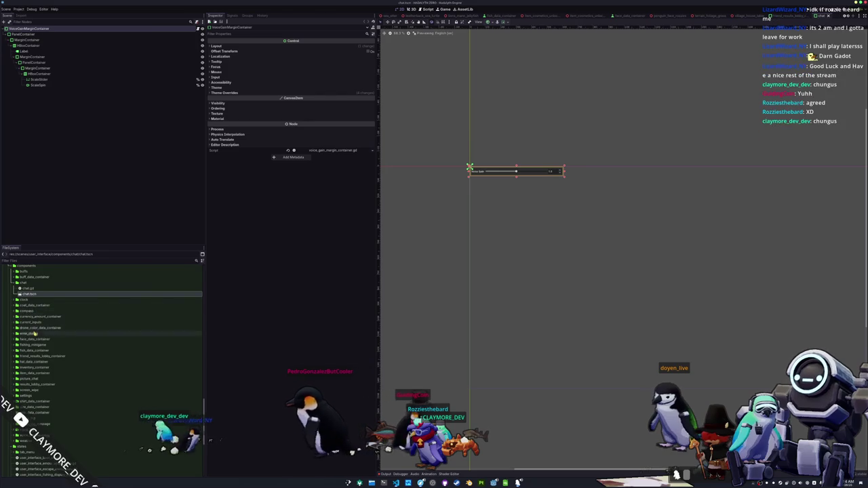
{"action": "scroll", "coordinate": [35, 333], "scroll_direction": "down", "scroll_amount": 5}
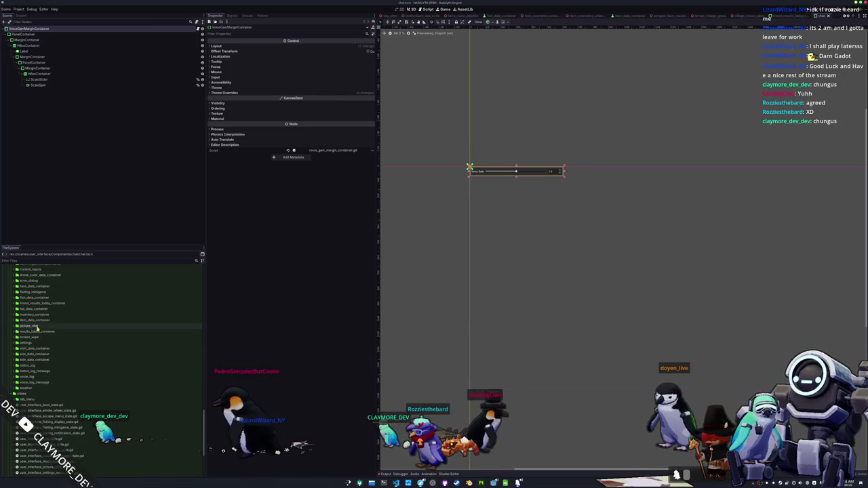
{"action": "double_click", "coordinate": [37, 328]}
{"action": "double_click", "coordinate": [39, 337]}
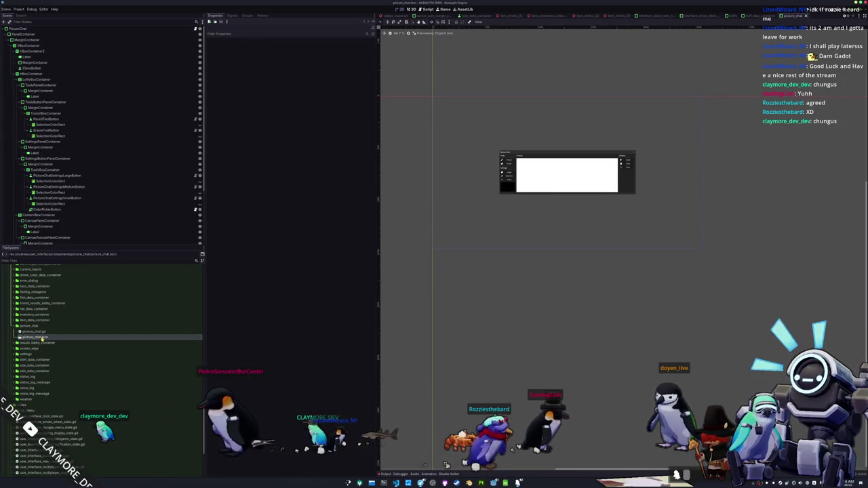
{"action": "double_click", "coordinate": [33, 320]}
{"action": "double_click", "coordinate": [40, 331]}
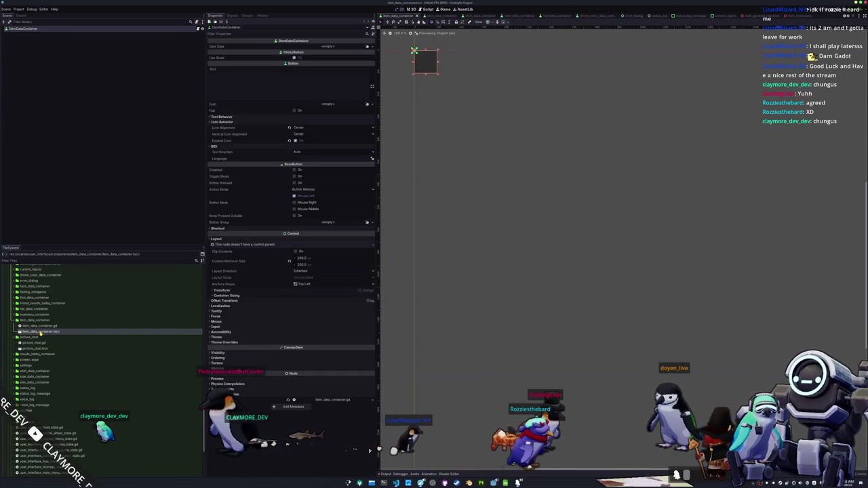
{"action": "double_click", "coordinate": [34, 315]}
{"action": "double_click", "coordinate": [40, 320]}
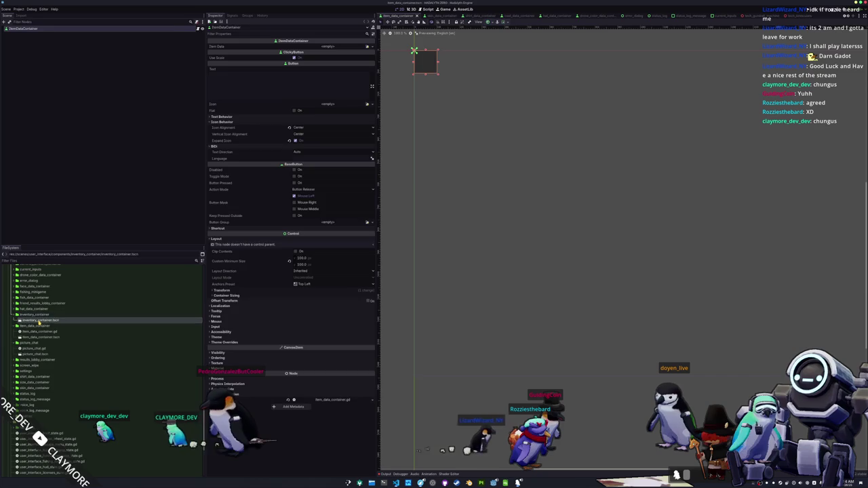
{"action": "scroll", "coordinate": [40, 324], "scroll_direction": "up", "scroll_amount": 5}
{"action": "double_click", "coordinate": [27, 335]}
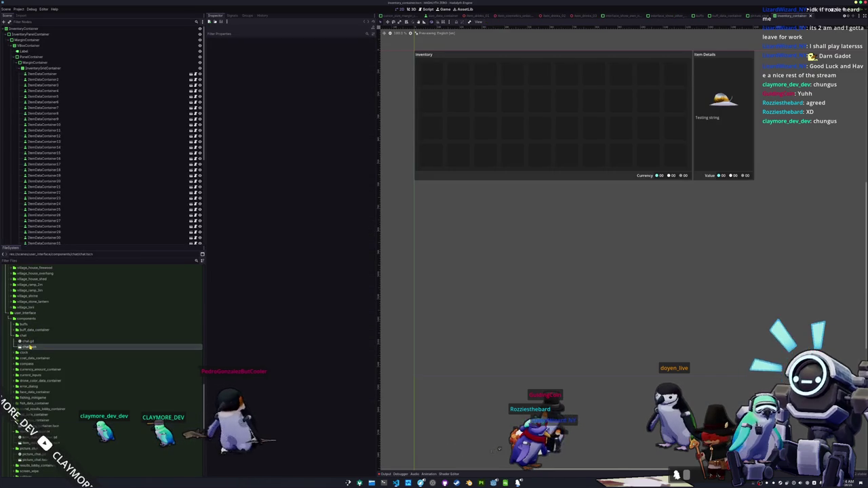
{"action": "double_click", "coordinate": [29, 346]}
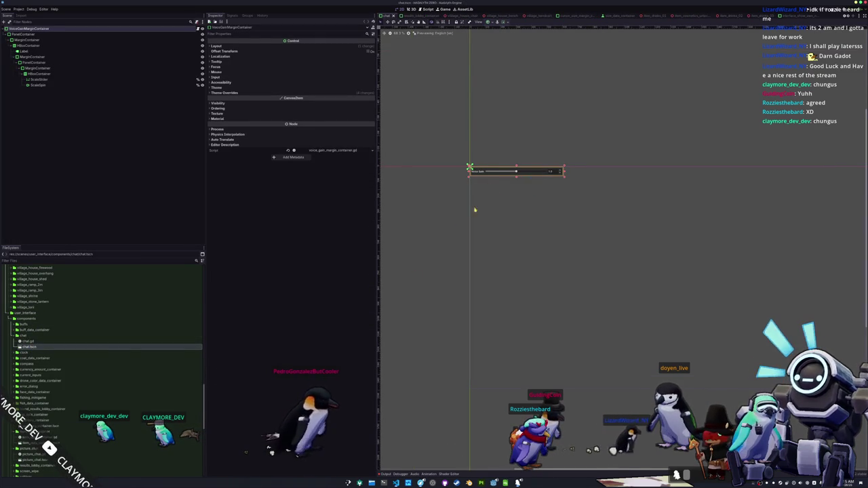
Step: Open the buff_data_container and buffs scenes, collapsing the chat and buffs folders
{"action": "double_click", "coordinate": [38, 337]}
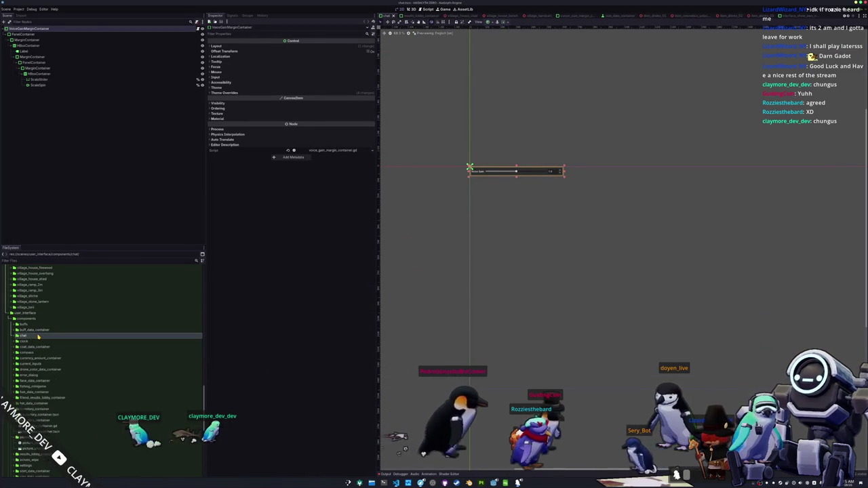
{"action": "double_click", "coordinate": [38, 330]}
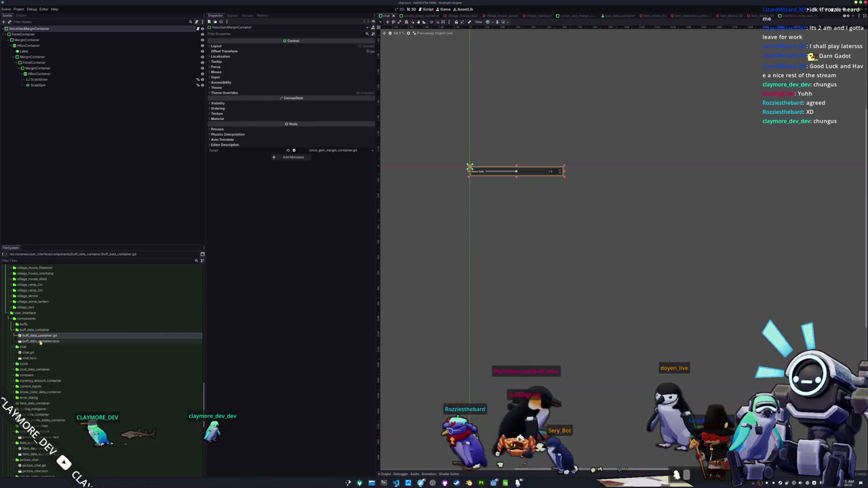
{"action": "double_click", "coordinate": [39, 341]}
{"action": "double_click", "coordinate": [38, 329]}
{"action": "double_click", "coordinate": [33, 324]}
{"action": "double_click", "coordinate": [37, 335]}
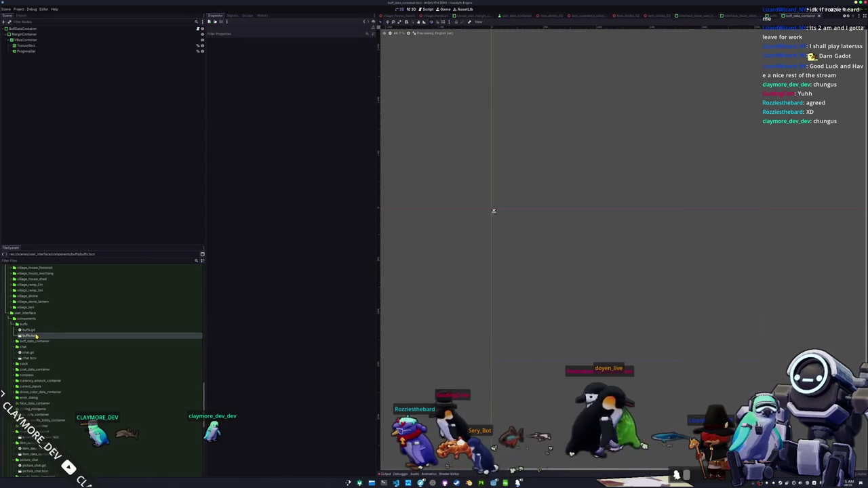
{"action": "double_click", "coordinate": [32, 325]}
{"action": "left_click", "coordinate": [29, 337]}
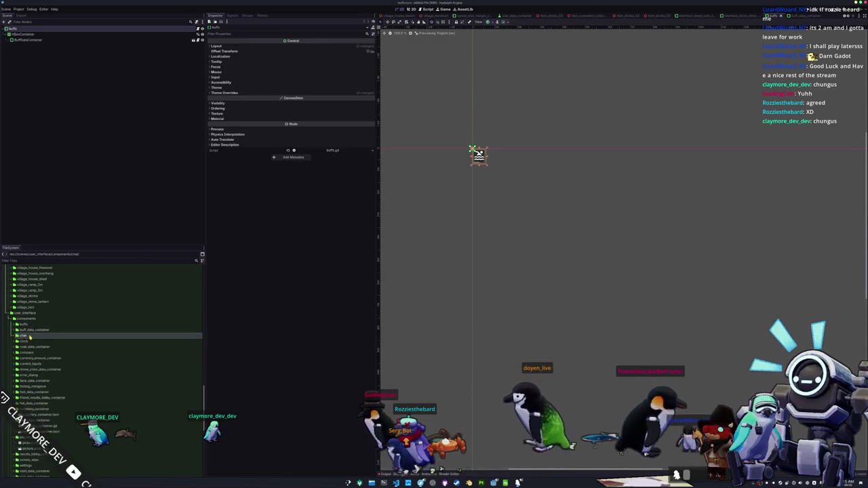
Step: Expand the user interface states folder and open the user_interface scene
{"action": "scroll", "coordinate": [32, 349], "scroll_direction": "down", "scroll_amount": 5}
{"action": "double_click", "coordinate": [37, 335]}
{"action": "double_click", "coordinate": [37, 341]}
{"action": "scroll", "coordinate": [34, 349], "scroll_direction": "down", "scroll_amount": 3}
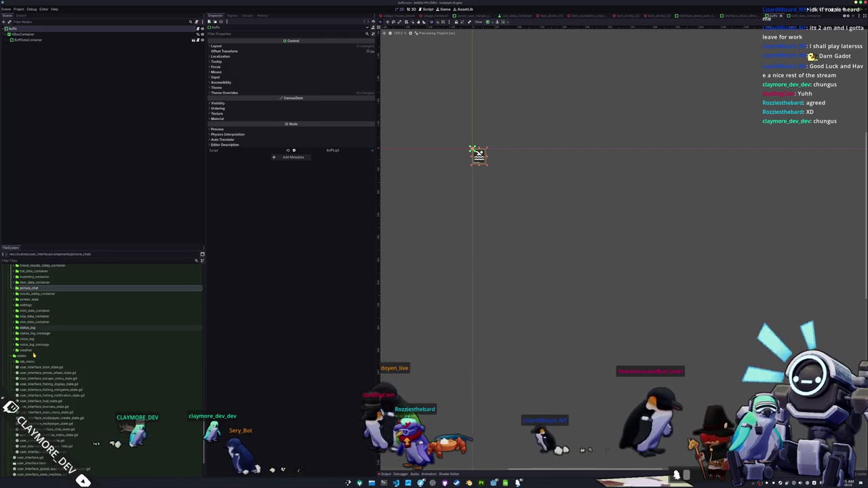
{"action": "double_click", "coordinate": [30, 357]}
{"action": "scroll", "coordinate": [34, 365], "scroll_direction": "down", "scroll_amount": 3}
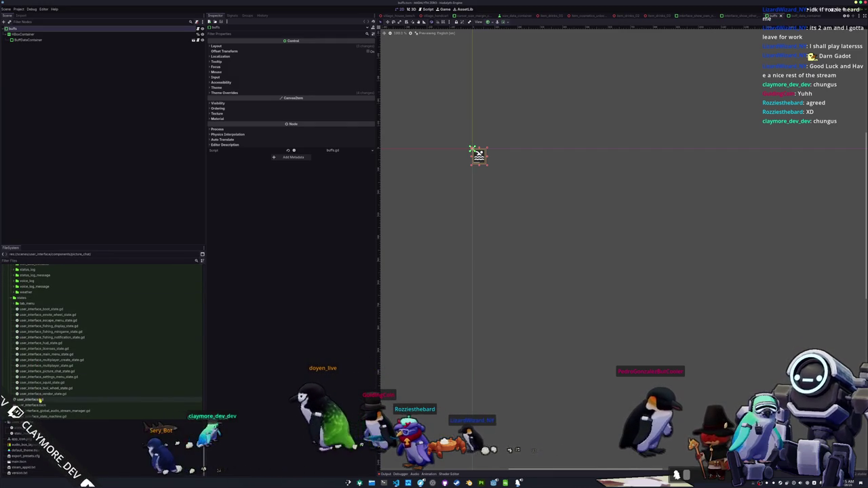
{"action": "left_click", "coordinate": [35, 406]}
{"action": "double_click", "coordinate": [35, 405]}
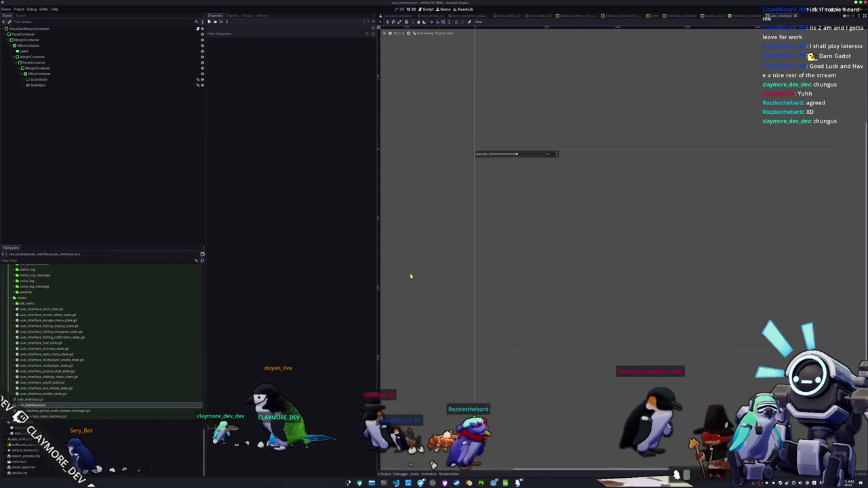
{"action": "scroll", "coordinate": [42, 387], "scroll_direction": "up", "scroll_amount": 1}
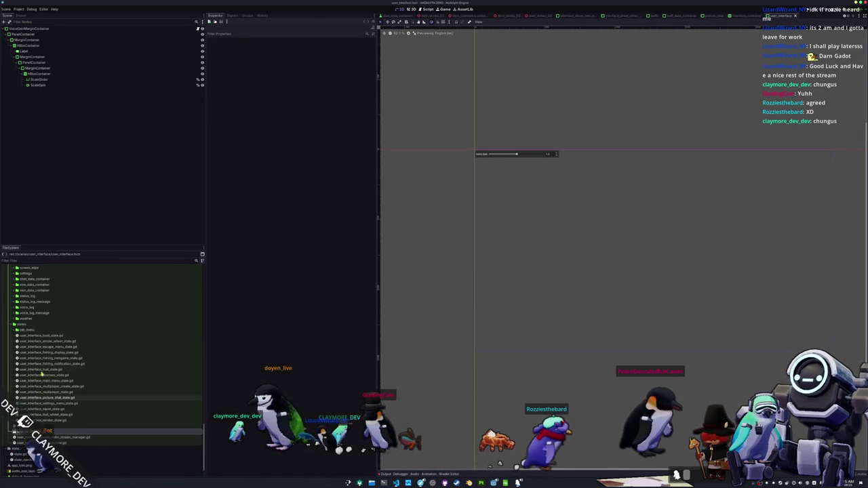
Step: Open the weather, voice_log_message, voice_log and status_log_message scenes
{"action": "double_click", "coordinate": [24, 330]}
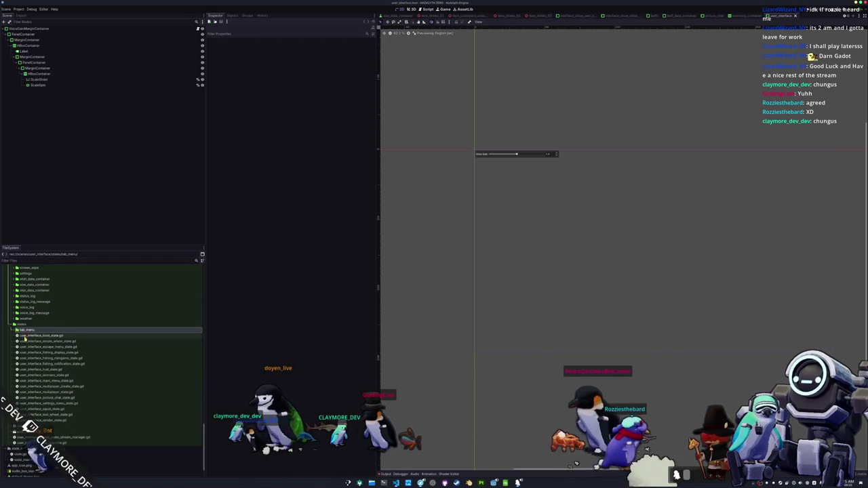
{"action": "scroll", "coordinate": [24, 332], "scroll_direction": "up", "scroll_amount": 1}
{"action": "double_click", "coordinate": [26, 345]}
{"action": "double_click", "coordinate": [30, 356]}
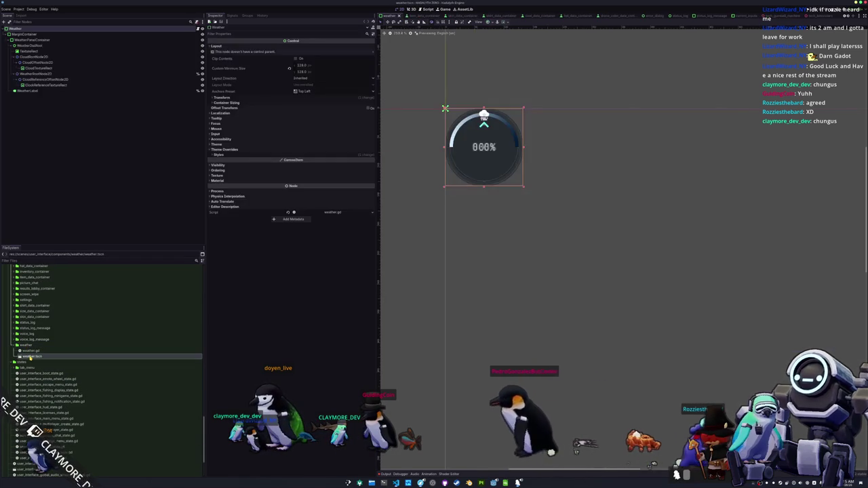
{"action": "left_click", "coordinate": [30, 340]}
{"action": "double_click", "coordinate": [32, 350]}
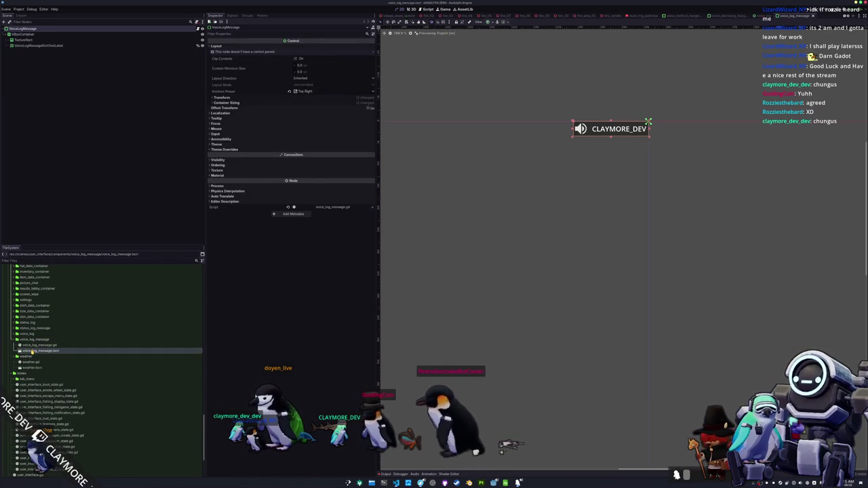
{"action": "double_click", "coordinate": [27, 334]}
{"action": "double_click", "coordinate": [34, 345]}
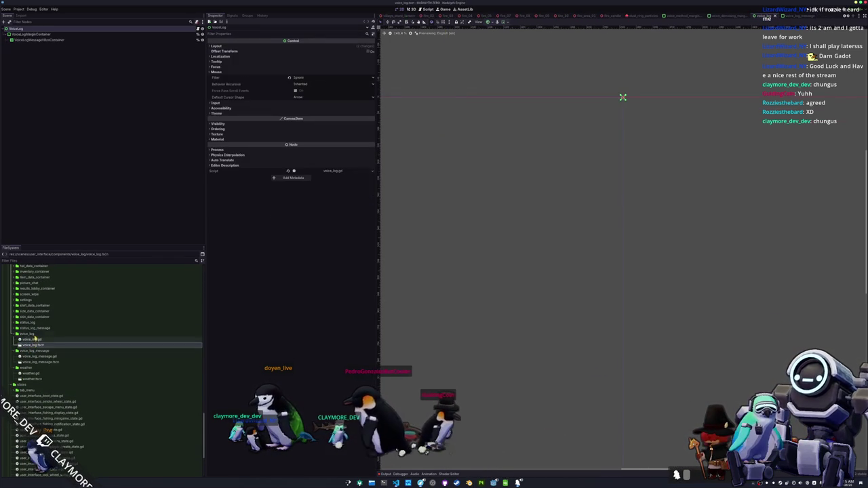
{"action": "left_click", "coordinate": [36, 329]}
{"action": "double_click", "coordinate": [34, 339]}
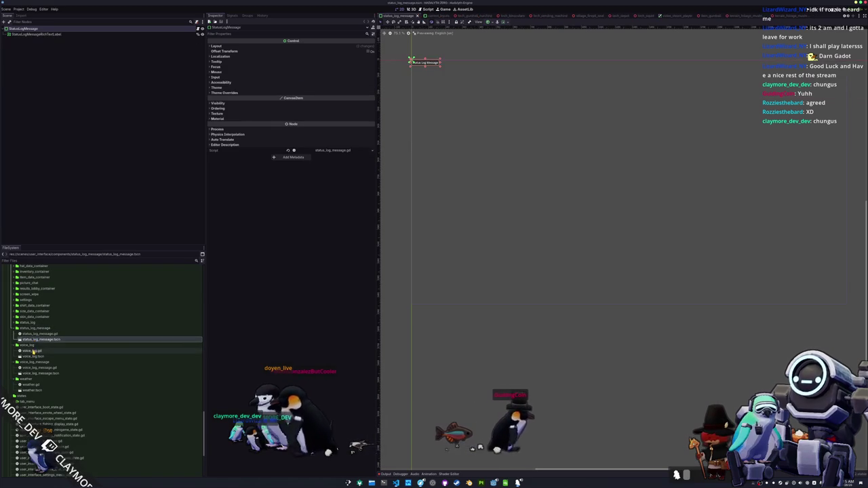
Step: Open face_data_container.tscn and then chat.tscn for editing
{"action": "double_click", "coordinate": [27, 322]}
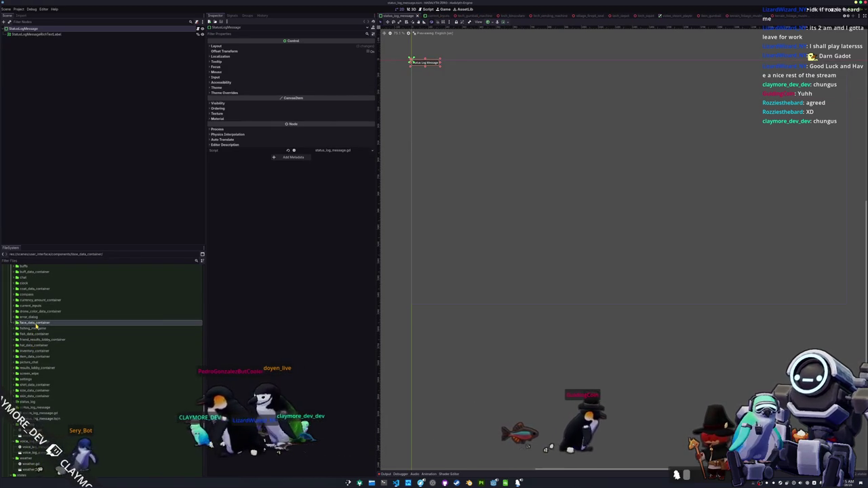
{"action": "double_click", "coordinate": [34, 333]}
{"action": "scroll", "coordinate": [32, 334], "scroll_direction": "up", "scroll_amount": 4}
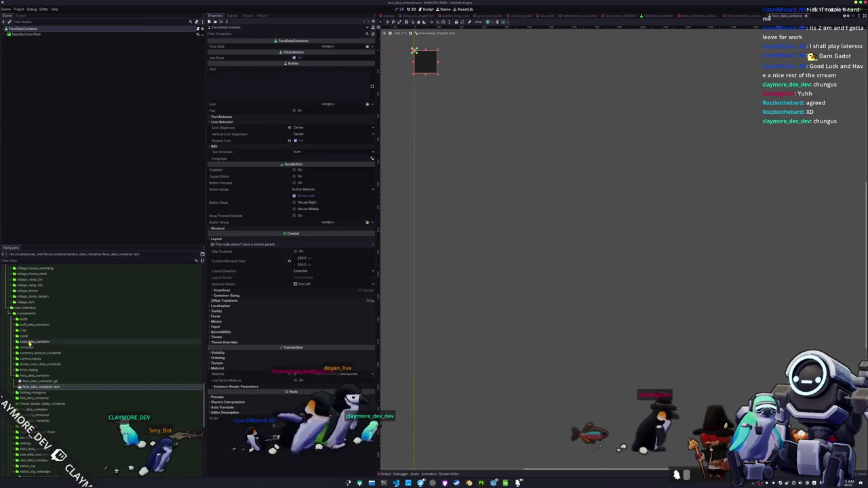
{"action": "double_click", "coordinate": [24, 331]}
{"action": "double_click", "coordinate": [28, 342]}
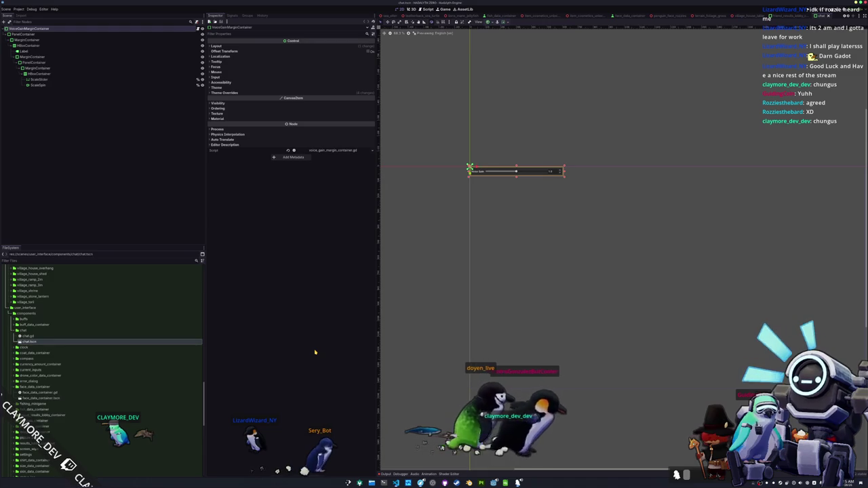
{"action": "key", "text": "ctrl+alt+t"}
Step: Note main, chat and user_interface in a nano buffer, then expand the editor's settings folder
{"action": "key", "text": "Return"}
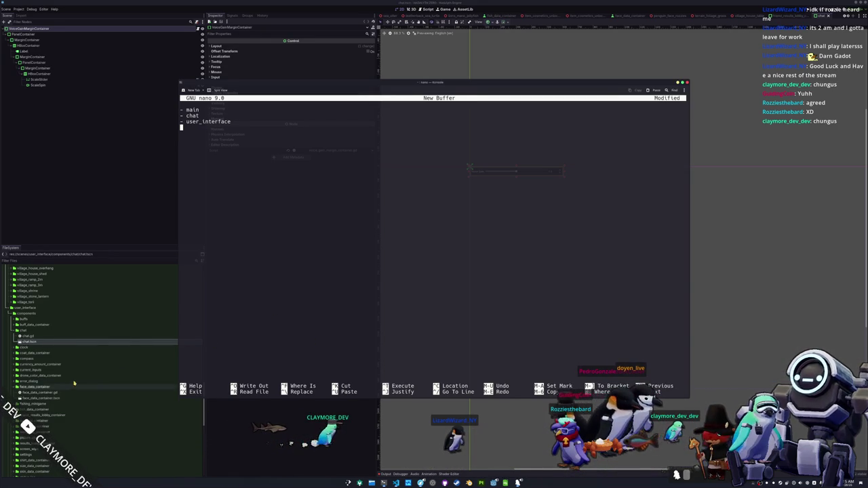
{"action": "double_click", "coordinate": [41, 375]}
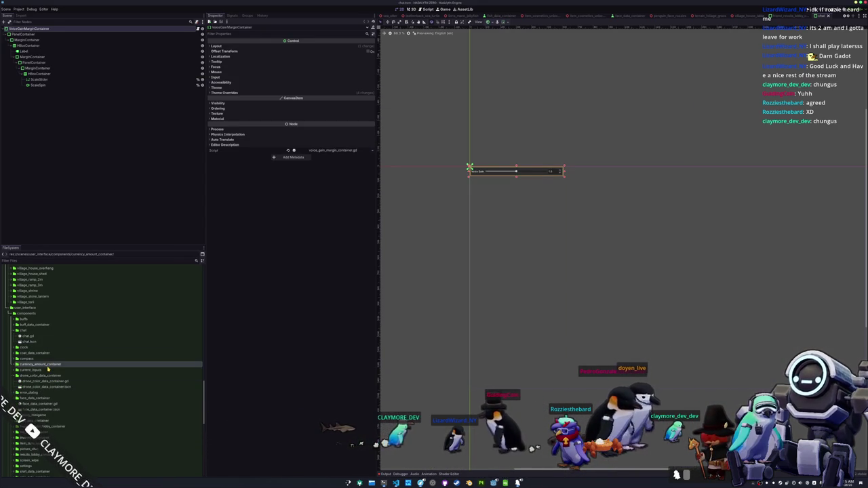
{"action": "scroll", "coordinate": [46, 366], "scroll_direction": "down", "scroll_amount": 5}
{"action": "double_click", "coordinate": [43, 360]}
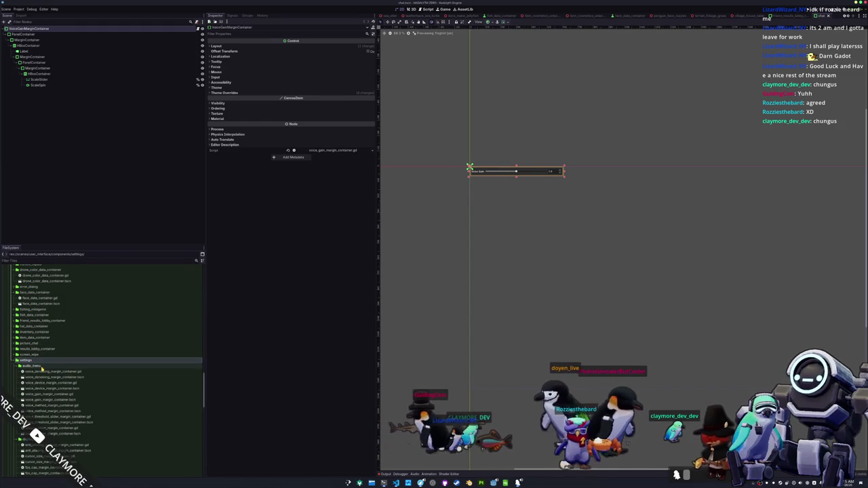
Step: Open the voice_gain, voice_device and voice_method margin container scenes from settings/audio_menu
{"action": "scroll", "coordinate": [46, 372], "scroll_direction": "down", "scroll_amount": 3}
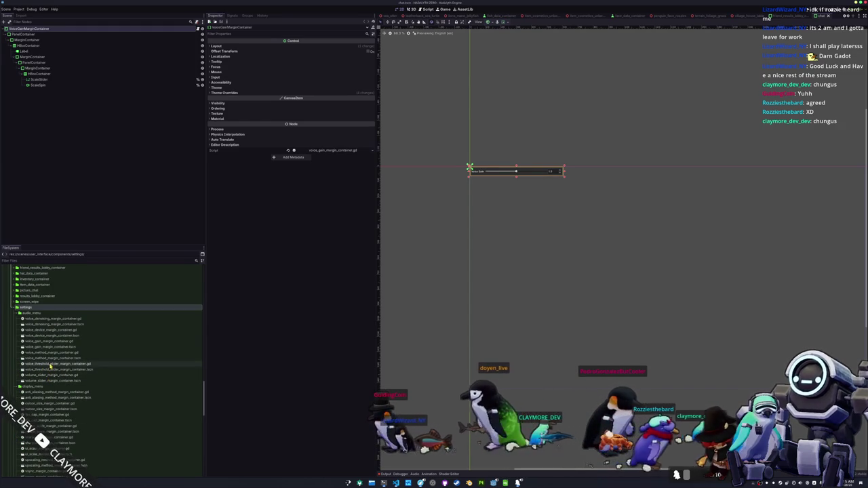
{"action": "double_click", "coordinate": [52, 348]}
{"action": "double_click", "coordinate": [51, 335]}
{"action": "left_click", "coordinate": [52, 358]}
{"action": "double_click", "coordinate": [53, 360]}
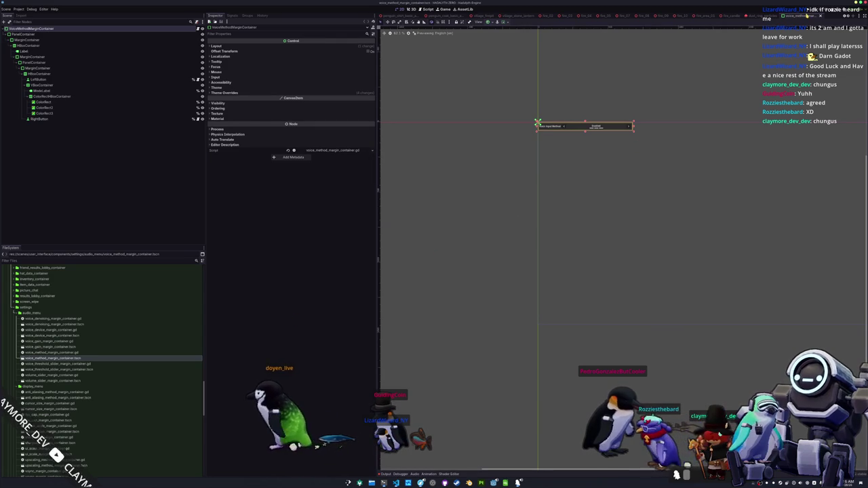
{"action": "key", "text": "ctrl+shift+t"}
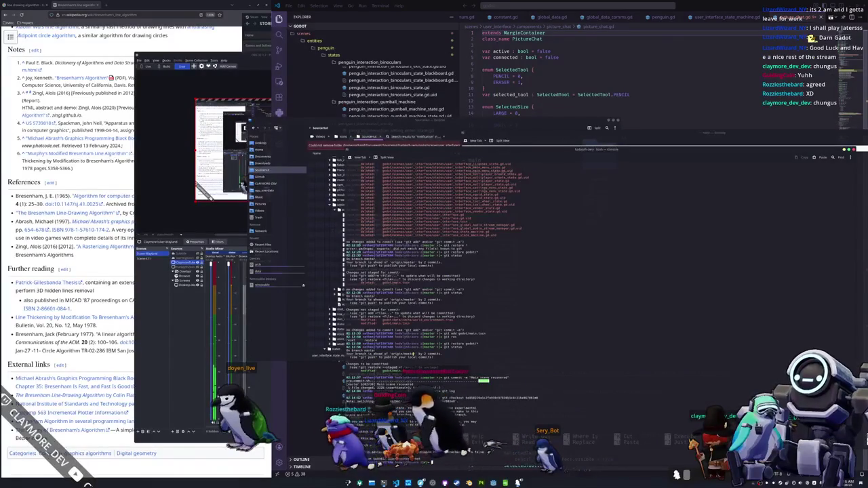
Step: Check git status, switch the repository back to master, and recheck status
{"action": "type", "text": "us"}
{"action": "key", "text": "Return"}
{"action": "type", "text": "git checkout ma"}
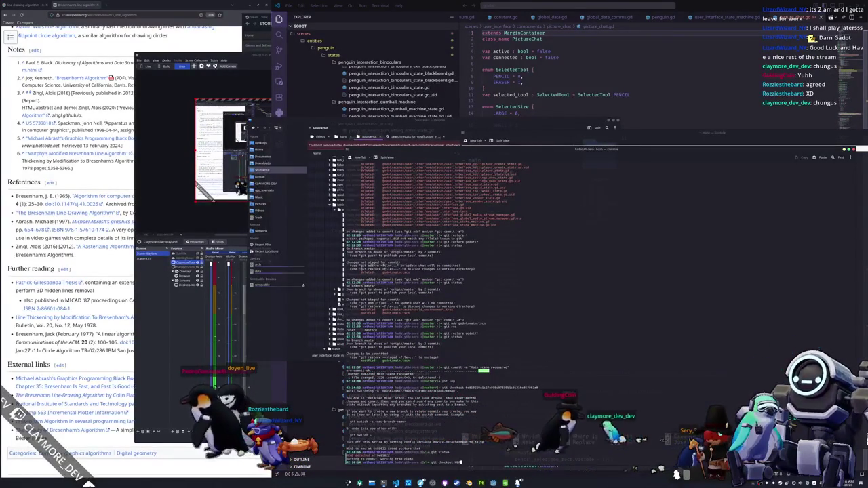
{"action": "key", "text": "BackSpace"}
{"action": "key", "text": "BackSpace"}
{"action": "key", "text": "BackSpace"}
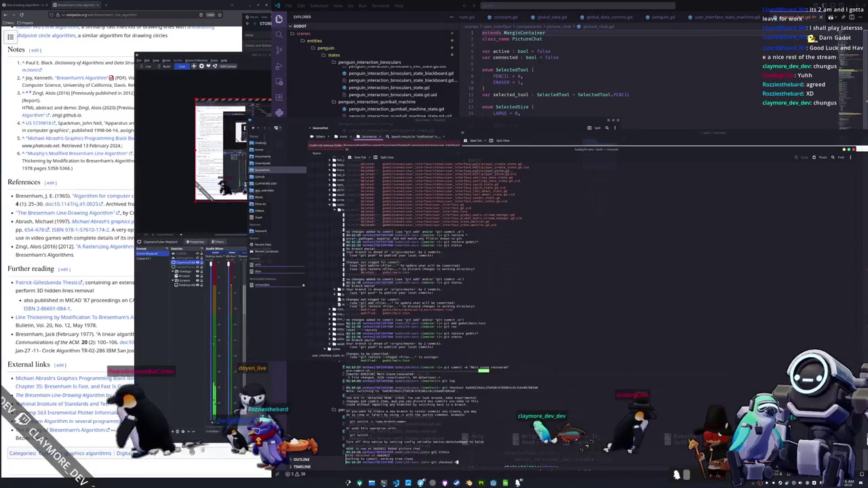
{"action": "type", "text": "master"}
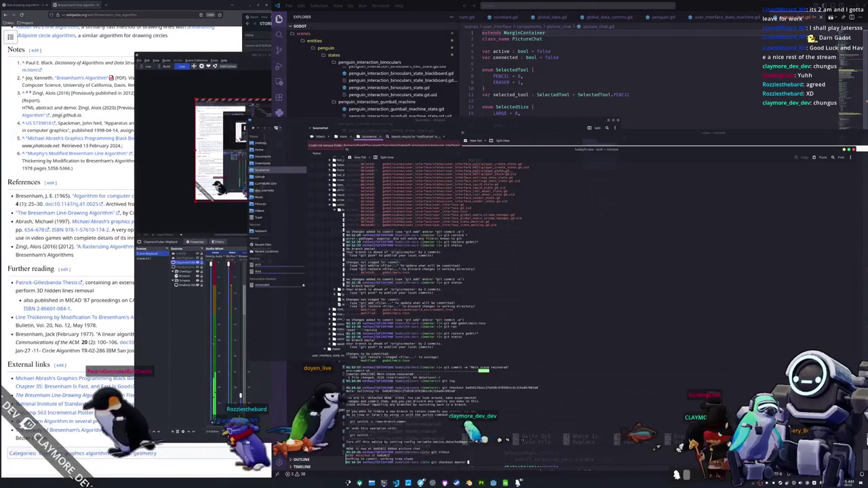
{"action": "key", "text": "Return"}
{"action": "type", "text": "git status"}
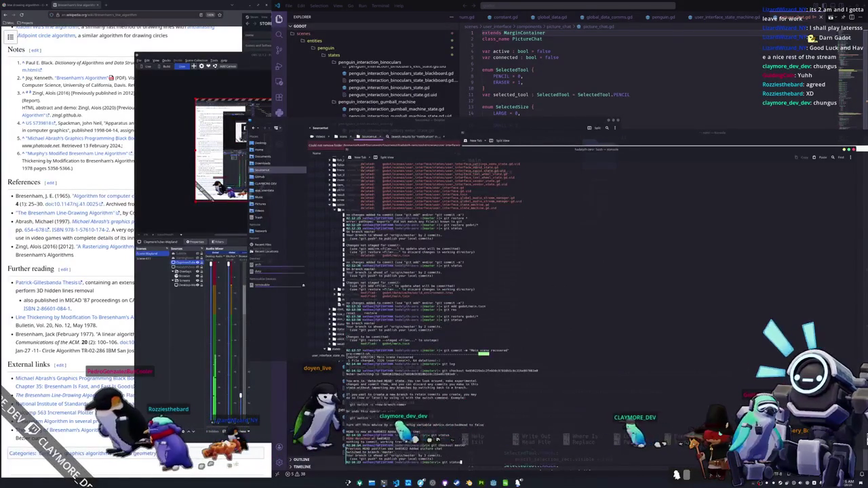
{"action": "key", "text": "Return"}
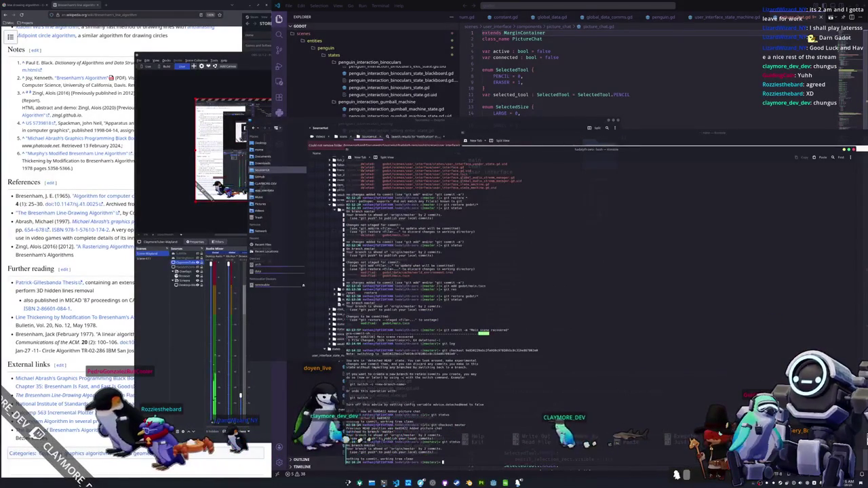
Step: Review the git log and check out an earlier commit as a detached HEAD
{"action": "type", "text": "og"}
{"action": "key", "text": "Return"}
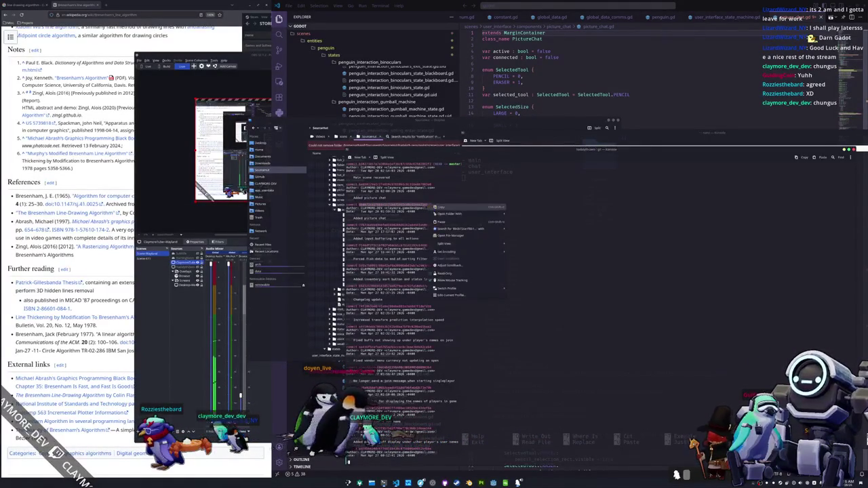
{"action": "key", "text": "q"}
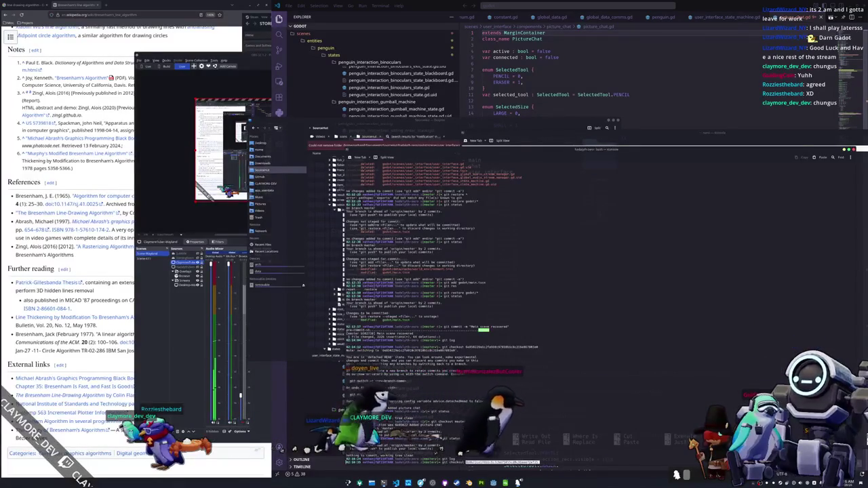
{"action": "key", "text": "Return"}
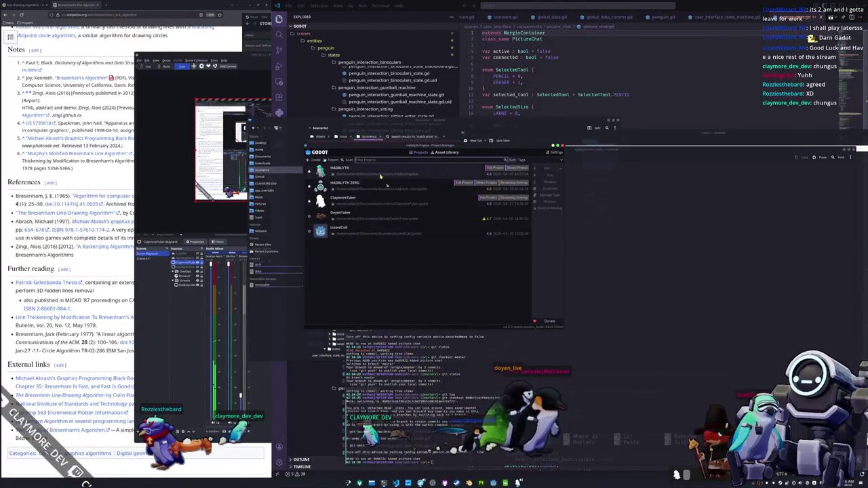
Step: Reopen the HADALYTH project and load main.tscn through the quick resource search
{"action": "double_click", "coordinate": [382, 197]}
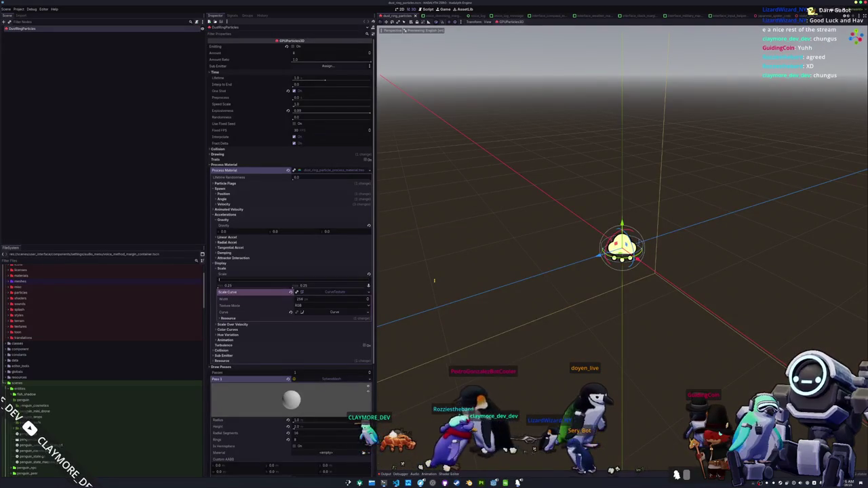
{"action": "key", "text": "alt+shift+o"}
{"action": "type", "text": "main"}
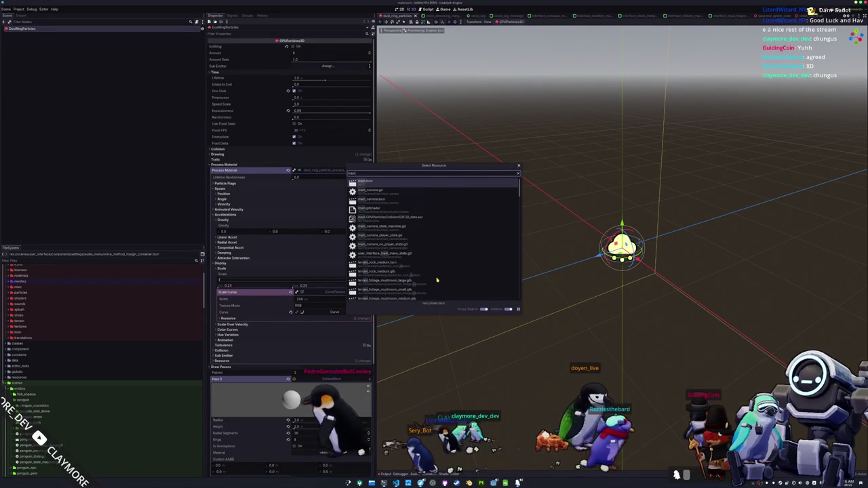
{"action": "key", "text": "Return"}
{"action": "scroll", "coordinate": [622, 248], "scroll_direction": "down", "scroll_amount": 4}
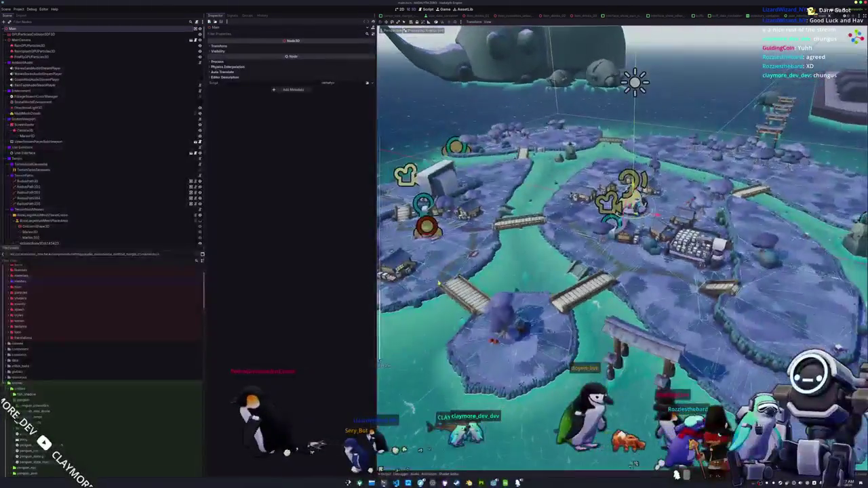
Step: In Dolphin, reposition the window and inspect chat.tscn inside the chat folder
{"action": "key", "text": "alt+Tab"}
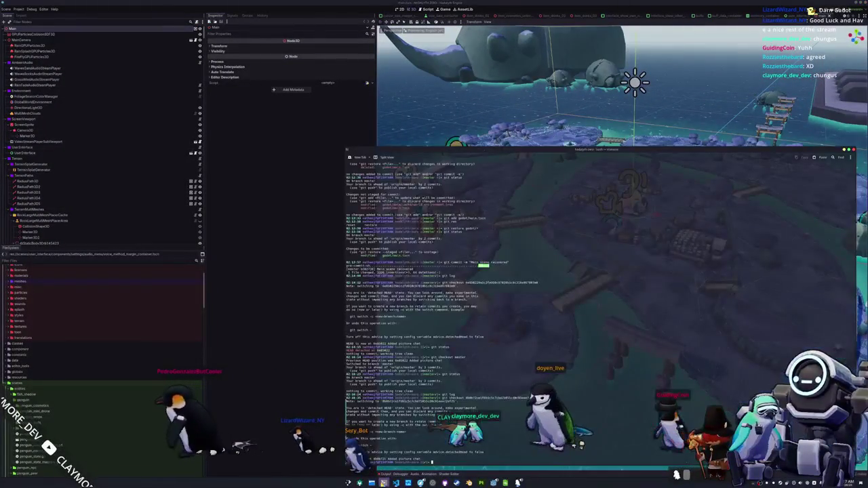
{"action": "left_click_drag", "start_coordinate": [409, 125], "coordinate": [265, 139]}
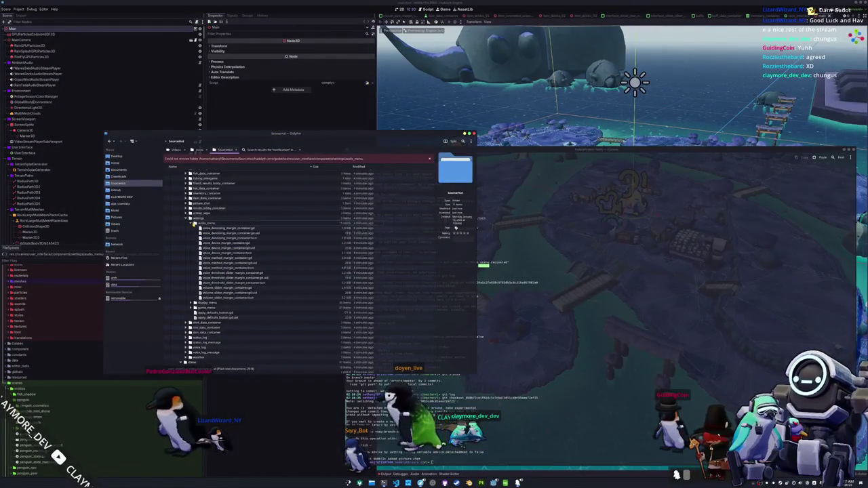
{"action": "left_click", "coordinate": [195, 224]}
{"action": "scroll", "coordinate": [200, 230], "scroll_direction": "up", "scroll_amount": 3}
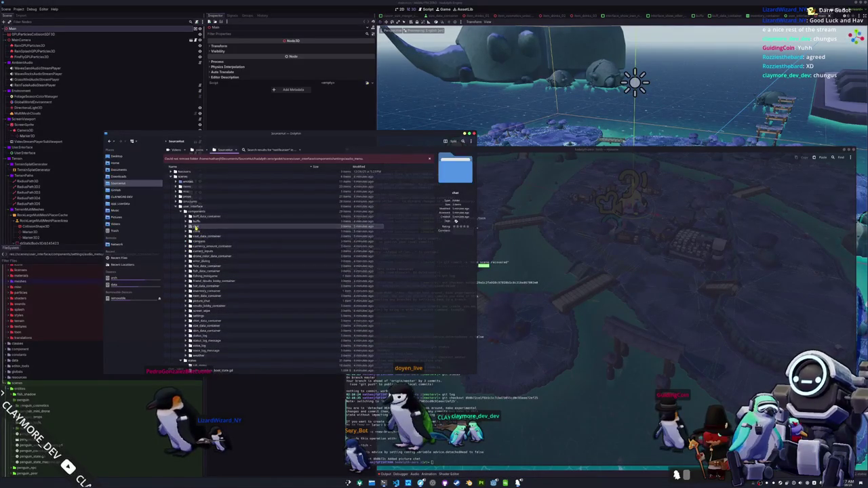
{"action": "left_click", "coordinate": [186, 227]}
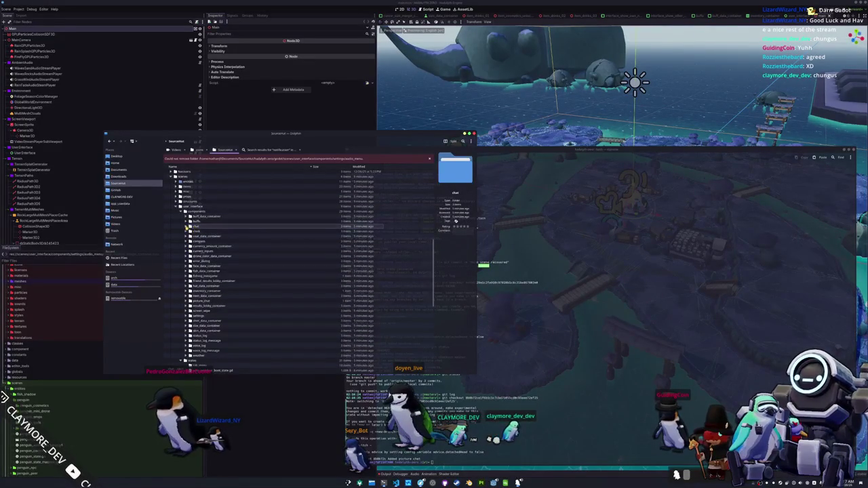
{"action": "left_click", "coordinate": [185, 228]}
{"action": "left_click", "coordinate": [201, 241]}
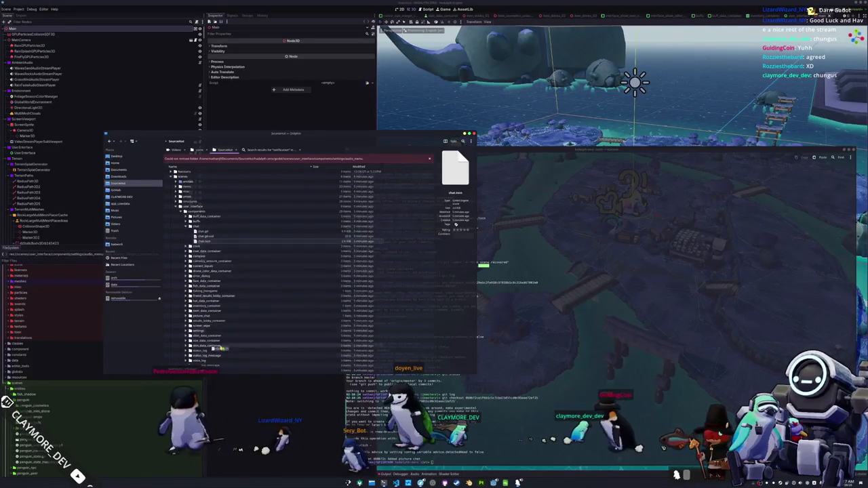
{"action": "scroll", "coordinate": [193, 175], "scroll_direction": "up", "scroll_amount": 7}
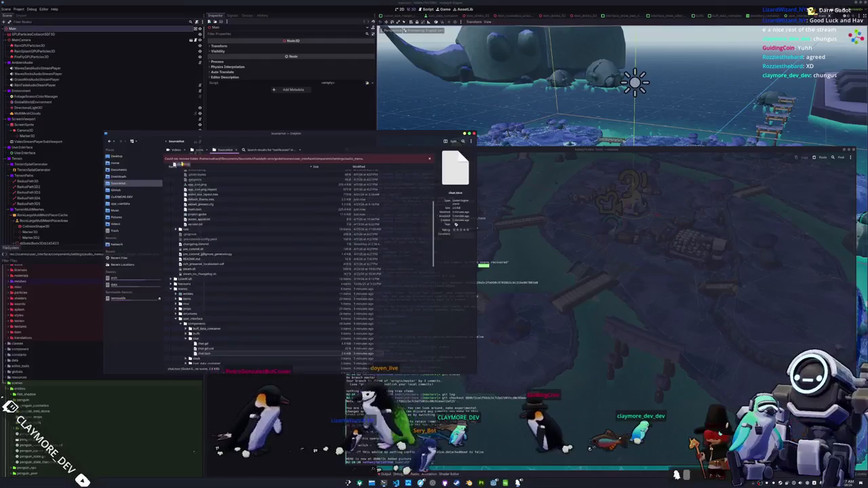
{"action": "scroll", "coordinate": [182, 173], "scroll_direction": "up", "scroll_amount": 6}
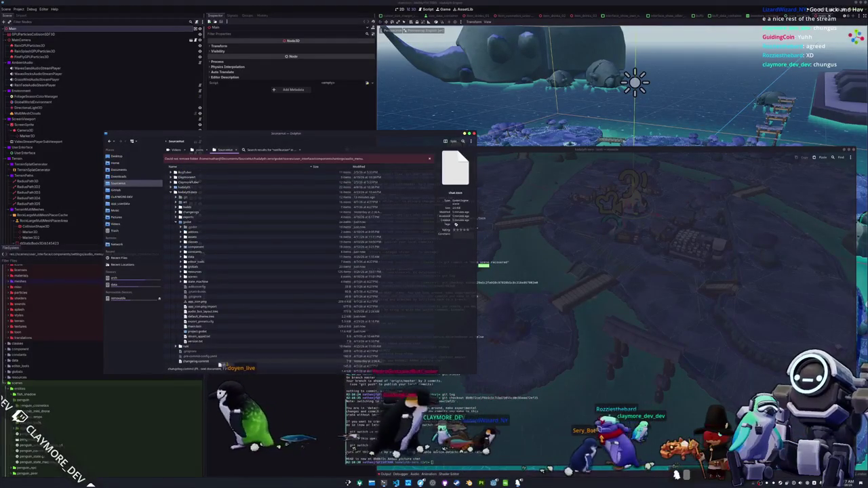
{"action": "scroll", "coordinate": [255, 366], "scroll_direction": "down", "scroll_amount": 3}
{"action": "scroll", "coordinate": [255, 366], "scroll_direction": "down", "scroll_amount": 1}
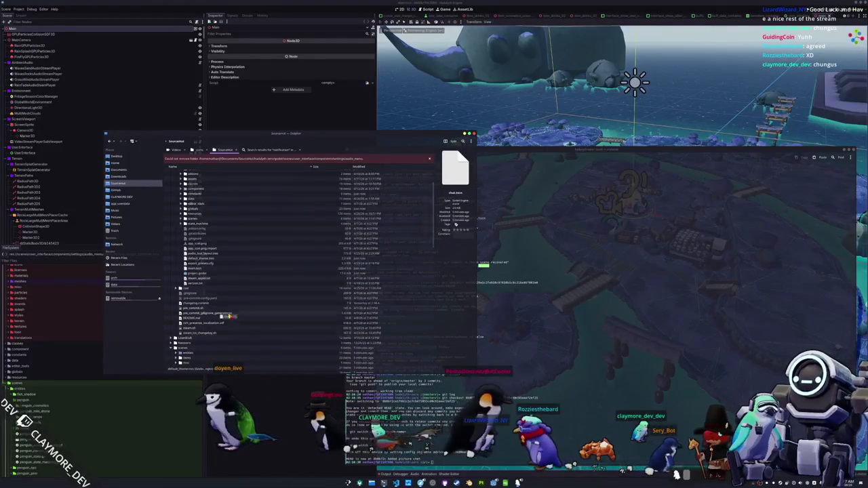
{"action": "scroll", "coordinate": [252, 367], "scroll_direction": "down", "scroll_amount": 10}
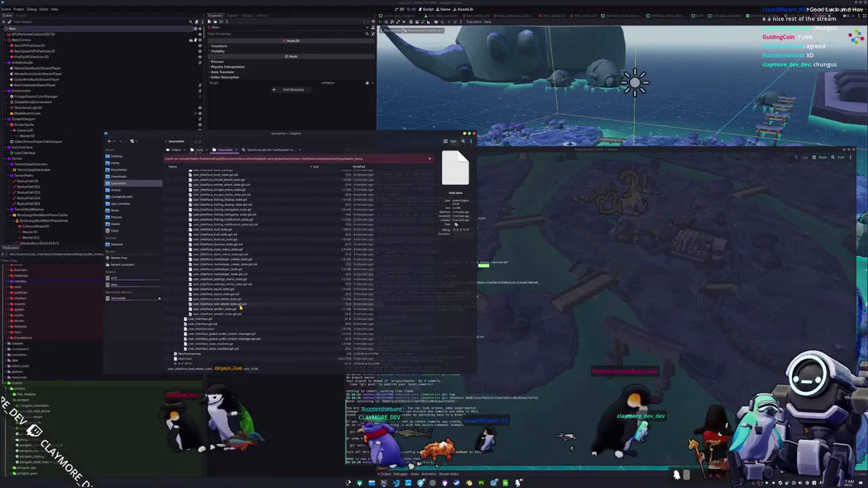
{"action": "scroll", "coordinate": [239, 308], "scroll_direction": "up", "scroll_amount": 10}
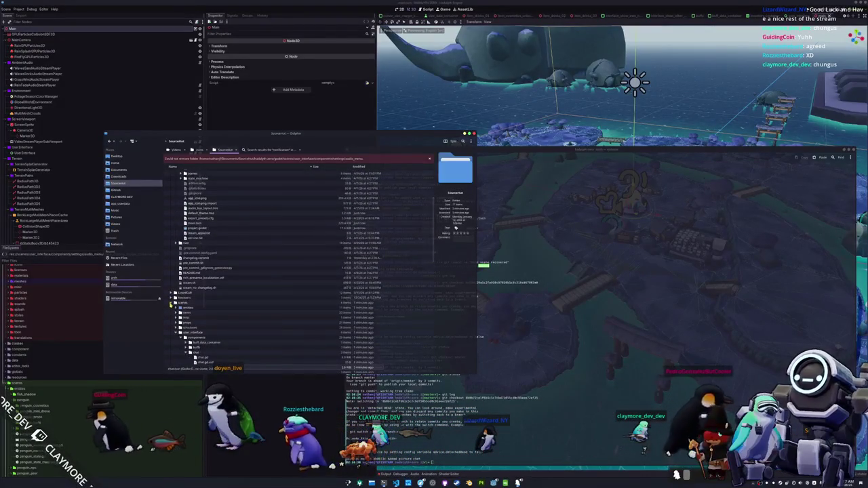
{"action": "scroll", "coordinate": [170, 305], "scroll_direction": "up", "scroll_amount": 10}
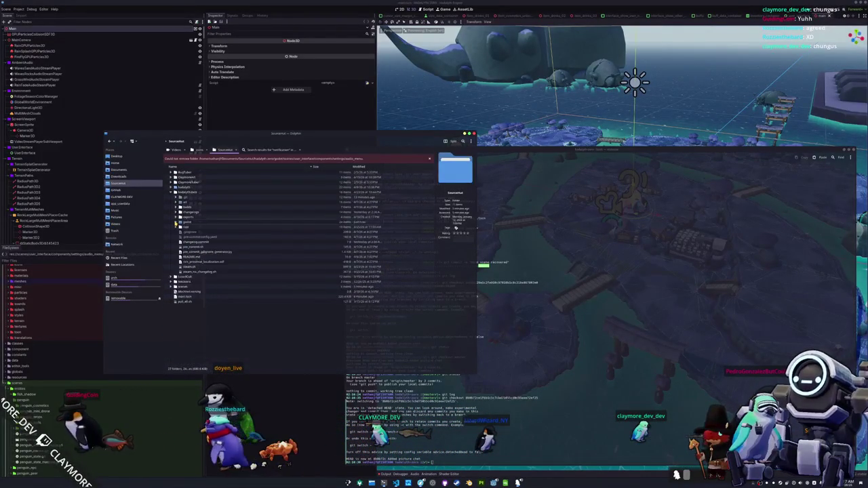
Step: Copy the state_machine folder into the project, overwriting all conflicting files
{"action": "mouse_move", "coordinate": [200, 281]}
{"action": "left_mouse_down"}
{"action": "mouse_move", "coordinate": [239, 283]}
{"action": "mouse_move", "coordinate": [216, 350]}
{"action": "mouse_move", "coordinate": [174, 189]}
{"action": "left_mouse_up"}
{"action": "mouse_move", "coordinate": [263, 361]}
{"action": "left_mouse_down"}
{"action": "mouse_move", "coordinate": [203, 365]}
{"action": "mouse_move", "coordinate": [192, 351]}
{"action": "left_mouse_up"}
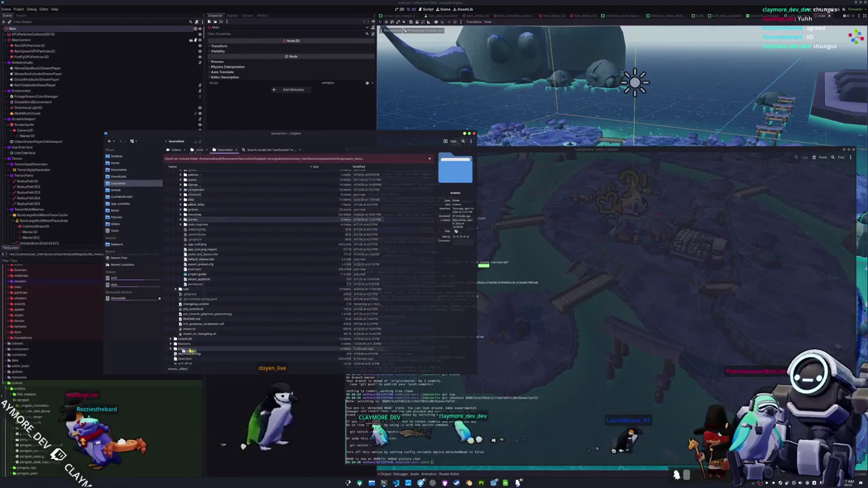
{"action": "mouse_move", "coordinate": [174, 355]}
{"action": "left_mouse_down"}
{"action": "mouse_move", "coordinate": [183, 314]}
{"action": "mouse_move", "coordinate": [190, 344]}
{"action": "mouse_move", "coordinate": [224, 372]}
{"action": "left_mouse_up"}
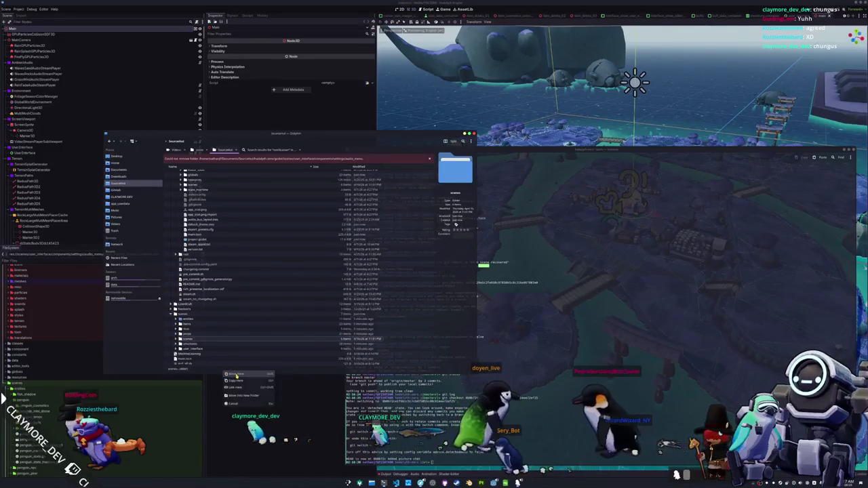
{"action": "left_click", "coordinate": [241, 368]}
{"action": "left_click", "coordinate": [314, 289]}
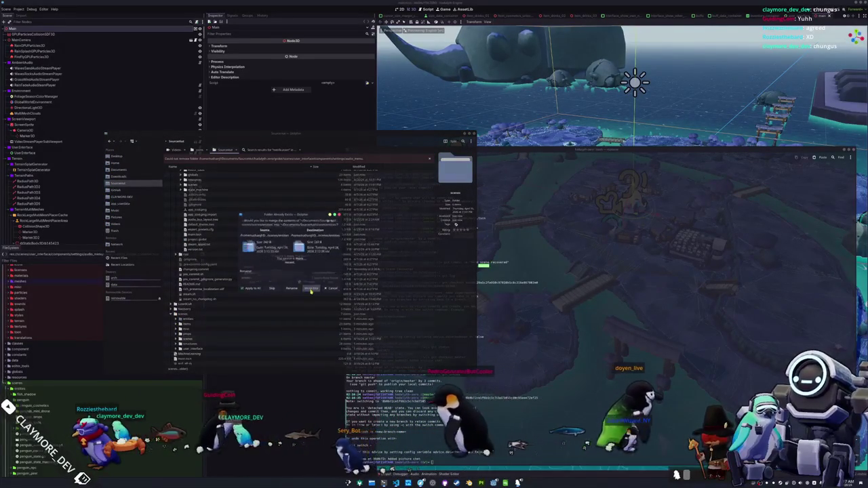
{"action": "left_click", "coordinate": [312, 288]}
{"action": "left_click", "coordinate": [312, 289]}
{"action": "left_click", "coordinate": [249, 287]}
{"action": "left_click", "coordinate": [312, 288]}
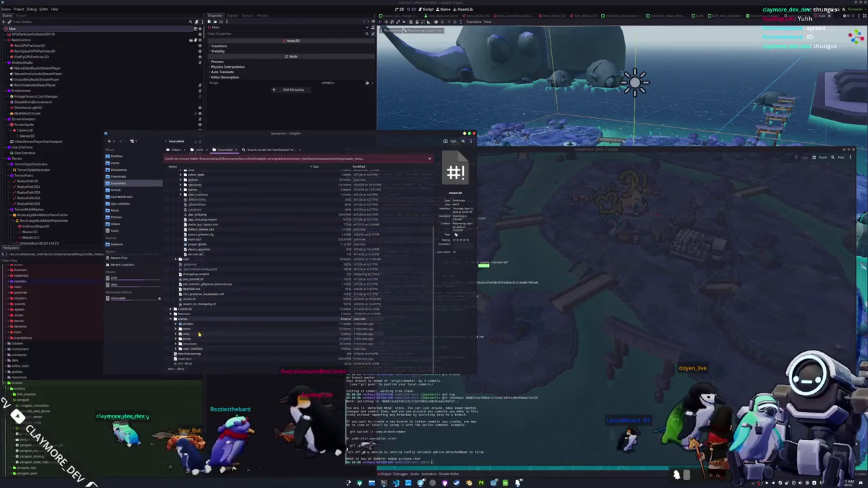
{"action": "scroll", "coordinate": [204, 326], "scroll_direction": "up", "scroll_amount": 5}
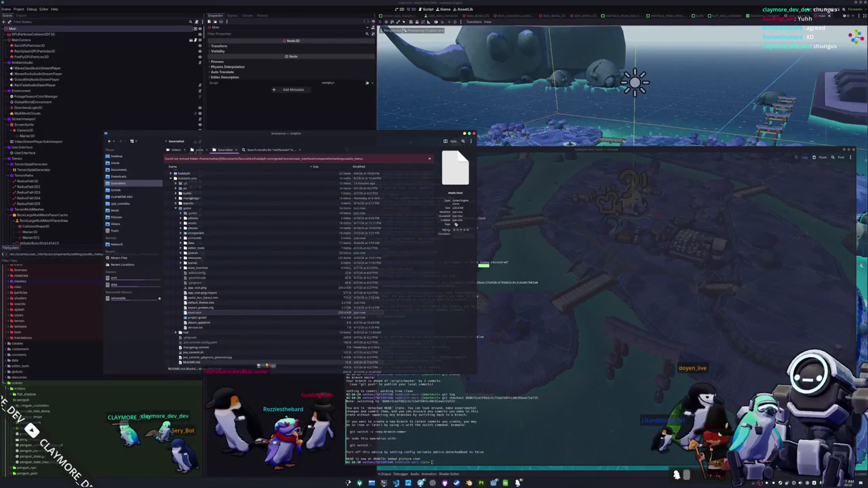
{"action": "scroll", "coordinate": [271, 271], "scroll_direction": "down", "scroll_amount": 5}
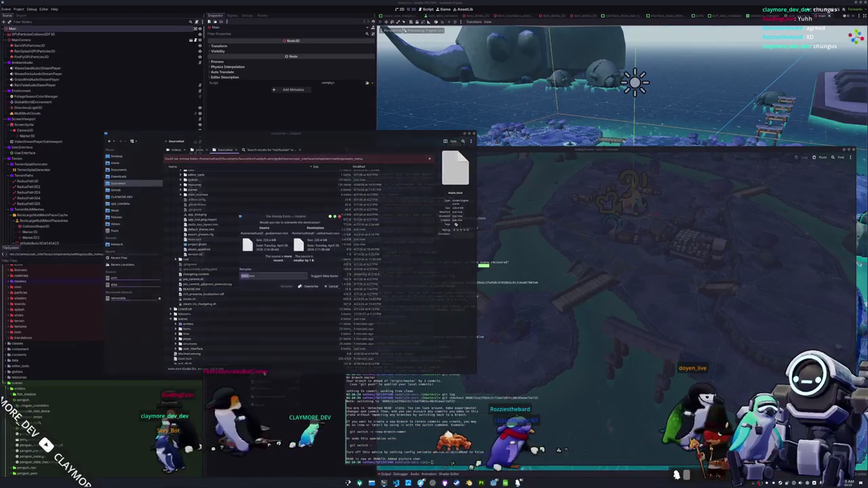
{"action": "scroll", "coordinate": [315, 331], "scroll_direction": "up", "scroll_amount": 1}
{"action": "left_click", "coordinate": [434, 462]}
{"action": "type", "text": "git checkout master"}
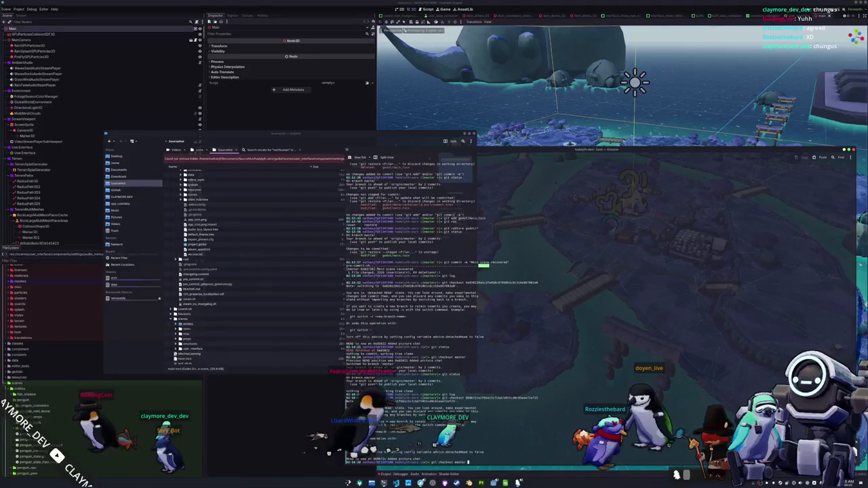
Step: Attempt switching to master, check git status, and run a corrected restore command
{"action": "key", "text": "Return"}
{"action": "type", "text": "git stash"}
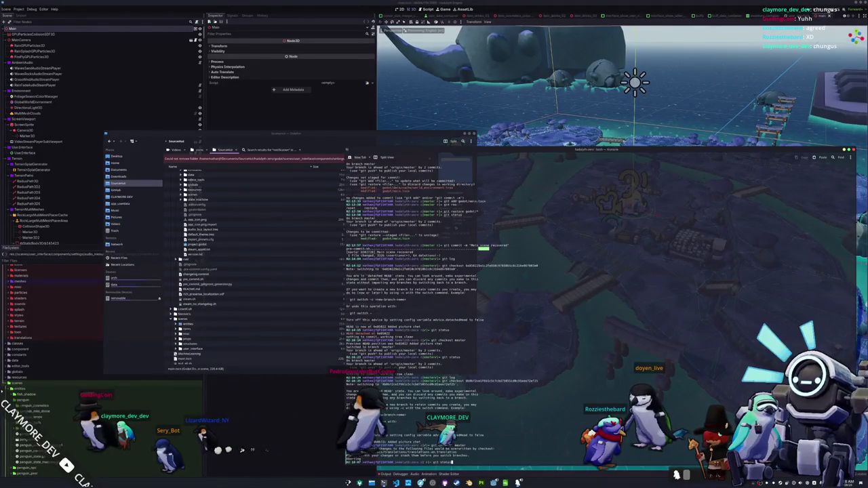
{"action": "key", "text": "Return"}
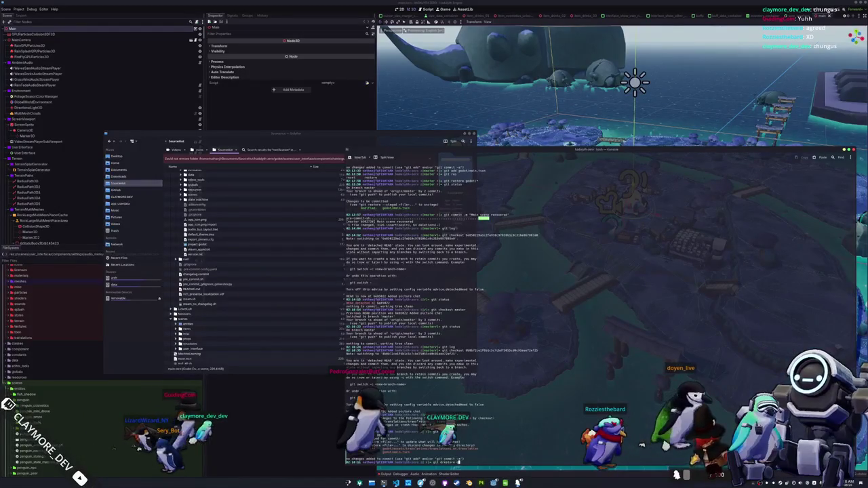
{"action": "key", "text": "BackSpace"}
{"action": "key", "text": "BackSpace"}
{"action": "key", "text": "BackSpace"}
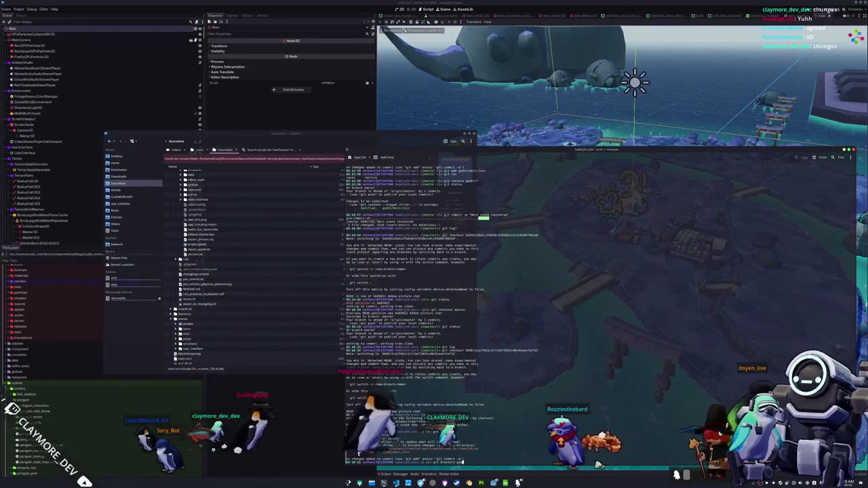
{"action": "type", "text": "s"}
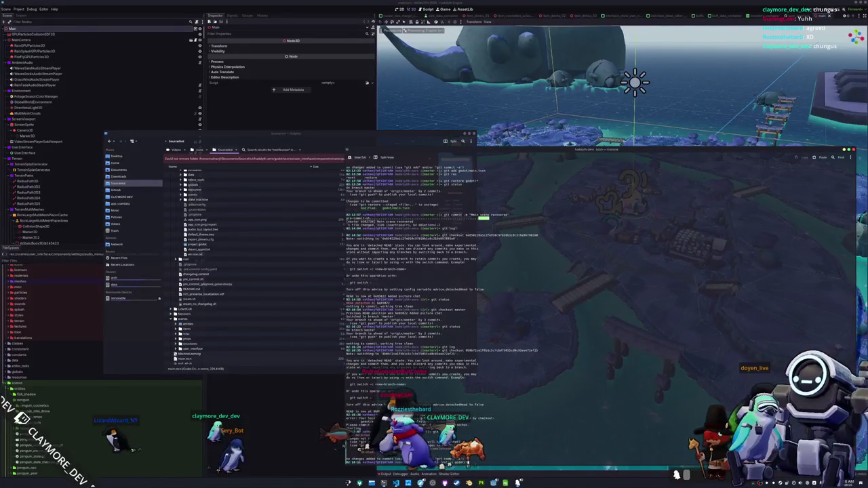
{"action": "key", "text": "Return"}
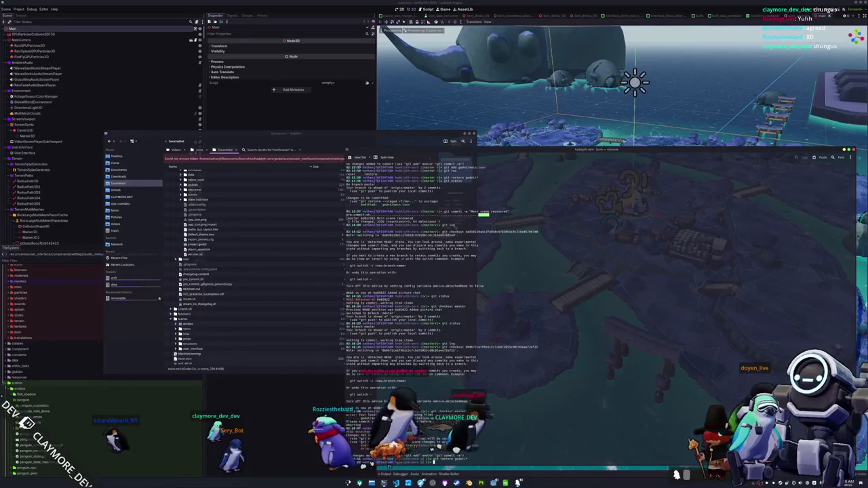
Step: Discard changes to godot/main.tscn with git restore and check out master
{"action": "key", "text": "Return"}
{"action": "type", "text": "git restore godot/main.tscn"}
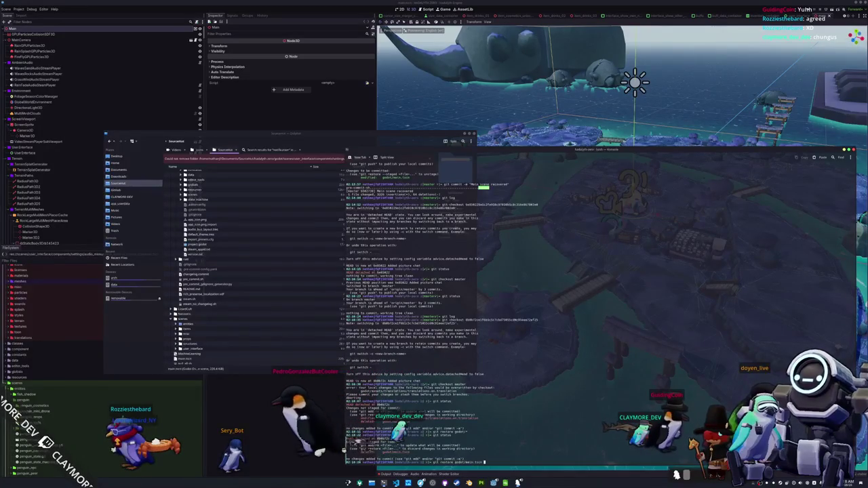
{"action": "key", "text": "Return"}
{"action": "type", "text": "git checkout master"}
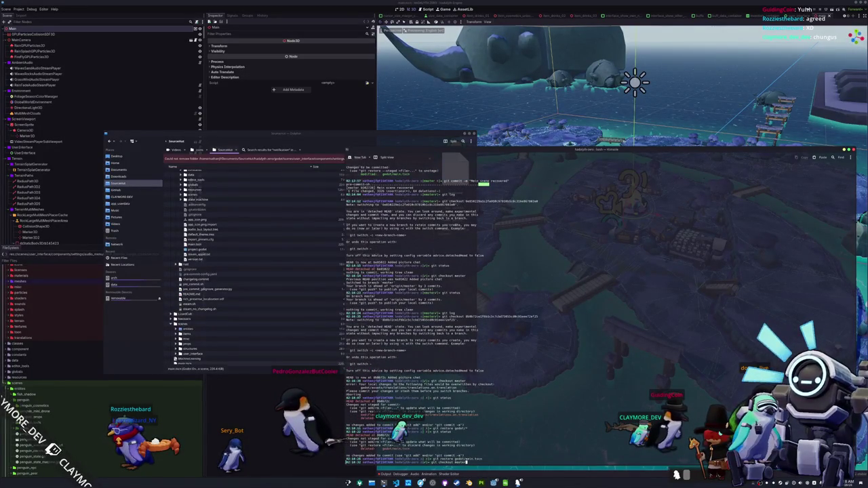
{"action": "key", "text": "Return"}
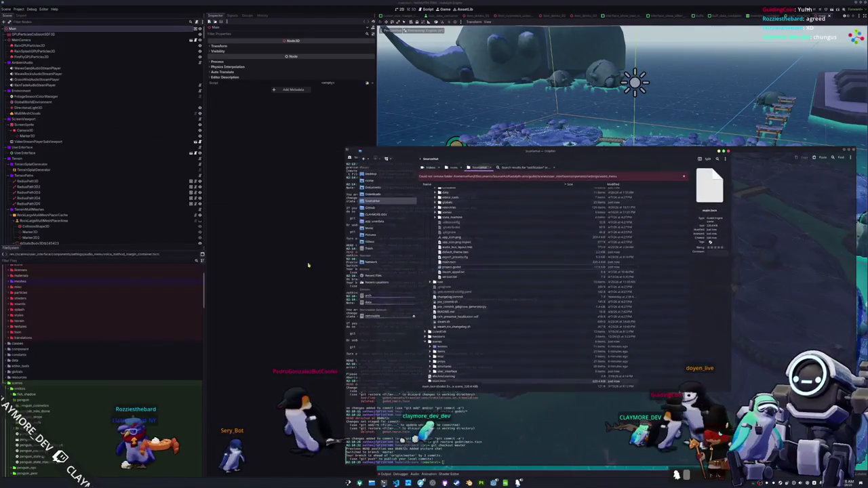
Step: Reload chat.tscn, user_interface.tscn, main.tscn and project.godot from disk in the editor
{"action": "left_click", "coordinate": [305, 267]}
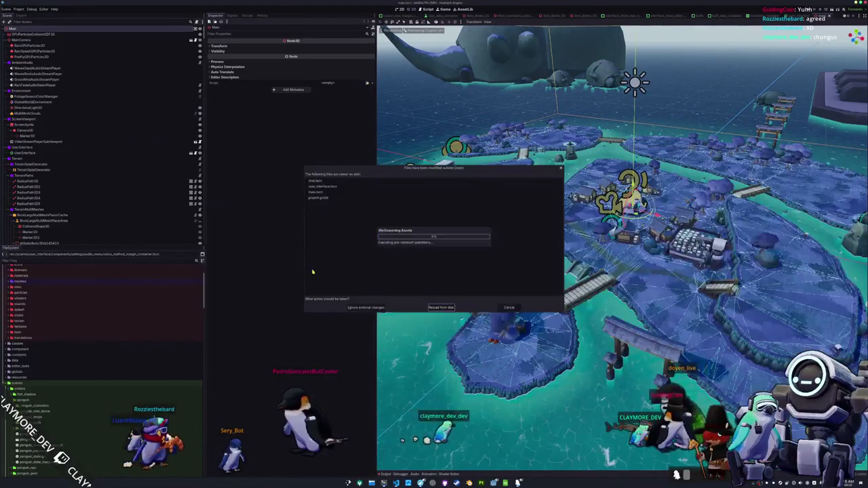
{"action": "left_click", "coordinate": [442, 307]}
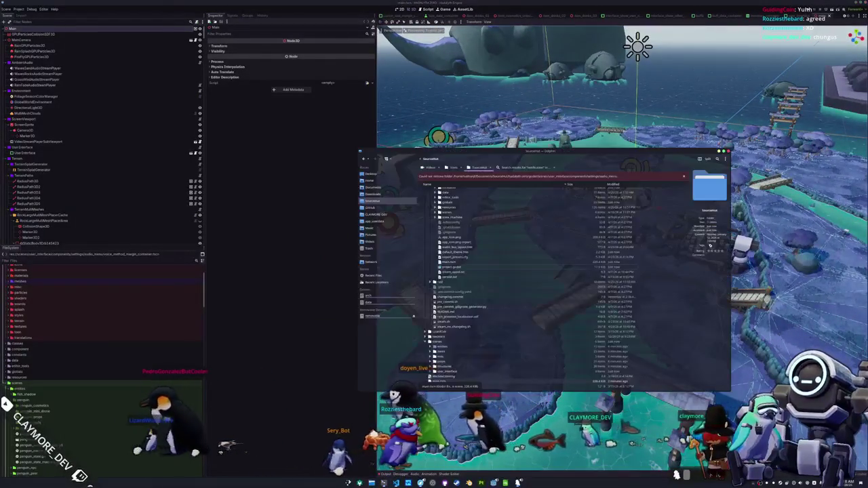
{"action": "scroll", "coordinate": [529, 285], "scroll_direction": "down", "scroll_amount": 1}
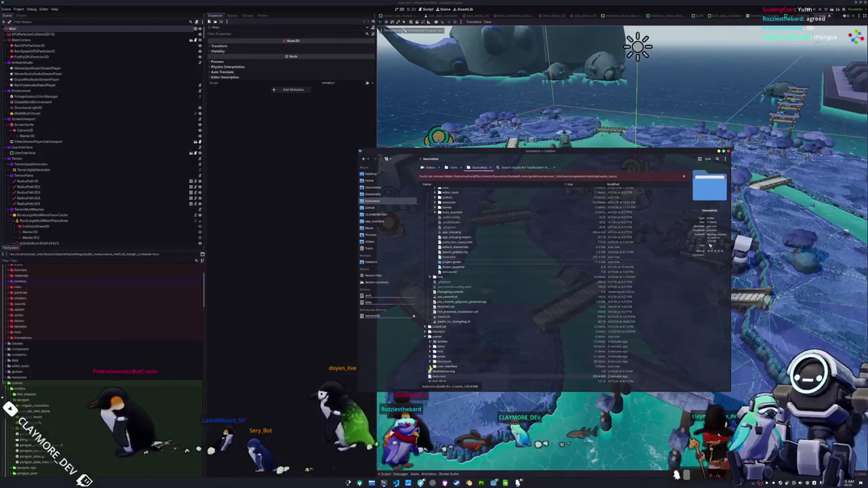
Step: Move user_interface.tscn into another folder, resolving the file name conflict
{"action": "scroll", "coordinate": [434, 356], "scroll_direction": "down", "scroll_amount": 10}
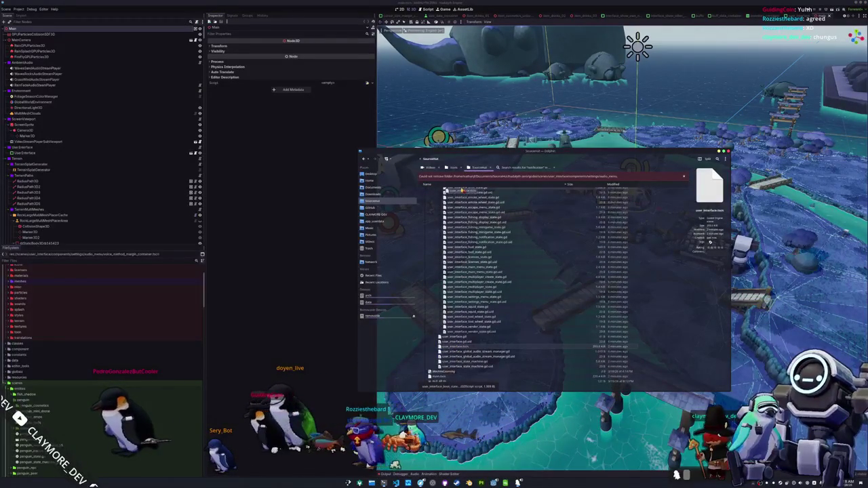
{"action": "scroll", "coordinate": [463, 191], "scroll_direction": "up", "scroll_amount": 10}
{"action": "mouse_move", "coordinate": [466, 243]}
{"action": "left_mouse_down"}
{"action": "mouse_move", "coordinate": [463, 403]}
{"action": "mouse_move", "coordinate": [487, 358]}
{"action": "mouse_move", "coordinate": [451, 260]}
{"action": "left_mouse_up"}
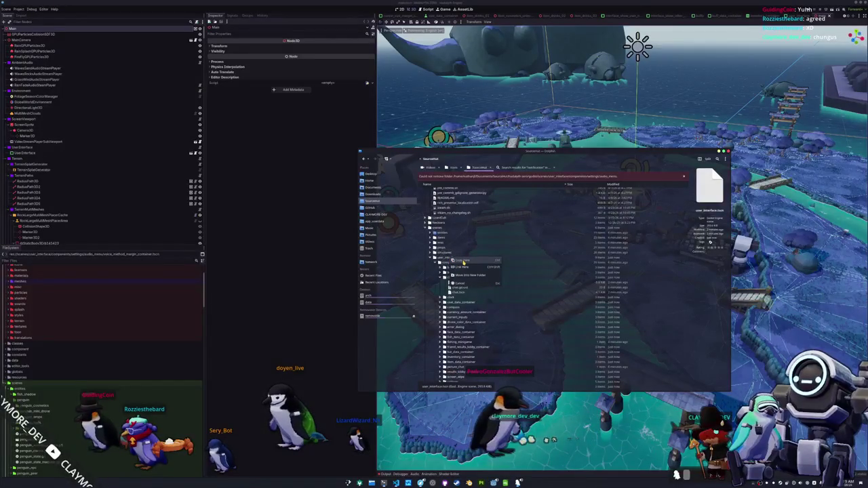
{"action": "left_click", "coordinate": [463, 261]}
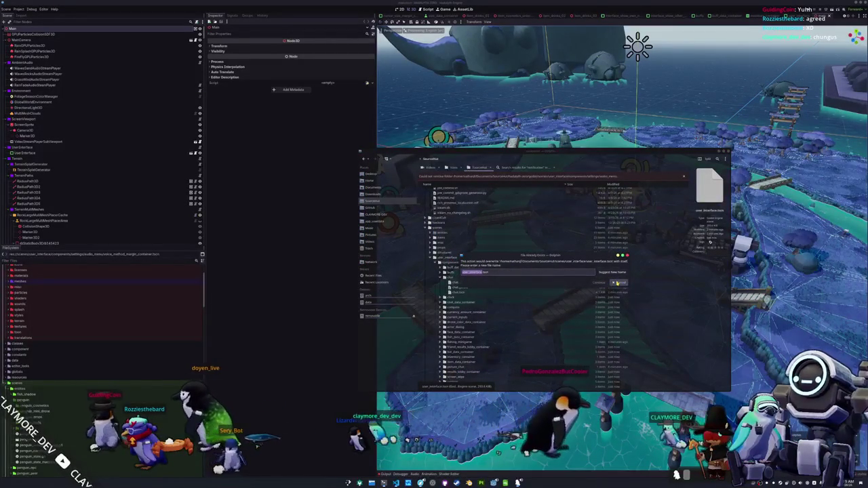
{"action": "left_click", "coordinate": [618, 282]}
Step: Delete user_interface.tscn to the trash
{"action": "scroll", "coordinate": [466, 298], "scroll_direction": "down", "scroll_amount": 5}
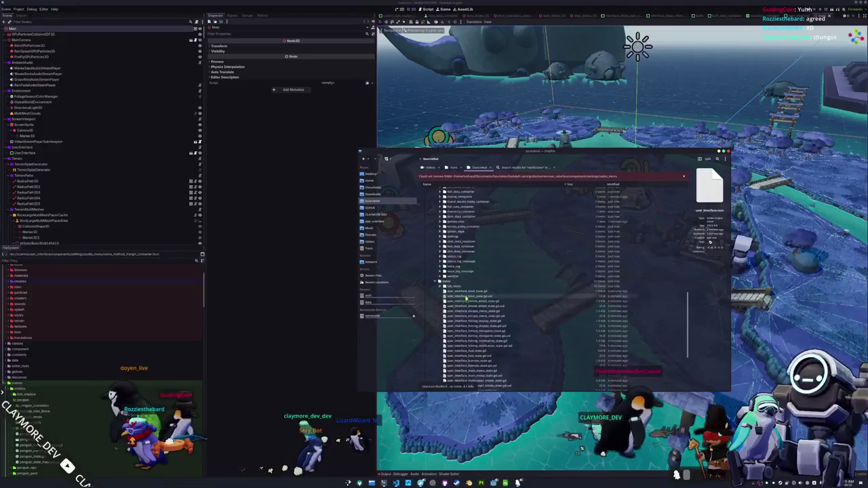
{"action": "scroll", "coordinate": [464, 300], "scroll_direction": "down", "scroll_amount": 4}
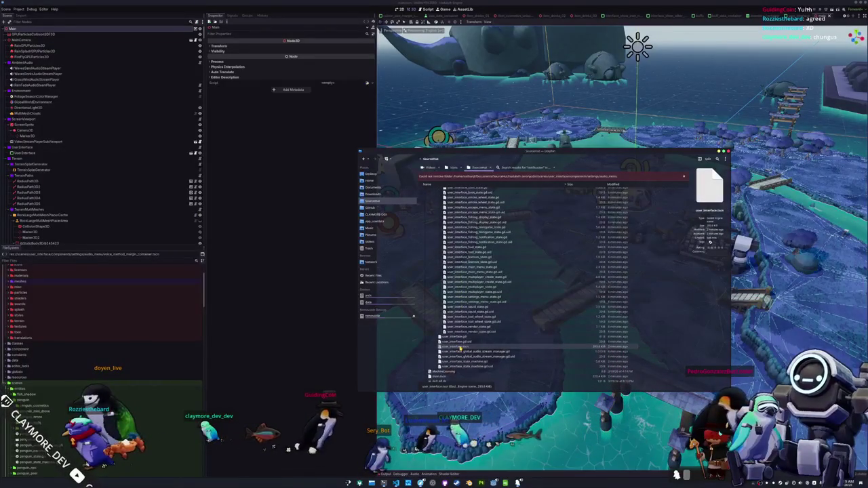
{"action": "key", "text": "Delete"}
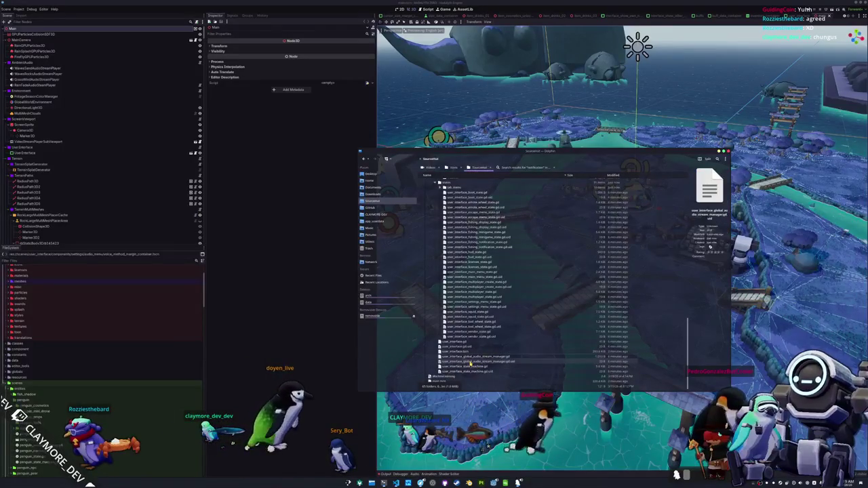
{"action": "scroll", "coordinate": [467, 184], "scroll_direction": "up", "scroll_amount": 6}
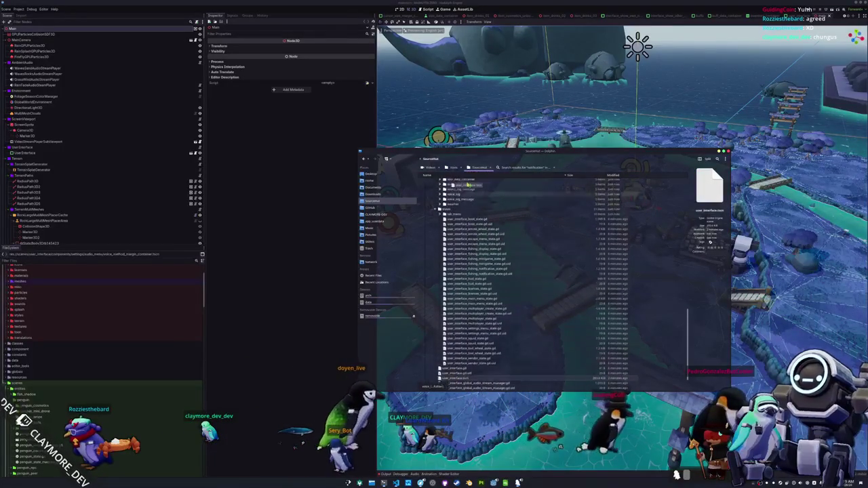
{"action": "scroll", "coordinate": [467, 182], "scroll_direction": "up", "scroll_amount": 10}
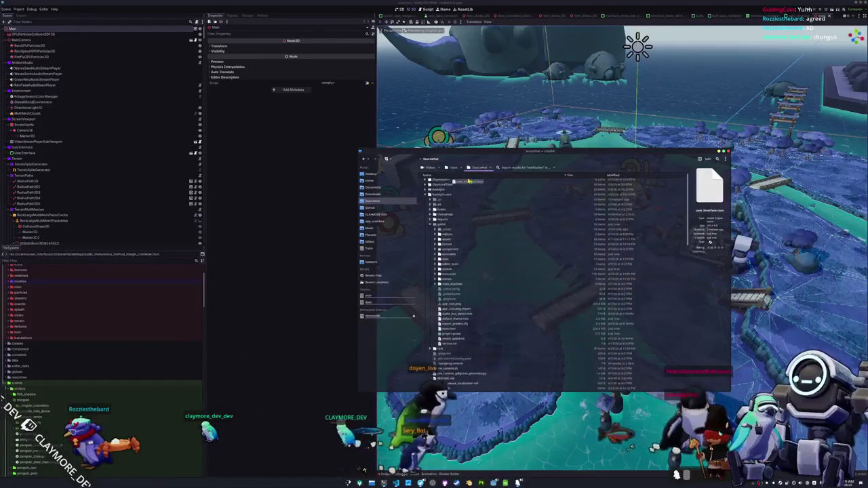
{"action": "mouse_move", "coordinate": [456, 252]}
{"action": "left_mouse_down"}
{"action": "mouse_move", "coordinate": [443, 293]}
{"action": "mouse_move", "coordinate": [385, 385]}
{"action": "mouse_move", "coordinate": [381, 369]}
{"action": "left_mouse_up"}
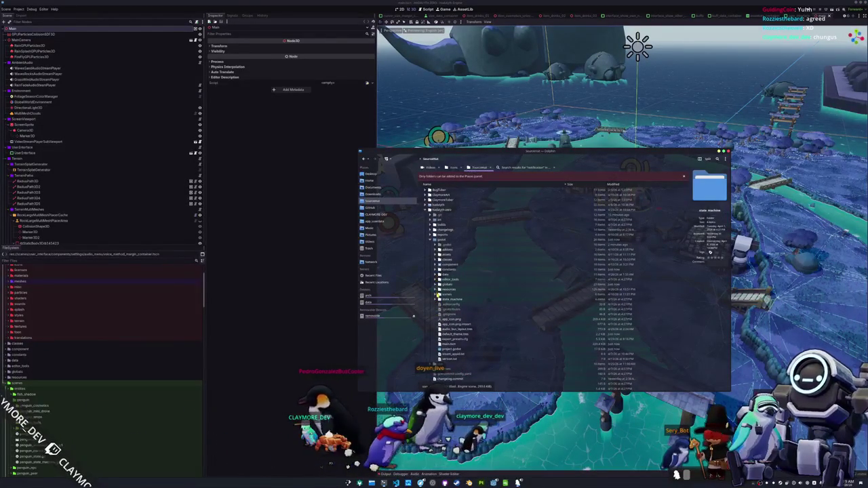
Step: Expand the scenes, user_interface and states folders, then drop a restored git copy in, replacing the existing file
{"action": "left_click", "coordinate": [438, 294]}
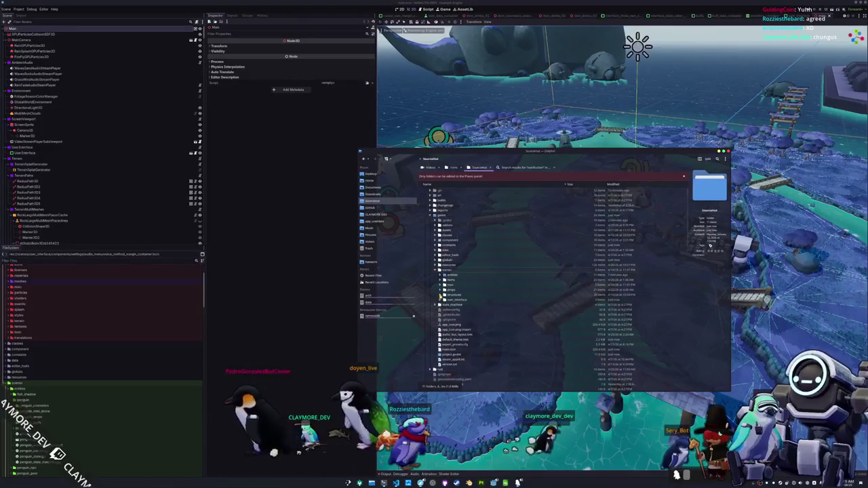
{"action": "left_click", "coordinate": [441, 298]}
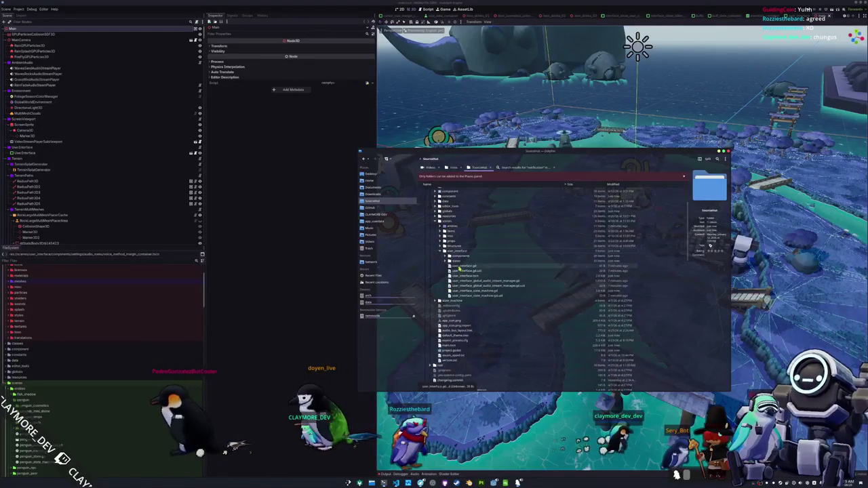
{"action": "left_click", "coordinate": [446, 262]}
{"action": "scroll", "coordinate": [459, 305], "scroll_direction": "down", "scroll_amount": 5}
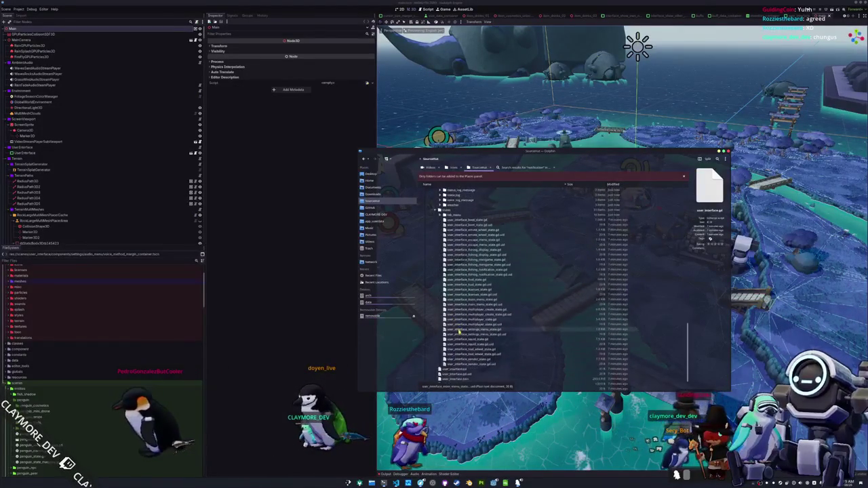
{"action": "scroll", "coordinate": [459, 333], "scroll_direction": "down", "scroll_amount": 2}
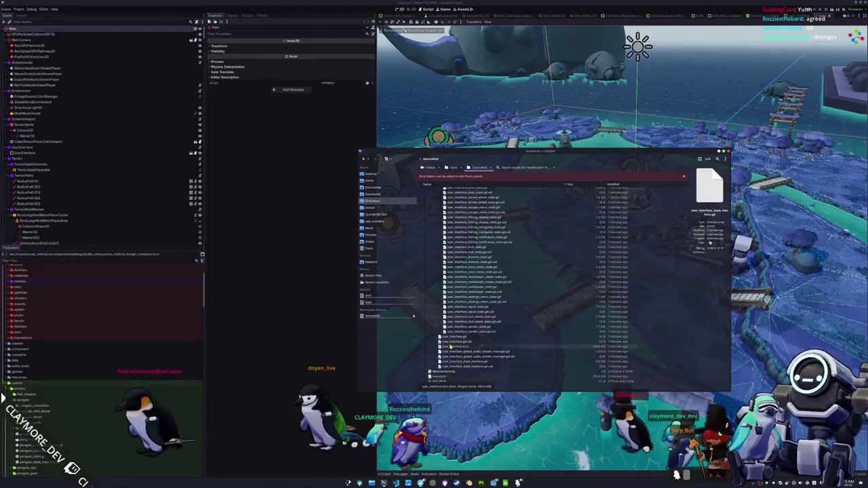
{"action": "mouse_move", "coordinate": [478, 279]}
{"action": "left_mouse_down"}
{"action": "mouse_move", "coordinate": [468, 192]}
{"action": "mouse_move", "coordinate": [473, 366]}
{"action": "left_mouse_up"}
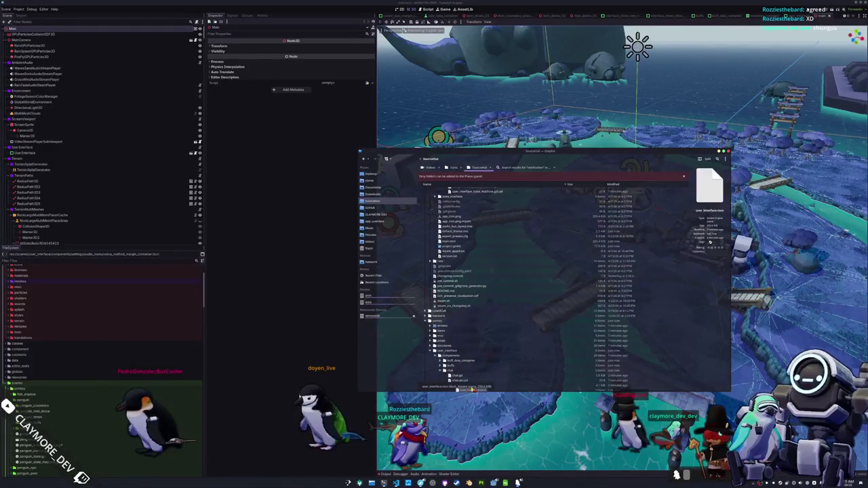
{"action": "left_click_drag", "start_coordinate": [461, 285], "coordinate": [461, 242]}
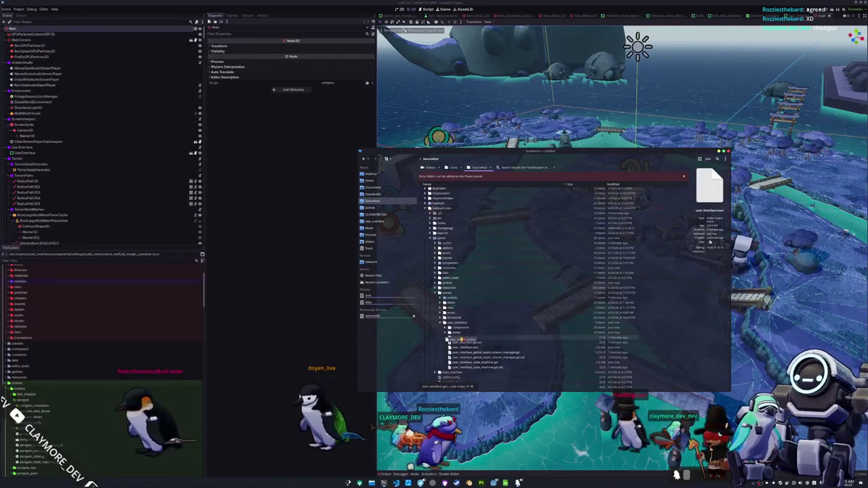
{"action": "left_click_drag", "start_coordinate": [463, 337], "coordinate": [467, 327]}
{"action": "left_click", "coordinate": [562, 304]}
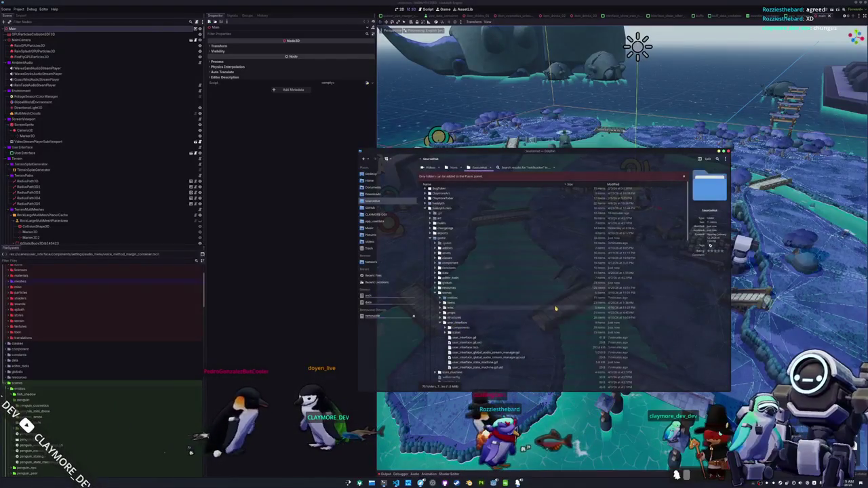
Step: Move the restored main.tscn onto the godot project folder, overwriting the existing version
{"action": "scroll", "coordinate": [471, 345], "scroll_direction": "down", "scroll_amount": 5}
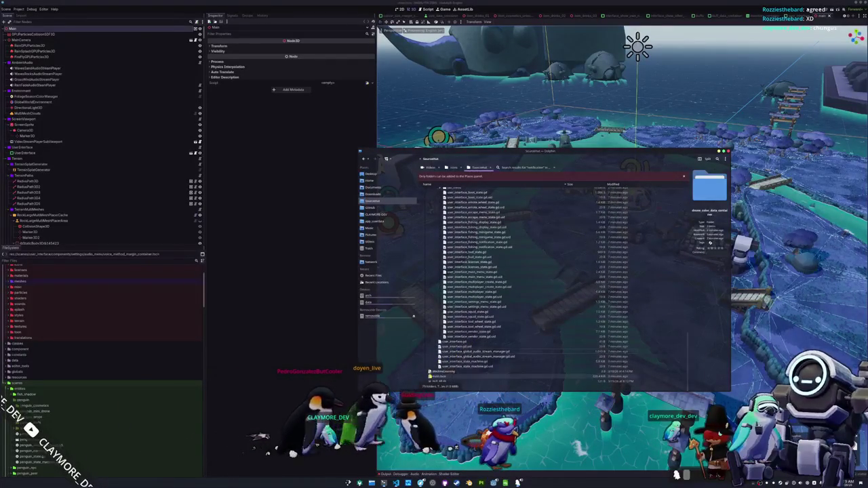
{"action": "scroll", "coordinate": [466, 192], "scroll_direction": "up", "scroll_amount": 3}
{"action": "scroll", "coordinate": [468, 192], "scroll_direction": "up", "scroll_amount": 10}
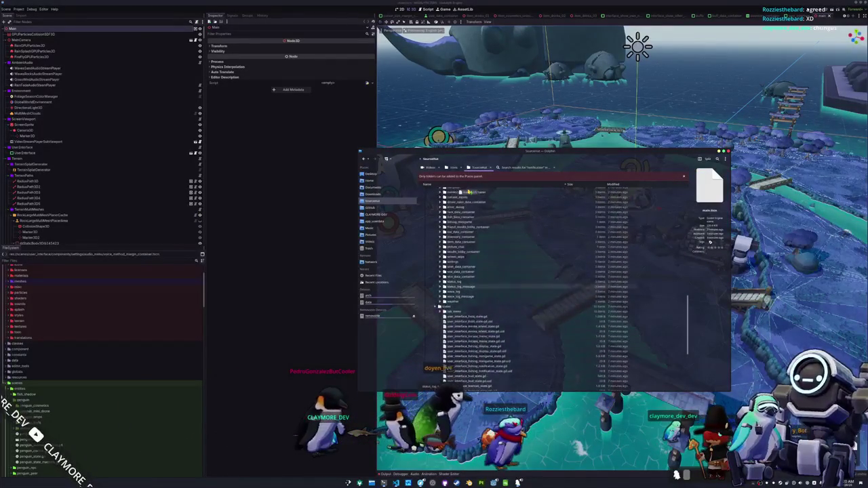
{"action": "scroll", "coordinate": [467, 192], "scroll_direction": "up", "scroll_amount": 10}
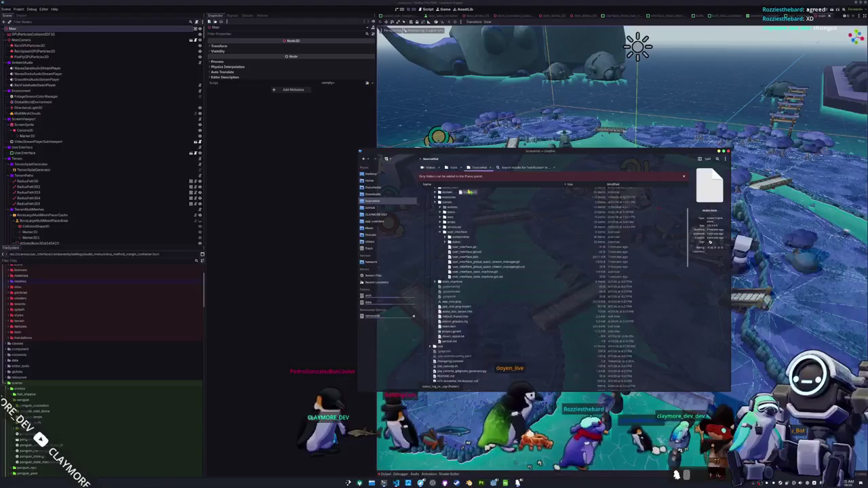
{"action": "left_click_drag", "start_coordinate": [452, 271], "coordinate": [453, 245]}
{"action": "left_click", "coordinate": [454, 243]}
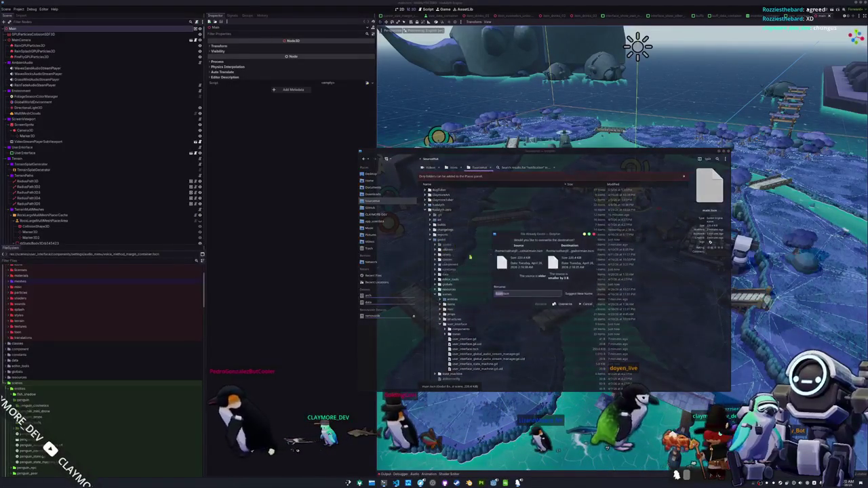
{"action": "left_click", "coordinate": [563, 304]}
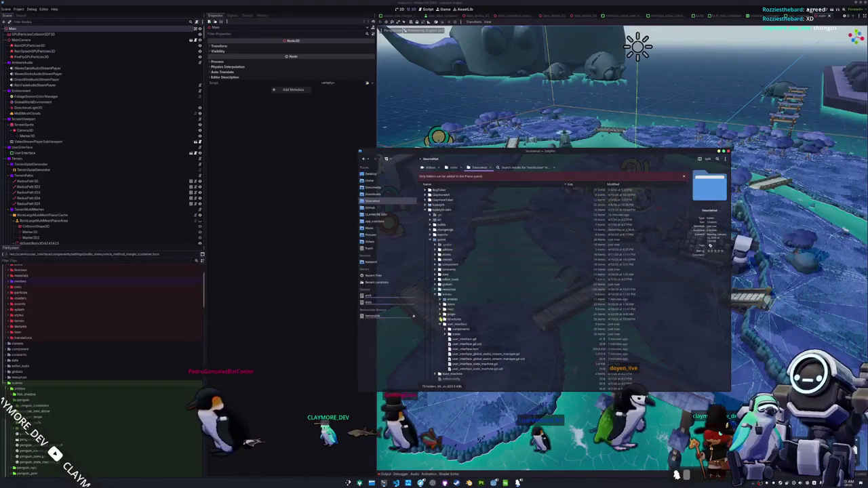
Step: Show the states folder files and user_interface components subfolders, down to the chat folder
{"action": "left_click", "coordinate": [445, 334]}
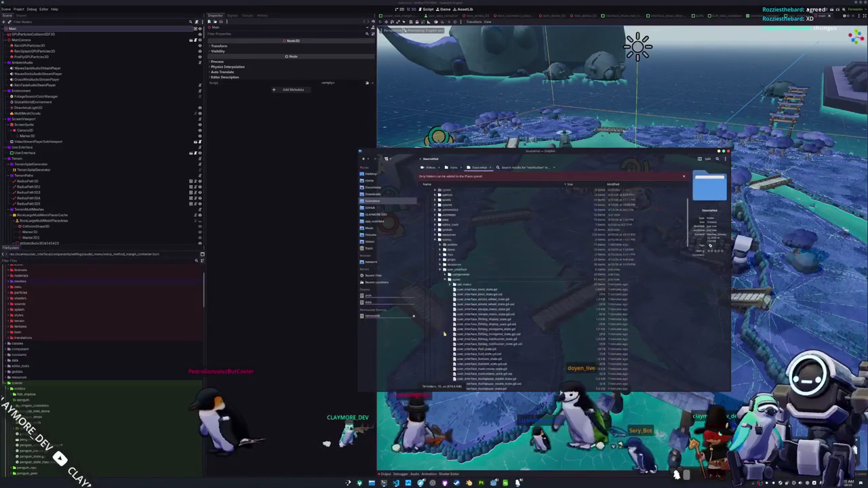
{"action": "left_click", "coordinate": [446, 257]}
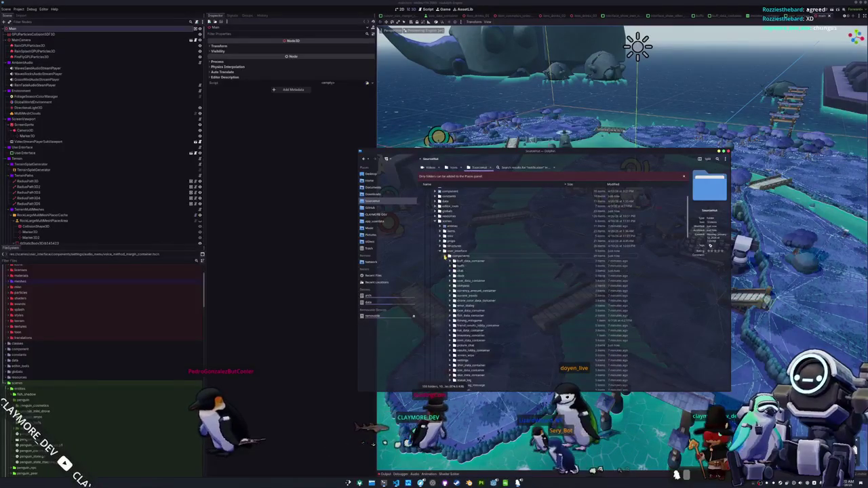
{"action": "scroll", "coordinate": [449, 268], "scroll_direction": "down", "scroll_amount": 3}
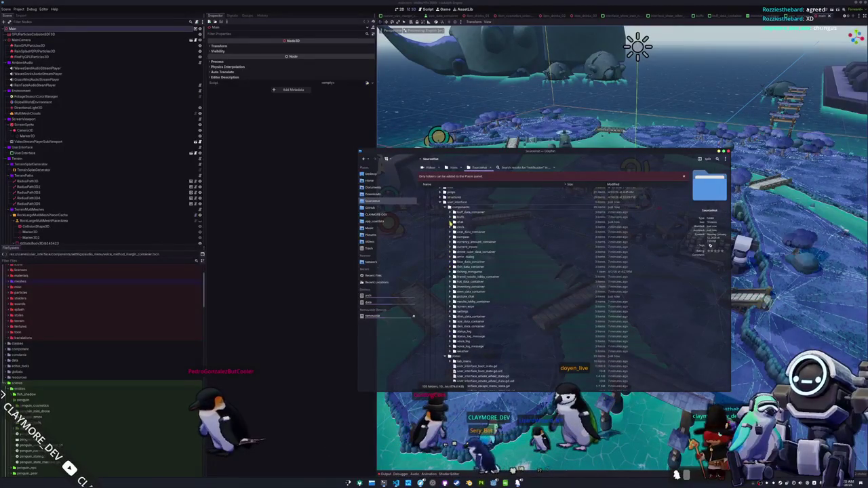
{"action": "left_click", "coordinate": [450, 222]}
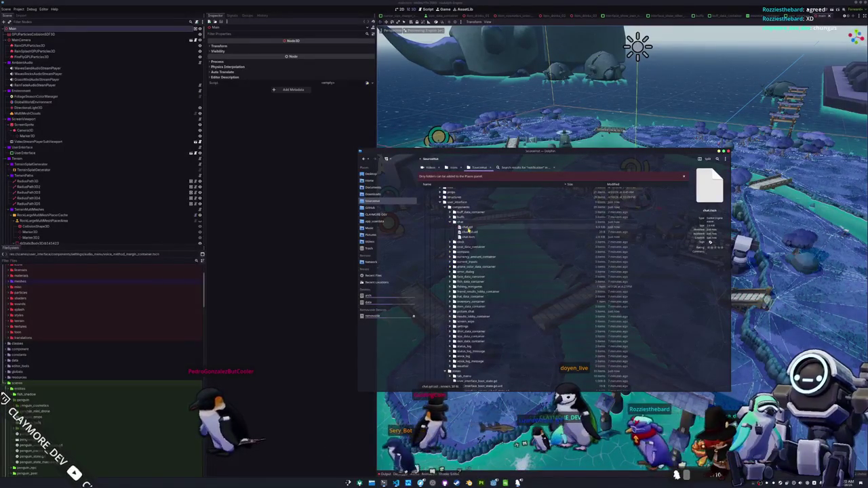
Step: Check the chat.gd code in Kate, then close it
{"action": "double_click", "coordinate": [467, 229]}
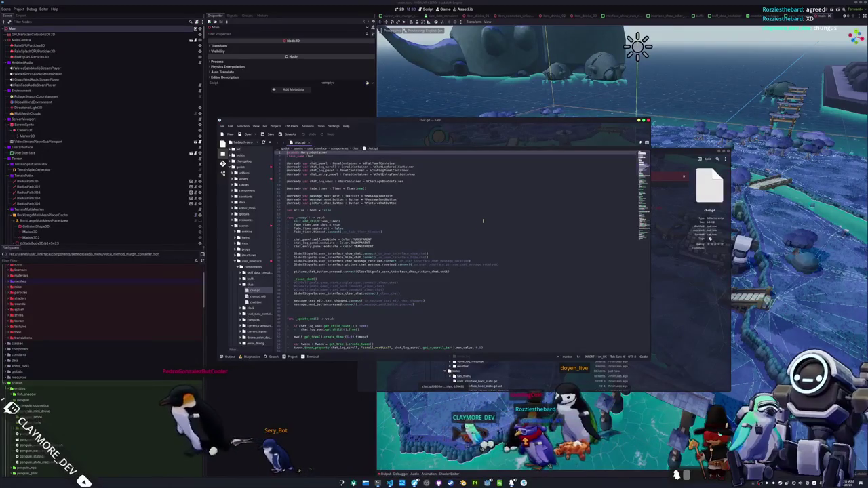
{"action": "left_click", "coordinate": [648, 120]}
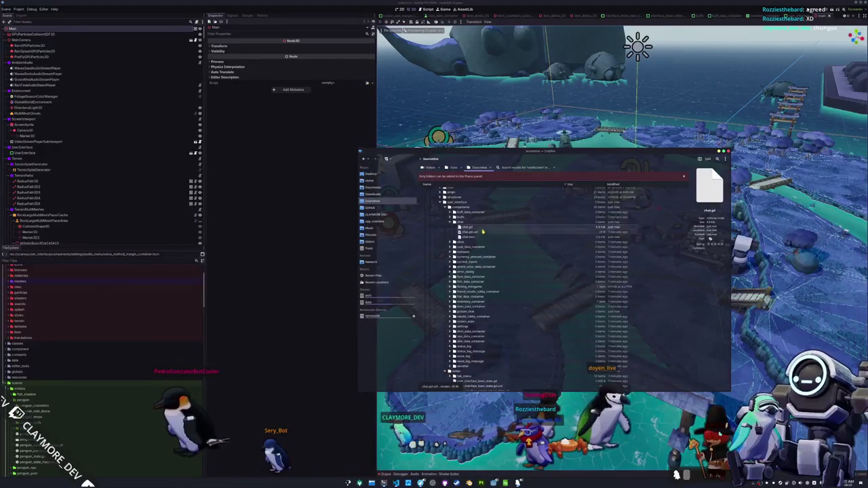
{"action": "scroll", "coordinate": [472, 241], "scroll_direction": "down", "scroll_amount": 15}
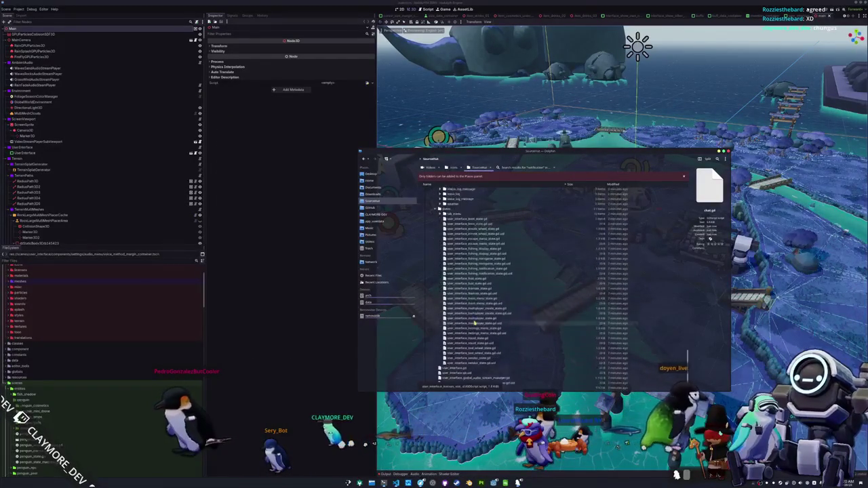
{"action": "scroll", "coordinate": [436, 361], "scroll_direction": "up", "scroll_amount": 15}
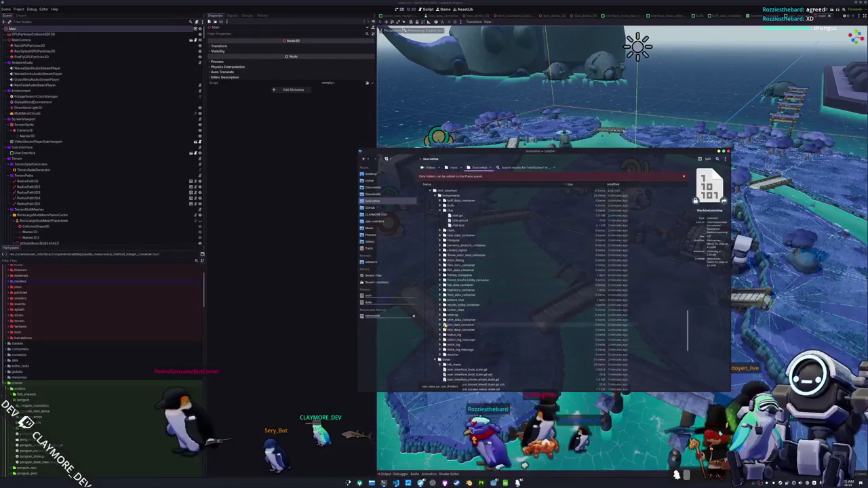
Step: Move the restored chat.tscn into the chat folder, overwriting the existing copy
{"action": "mouse_move", "coordinate": [459, 272]}
{"action": "left_mouse_down"}
{"action": "mouse_move", "coordinate": [477, 218]}
{"action": "mouse_move", "coordinate": [467, 192]}
{"action": "mouse_move", "coordinate": [461, 259]}
{"action": "left_mouse_up"}
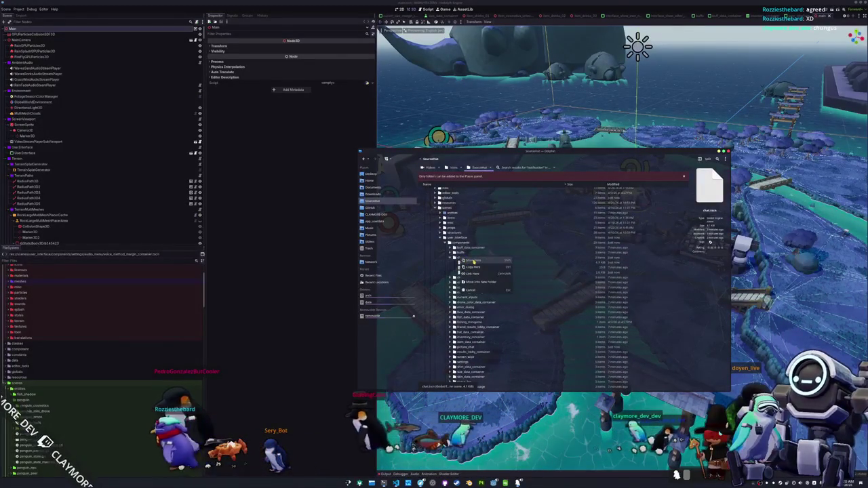
{"action": "left_click", "coordinate": [474, 260]}
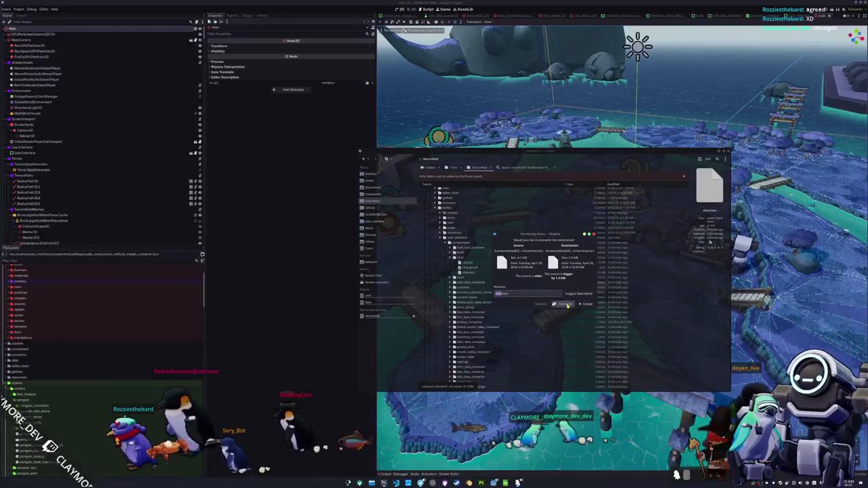
{"action": "left_click", "coordinate": [568, 305]}
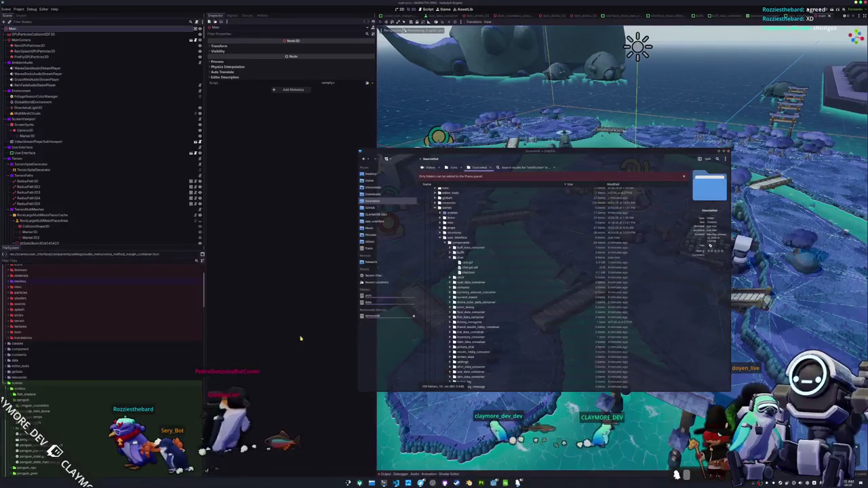
{"action": "left_click", "coordinate": [329, 333]}
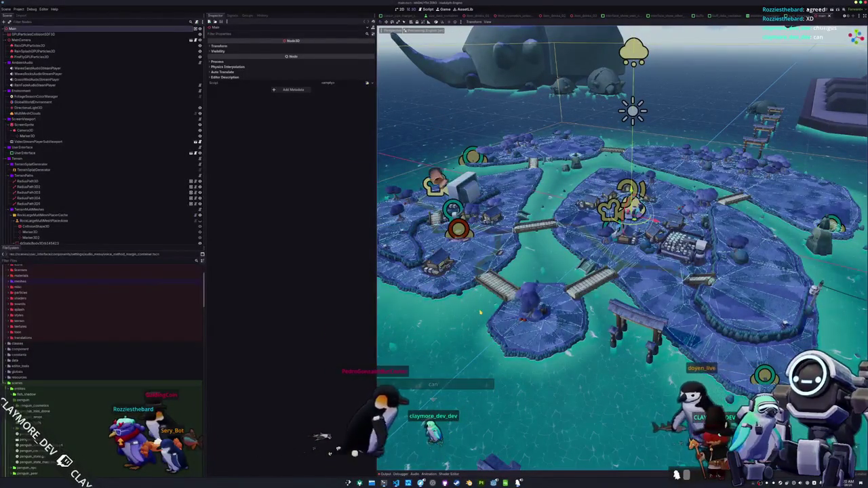
Step: Open user_interface.tscn through Quick Open by searching 'user_int'
{"action": "key", "text": "shift+alt+o"}
{"action": "type", "text": "user_int"}
{"action": "key", "text": "Down"}
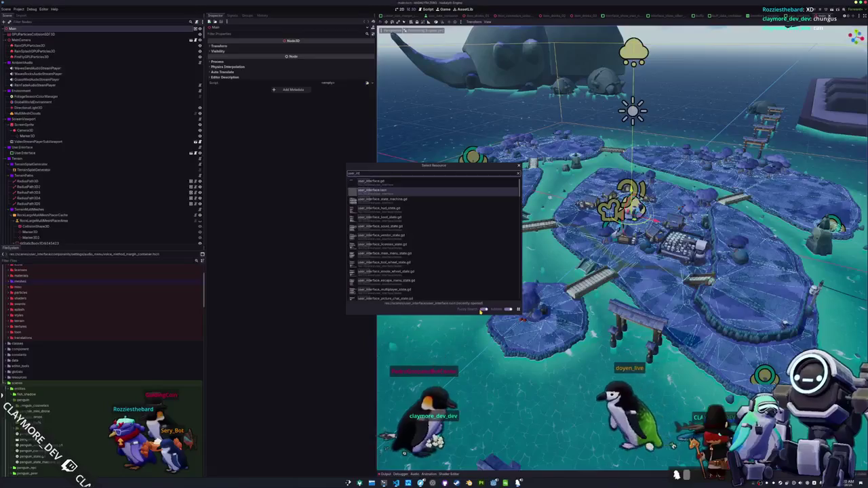
{"action": "key", "text": "Return"}
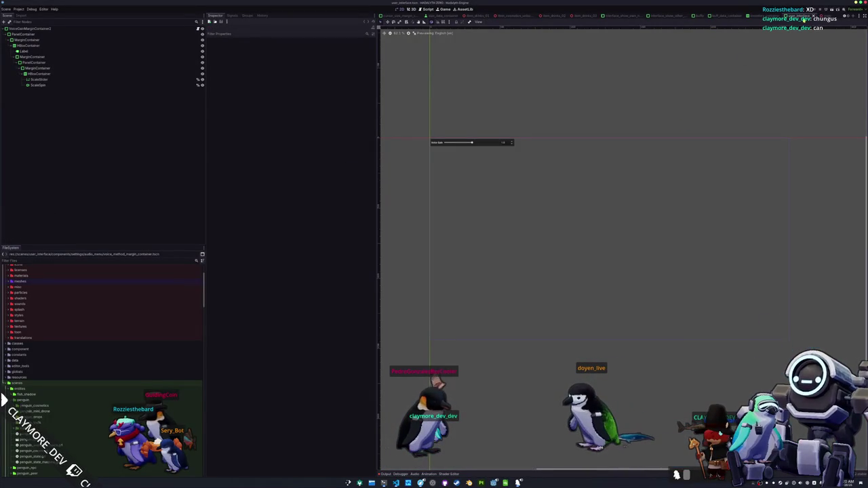
Step: Switch to the inventory_screen scene and scroll through it
{"action": "left_click", "coordinate": [803, 16]}
{"action": "scroll", "coordinate": [655, 164], "scroll_direction": "down", "scroll_amount": 1}
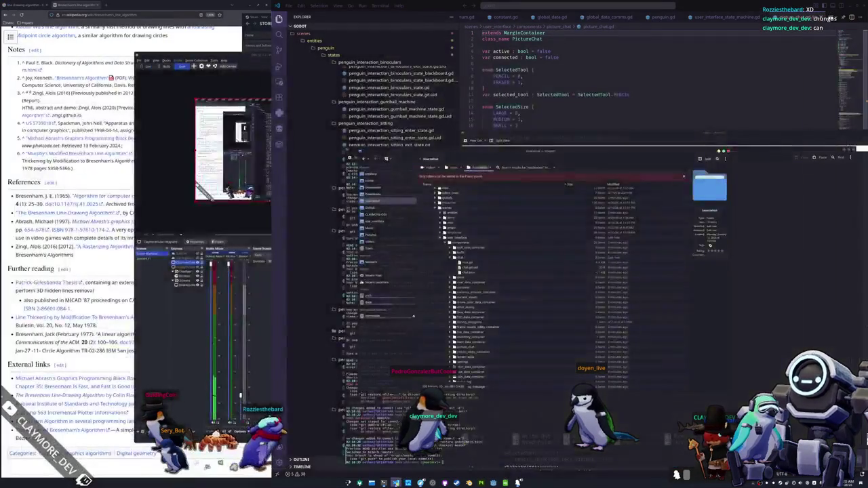
{"action": "scroll", "coordinate": [486, 350], "scroll_direction": "down", "scroll_amount": 10}
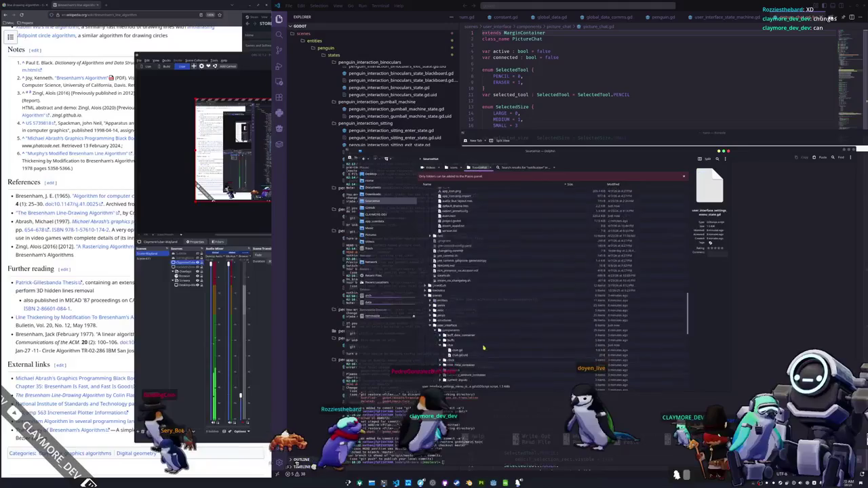
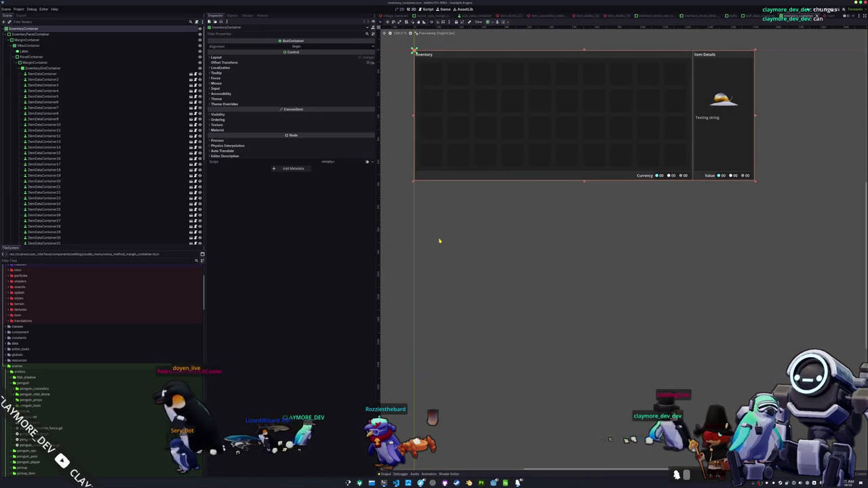
Step: Quick-open the user_interface.tscn scene
{"action": "key", "text": "alt+shift+o"}
{"action": "type", "text": "user_in"}
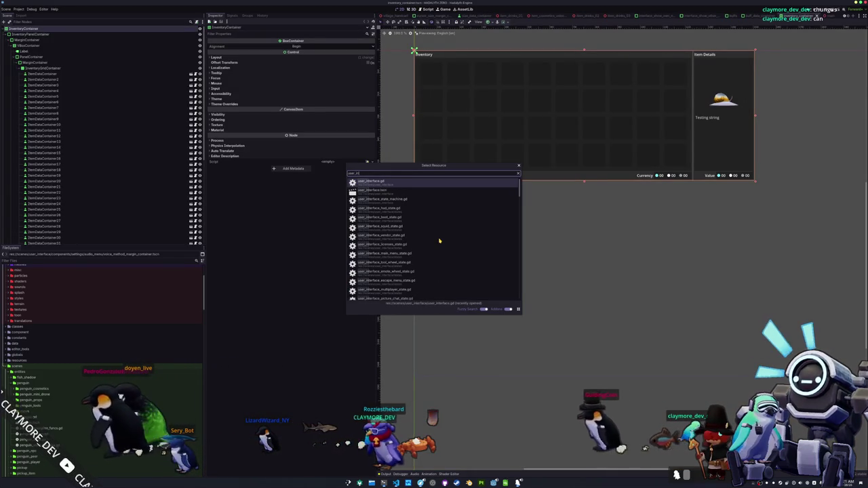
{"action": "key", "text": "Down"}
{"action": "key", "text": "Return"}
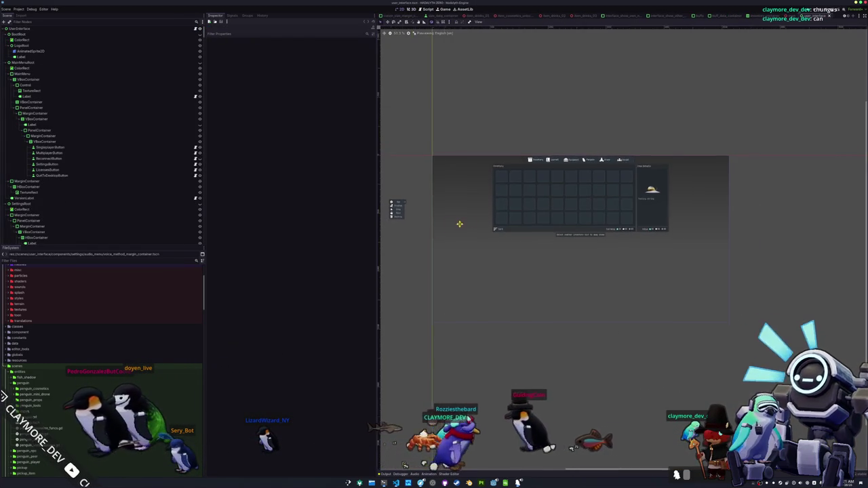
{"action": "scroll", "coordinate": [474, 226], "scroll_direction": "up", "scroll_amount": 2}
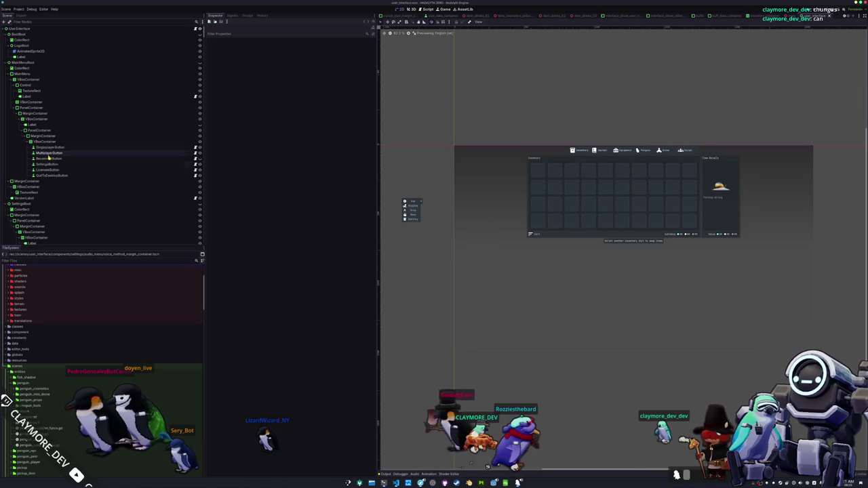
Step: Collapse the MainMenu, Settings, Licenses and Multiplayer roots and select the Chat node
{"action": "left_click", "coordinate": [4, 63]}
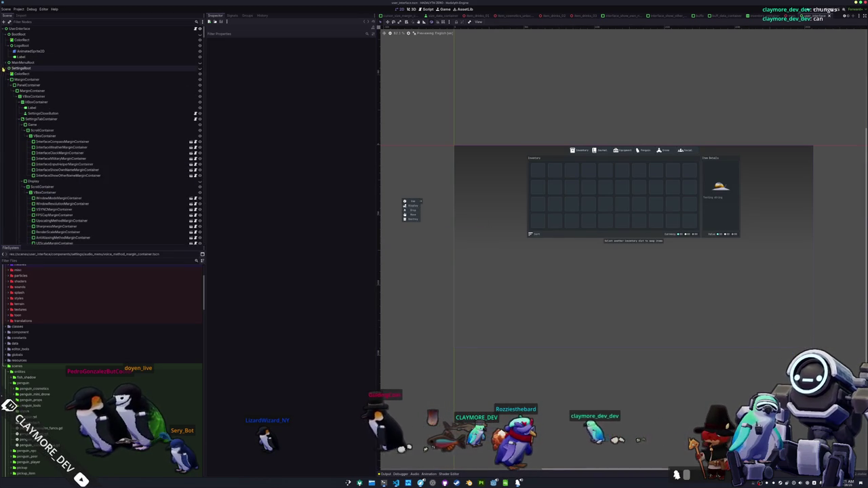
{"action": "left_click", "coordinate": [5, 68]}
{"action": "left_click", "coordinate": [6, 73]}
{"action": "left_click", "coordinate": [8, 79]}
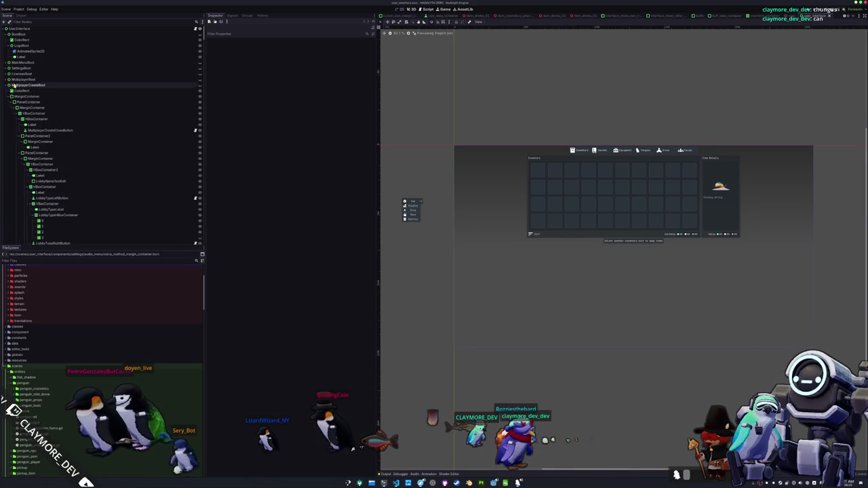
{"action": "left_click", "coordinate": [9, 85]}
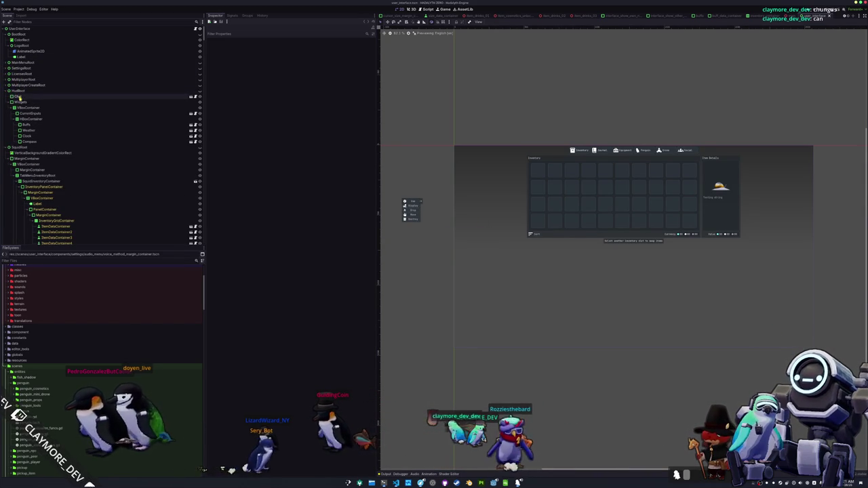
{"action": "left_click", "coordinate": [20, 97]}
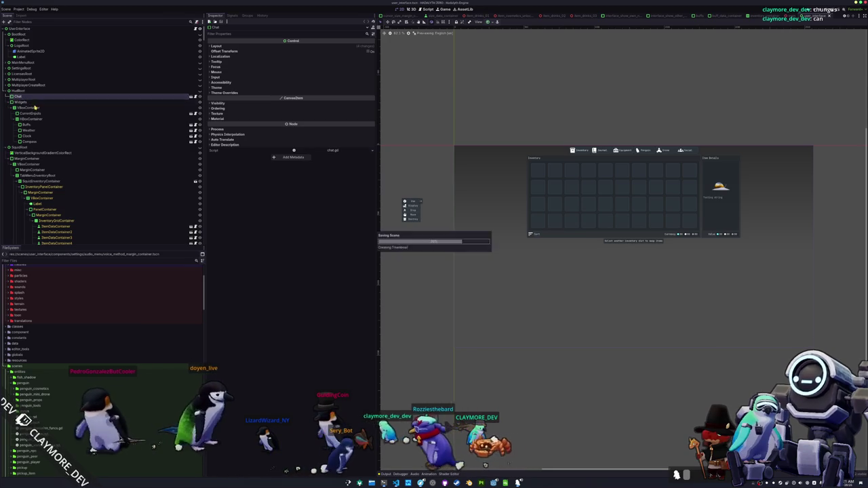
Step: Collapse the Squad, Vendor, ToolTip, Fishing, EscapeMenu, TabMenu and StateMachine branches
{"action": "left_click", "coordinate": [6, 147]}
{"action": "left_click", "coordinate": [5, 154]}
{"action": "left_click", "coordinate": [6, 158]}
{"action": "left_click", "coordinate": [6, 164]}
{"action": "left_click", "coordinate": [6, 170]}
{"action": "left_click", "coordinate": [5, 176]}
{"action": "left_click", "coordinate": [6, 181]}
{"action": "left_click", "coordinate": [5, 187]}
{"action": "left_click", "coordinate": [5, 192]}
{"action": "left_click", "coordinate": [5, 198]}
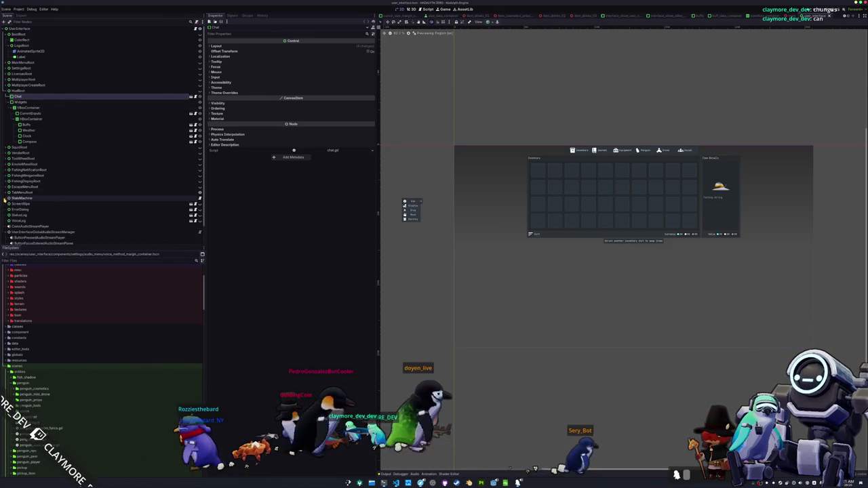
Step: Browse FileSystem to components/picture_chat and drag picture_chat.tscn under HudRoot
{"action": "scroll", "coordinate": [48, 372], "scroll_direction": "down", "scroll_amount": 3}
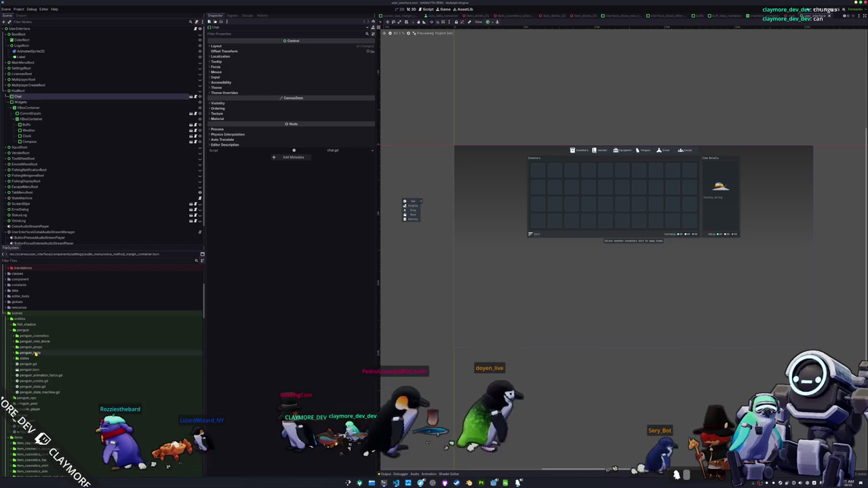
{"action": "double_click", "coordinate": [25, 329]}
{"action": "scroll", "coordinate": [25, 351], "scroll_direction": "down", "scroll_amount": 2}
{"action": "scroll", "coordinate": [24, 351], "scroll_direction": "down", "scroll_amount": 10}
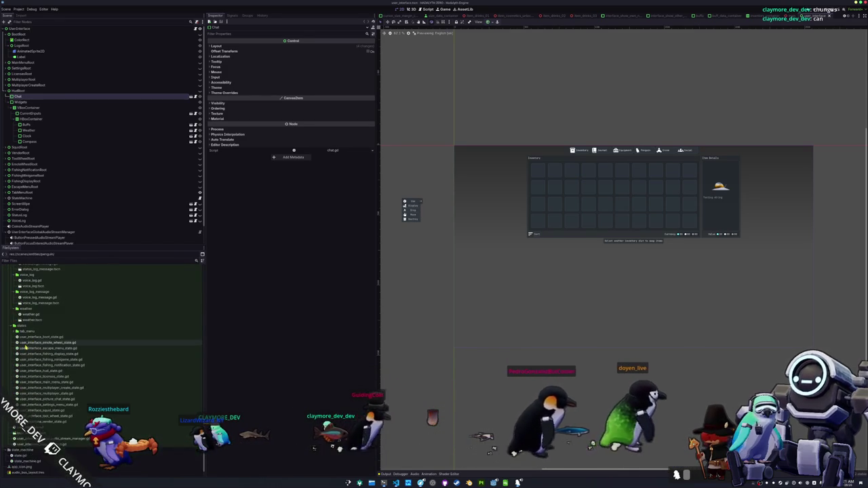
{"action": "scroll", "coordinate": [27, 393], "scroll_direction": "up", "scroll_amount": 8}
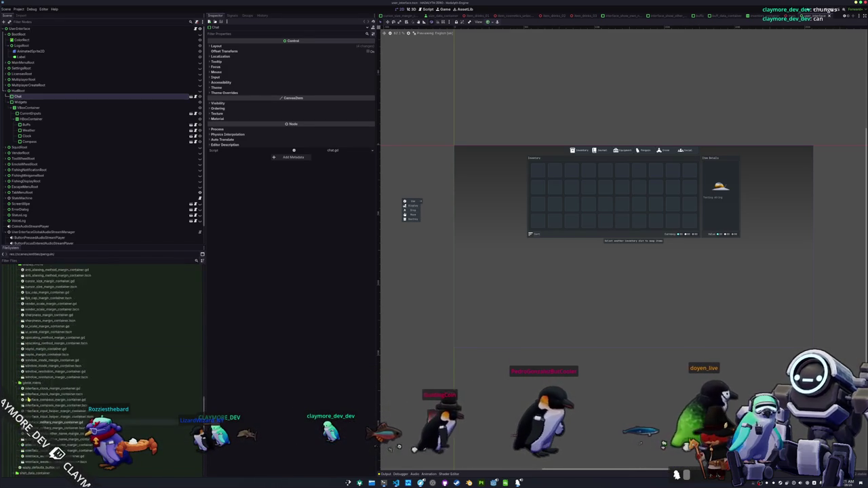
{"action": "scroll", "coordinate": [26, 384], "scroll_direction": "up", "scroll_amount": 3}
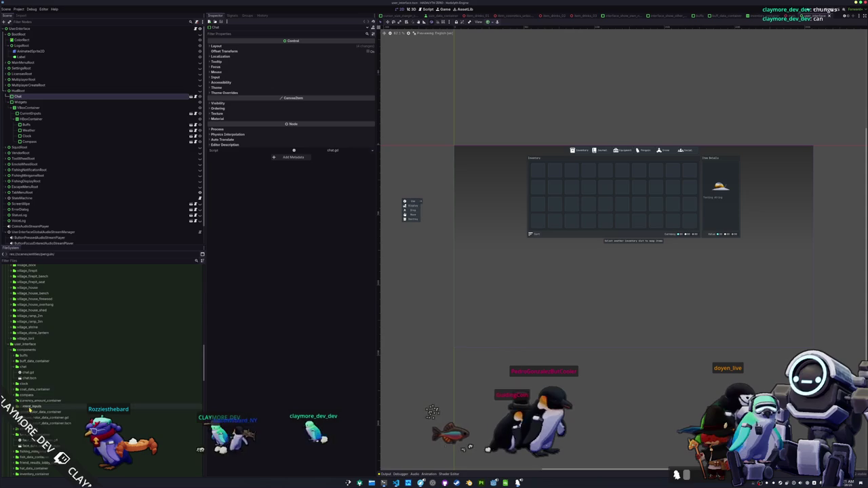
{"action": "scroll", "coordinate": [30, 380], "scroll_direction": "down", "scroll_amount": 5}
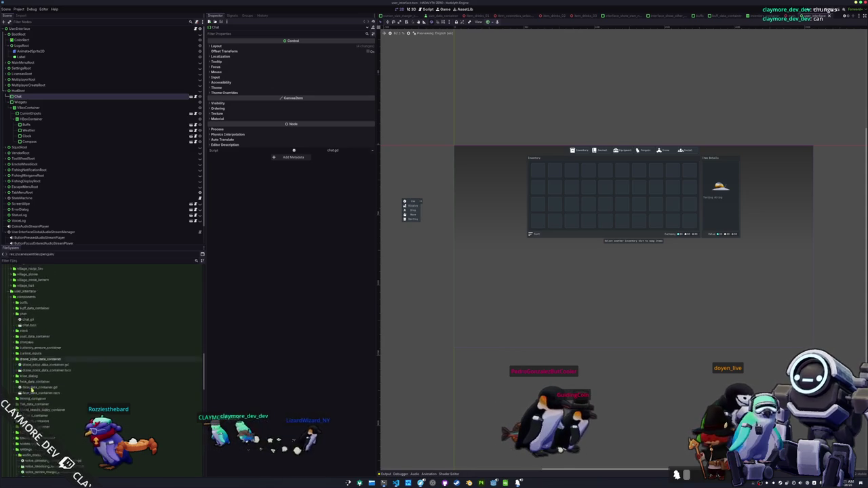
{"action": "left_click", "coordinate": [30, 380]}
{"action": "mouse_move", "coordinate": [28, 391]}
{"action": "left_mouse_down"}
{"action": "mouse_move", "coordinate": [38, 101]}
{"action": "mouse_move", "coordinate": [30, 100]}
{"action": "left_mouse_up"}
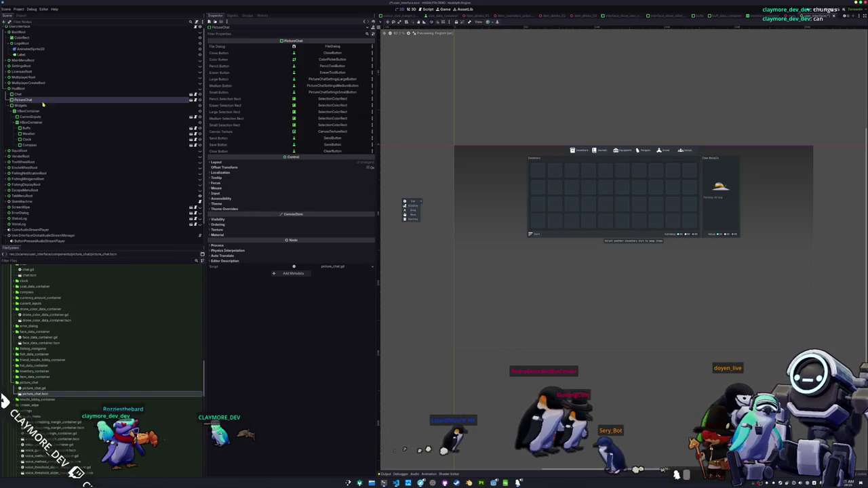
Step: Make the HUD visible and review PictureChat's anchor presets
{"action": "left_click", "coordinate": [199, 89]}
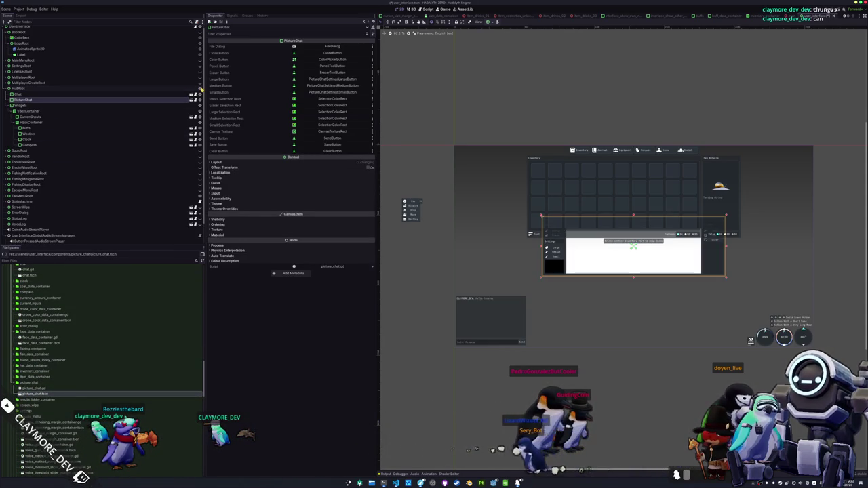
{"action": "left_click", "coordinate": [80, 111]}
{"action": "left_click", "coordinate": [80, 99]}
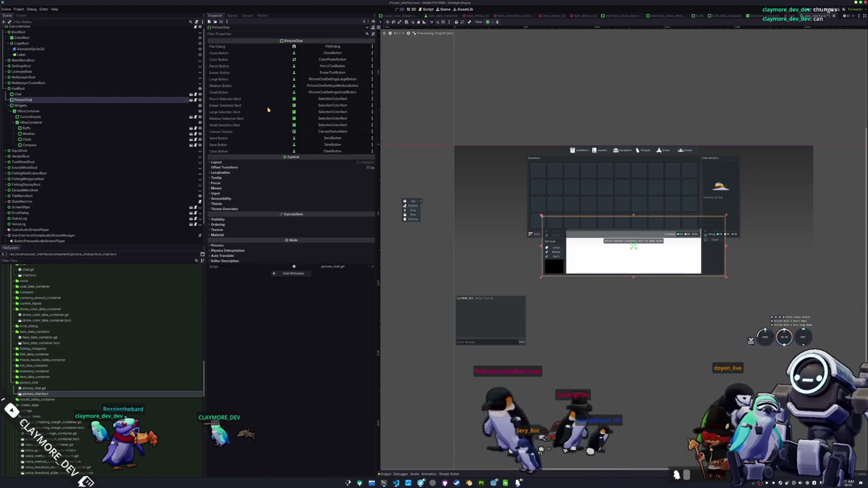
{"action": "left_click", "coordinate": [489, 23]}
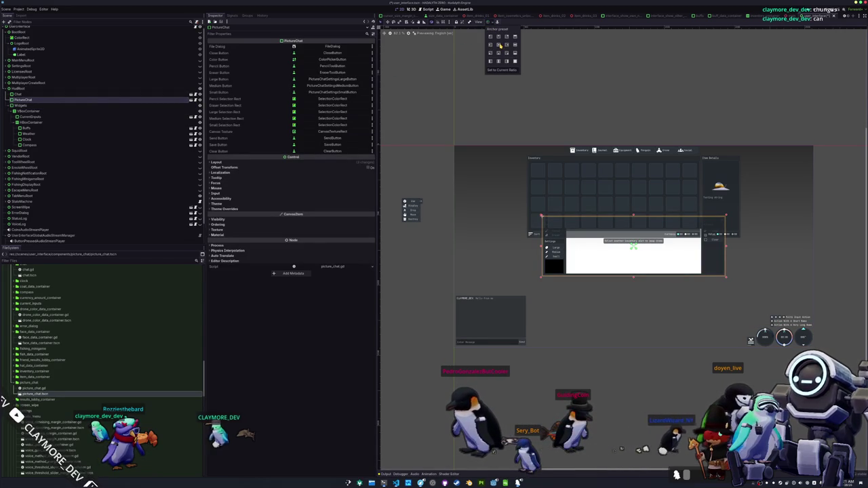
{"action": "left_click", "coordinate": [440, 75]}
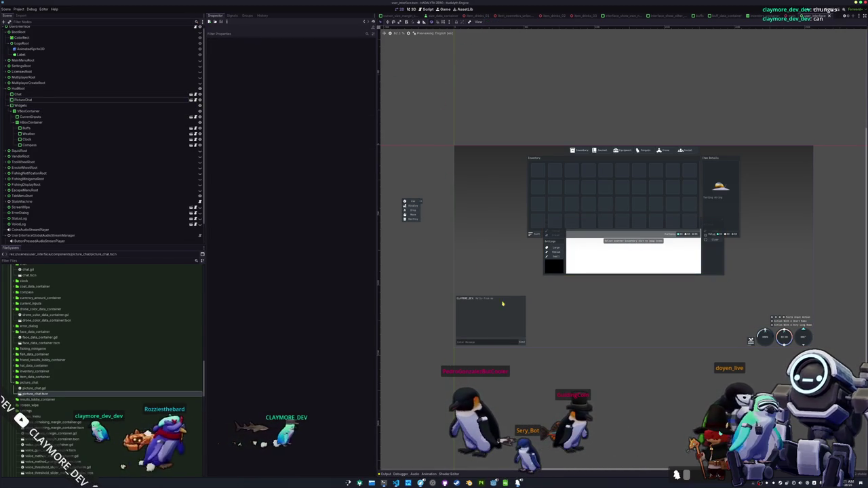
Step: Open the Chat scene for editing and select MessageSendButton
{"action": "left_click", "coordinate": [516, 340]}
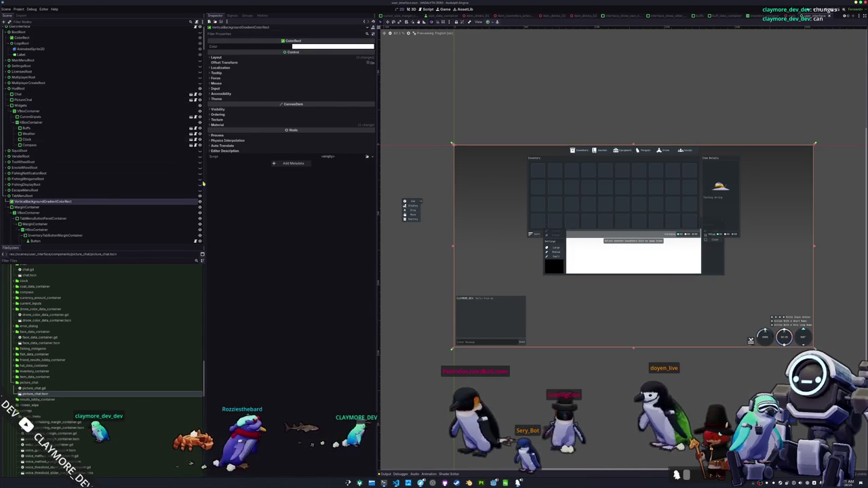
{"action": "left_click", "coordinate": [90, 100]}
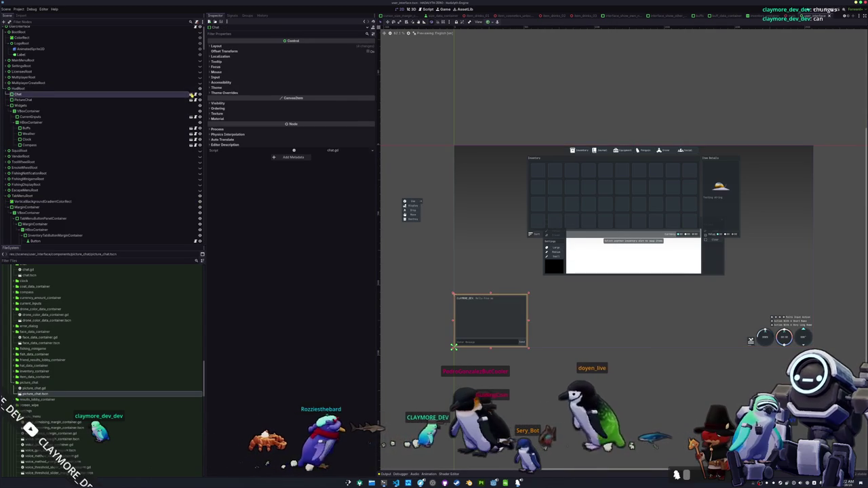
{"action": "left_click", "coordinate": [195, 100]}
{"action": "left_click", "coordinate": [102, 108]}
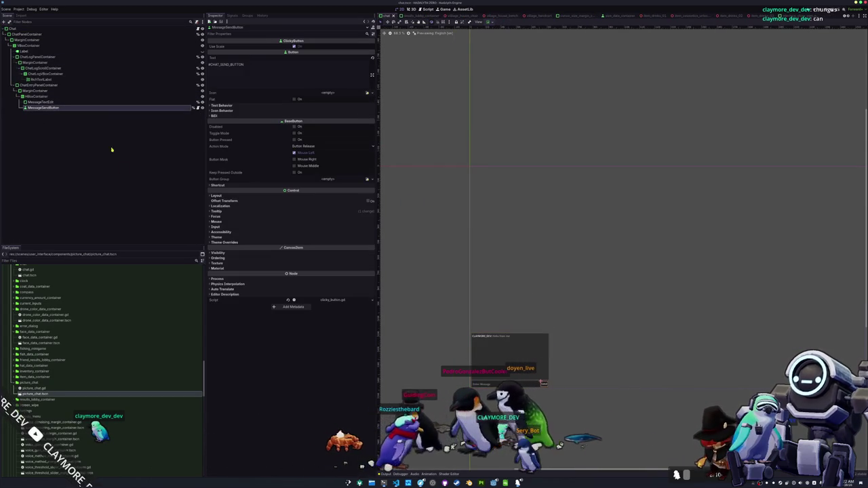
Step: Duplicate MessageSendButton and rename the copy PictureChatButton with blank text
{"action": "scroll", "coordinate": [484, 280], "scroll_direction": "up", "scroll_amount": 5}
{"action": "key", "text": "ctrl+d"}
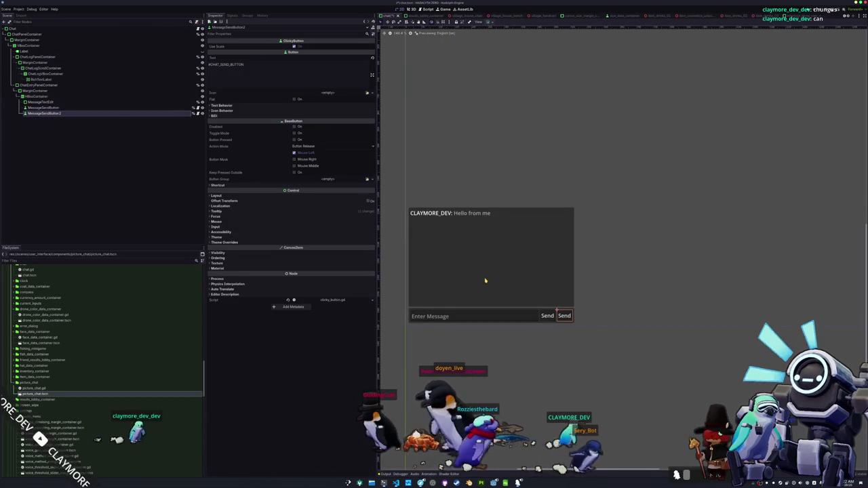
{"action": "key", "text": "F2"}
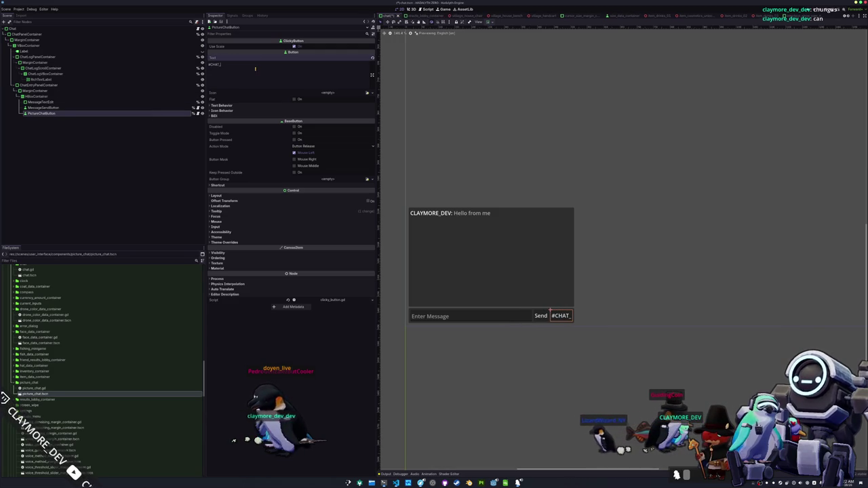
Step: Compare the send button's tooltip property, then bring up the translations spreadsheet
{"action": "left_click", "coordinate": [133, 107]}
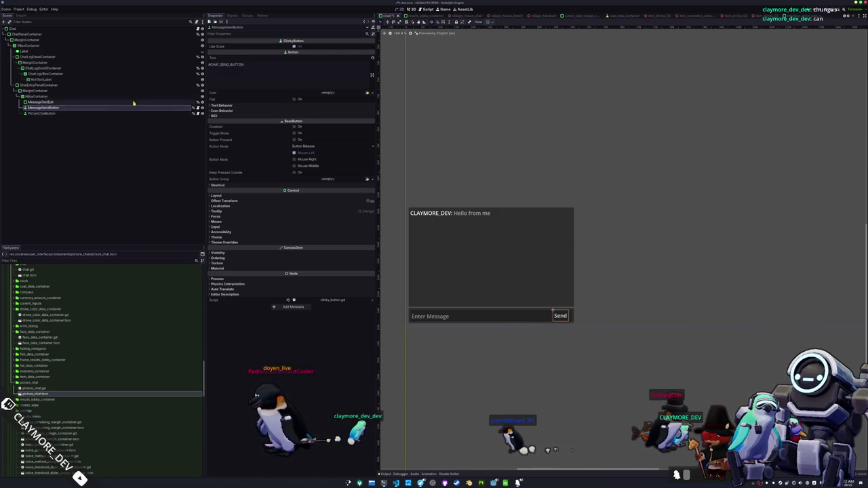
{"action": "left_click", "coordinate": [224, 206]}
{"action": "left_click", "coordinate": [227, 217]}
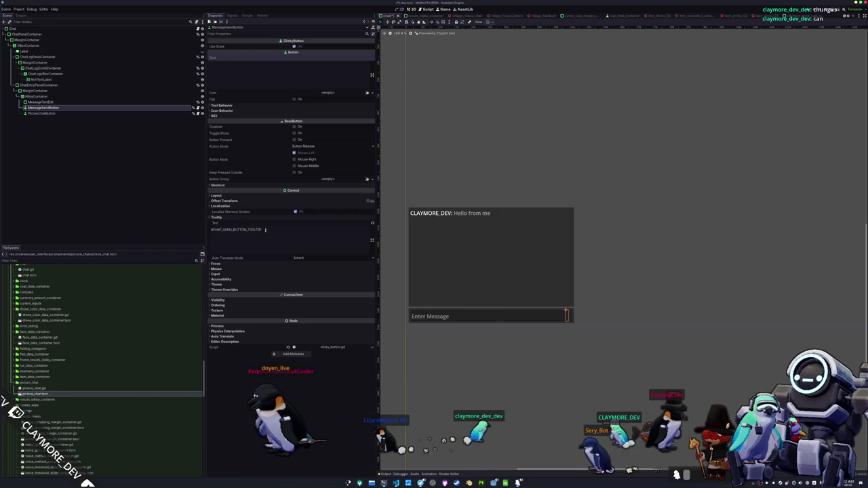
{"action": "left_click", "coordinate": [223, 224]}
{"action": "left_click", "coordinate": [89, 113]}
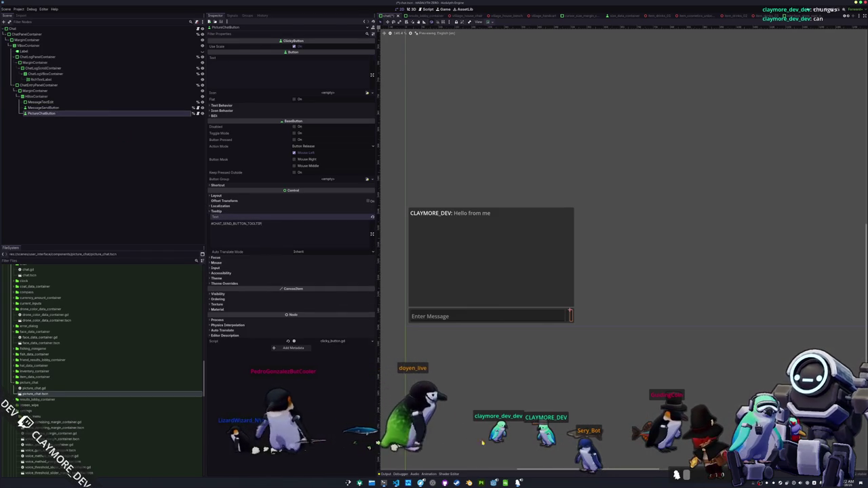
{"action": "left_click", "coordinate": [505, 483]}
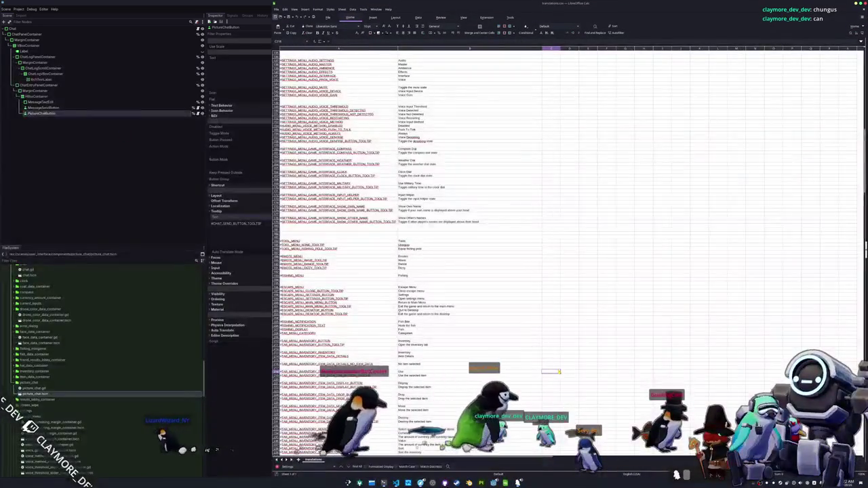
Step: Save the translations spreadsheet anyway and dismiss the accidental Print dialog
{"action": "key", "text": "ctrl+s"}
{"action": "left_click", "coordinate": [554, 254]}
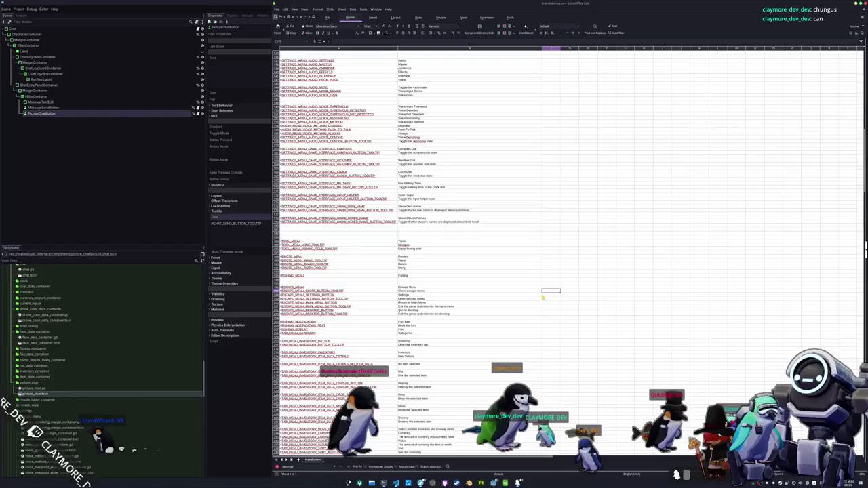
{"action": "key", "text": "ctrl+p"}
{"action": "key", "text": "Escape"}
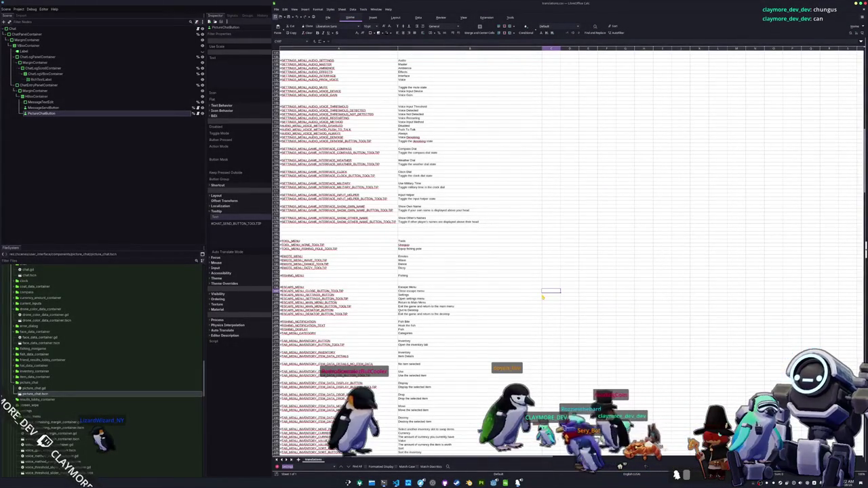
Step: Set PictureChatButton's tooltip to #CHAT_PICTURE_CHAT_BUTTON_TOOLTIP from the sheet
{"action": "key", "text": "ctrl+z"}
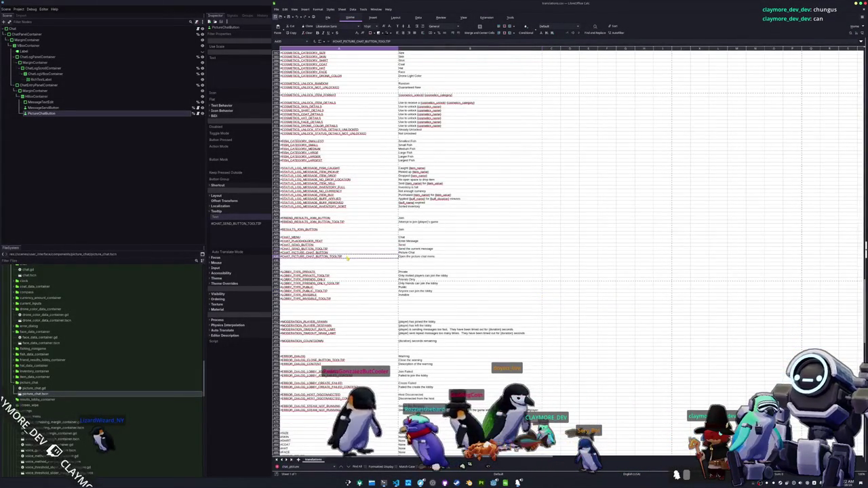
{"action": "left_click", "coordinate": [257, 228]}
{"action": "type", "text": "#CHAT_PICTURE_CHAT_BUTTON_TOOLTIP"}
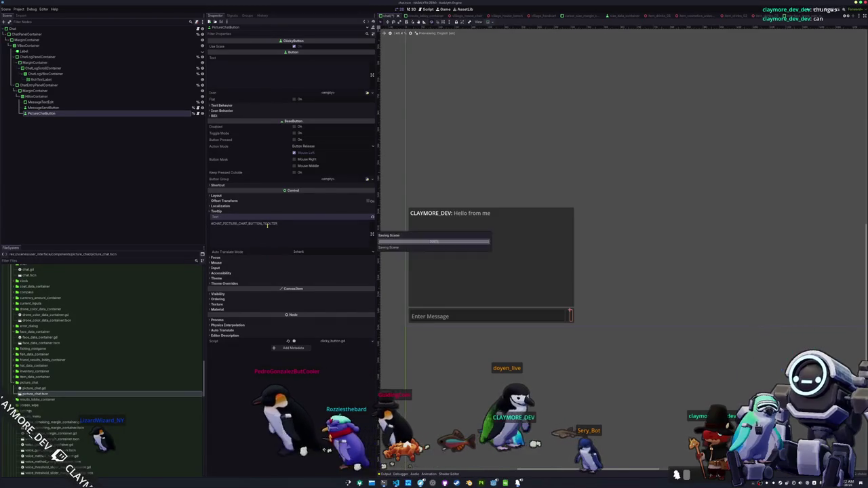
Step: Give PictureChatButton the pencil icon with Expand Icon enabled and review its Layout
{"action": "left_click", "coordinate": [367, 94]}
{"action": "type", "text": "picture"}
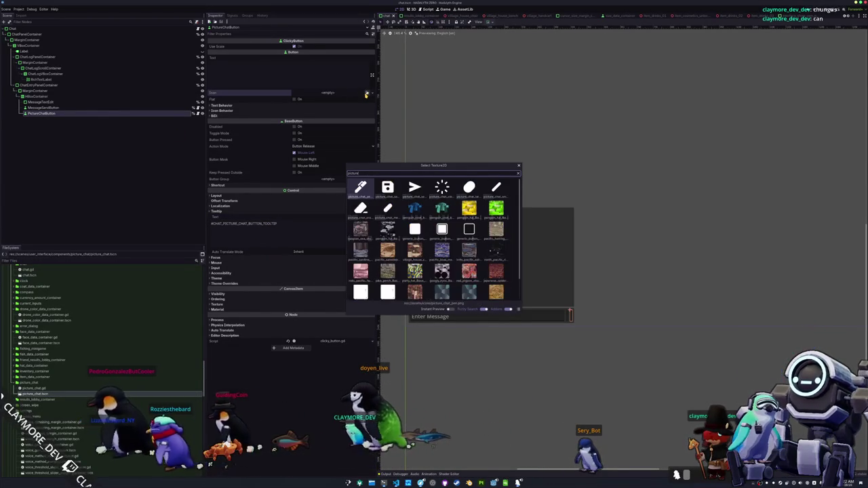
{"action": "key", "text": "Return"}
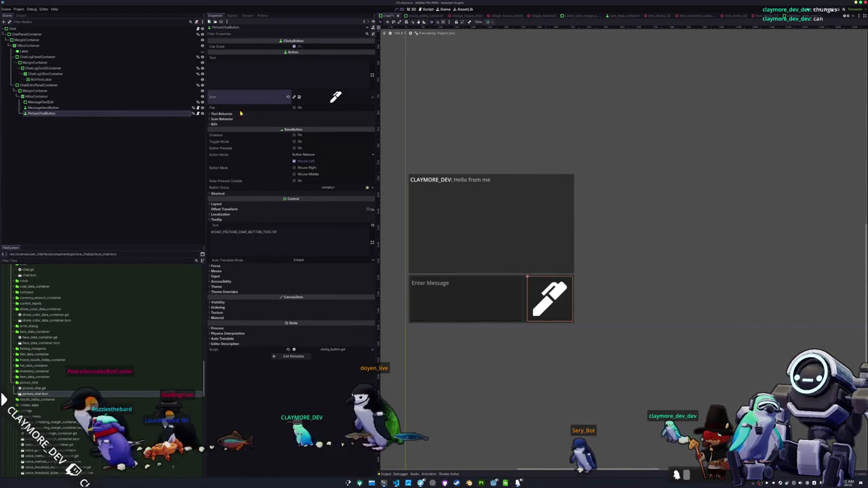
{"action": "left_click", "coordinate": [222, 119]}
{"action": "left_click", "coordinate": [296, 138]}
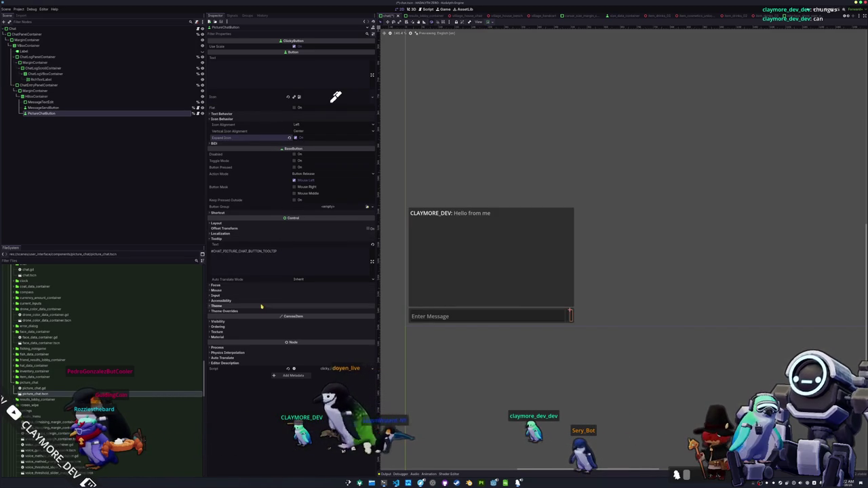
{"action": "left_click", "coordinate": [251, 223]}
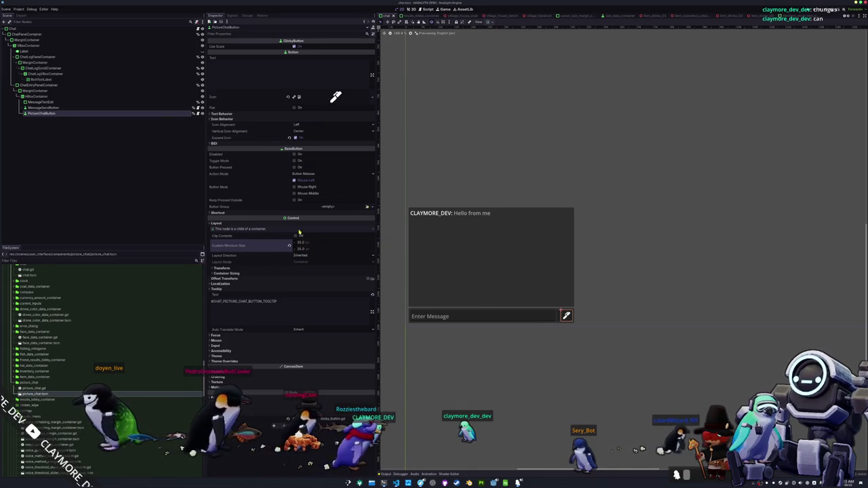
{"action": "left_click", "coordinate": [102, 108]}
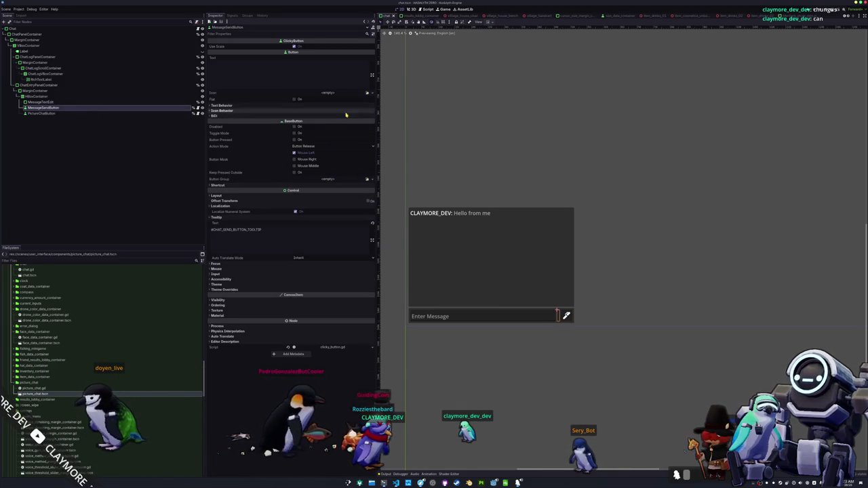
Step: Give MessageSendButton the white arrow icon and check its Layout and Icon Behavior
{"action": "left_click", "coordinate": [368, 94]}
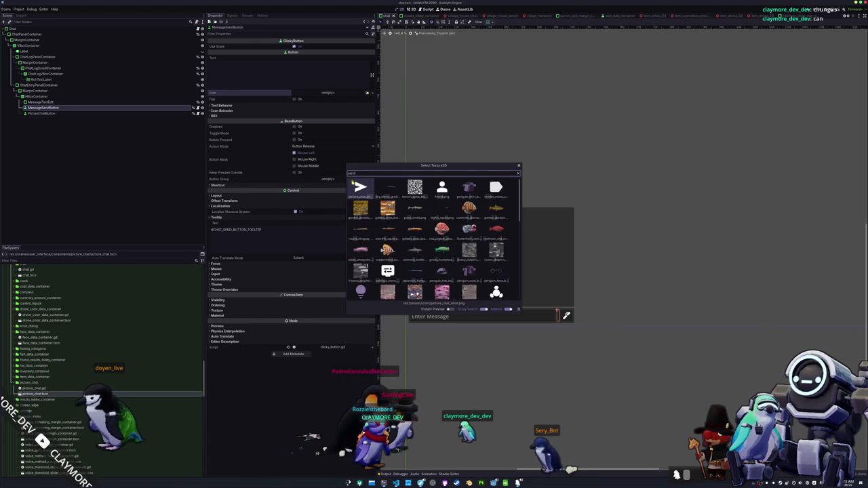
{"action": "double_click", "coordinate": [356, 187]}
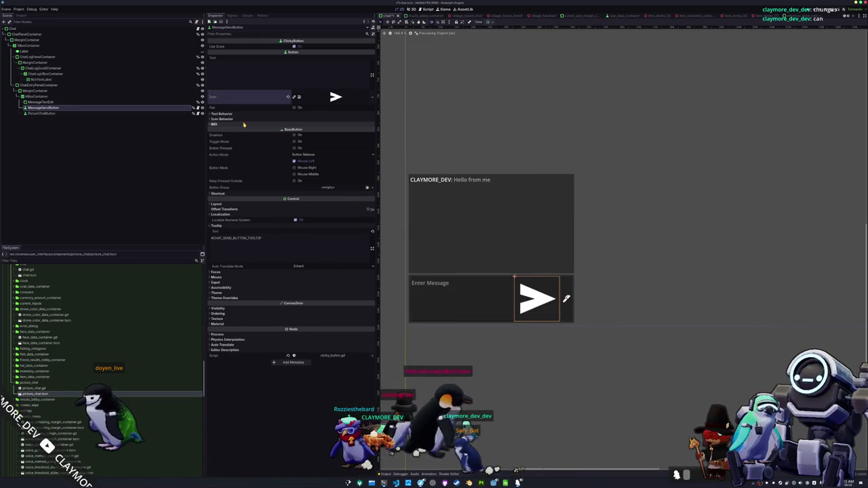
{"action": "left_click", "coordinate": [217, 203]}
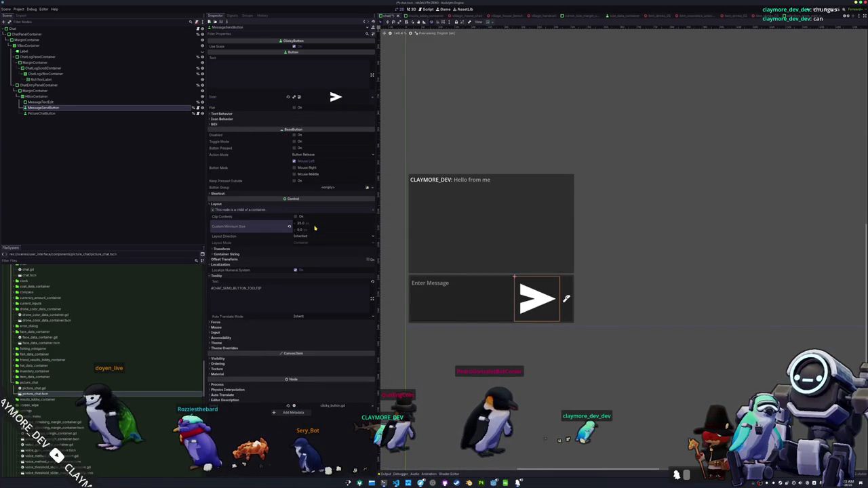
{"action": "left_click", "coordinate": [300, 120]}
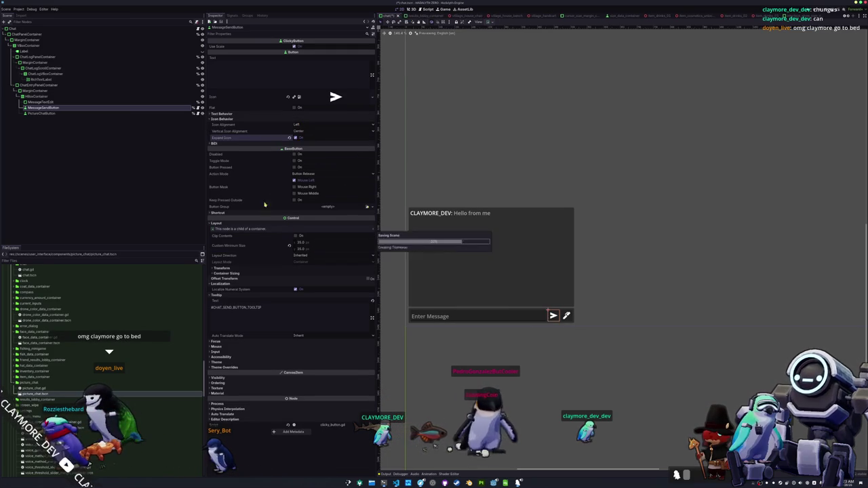
{"action": "scroll", "coordinate": [437, 204], "scroll_direction": "down", "scroll_amount": 4}
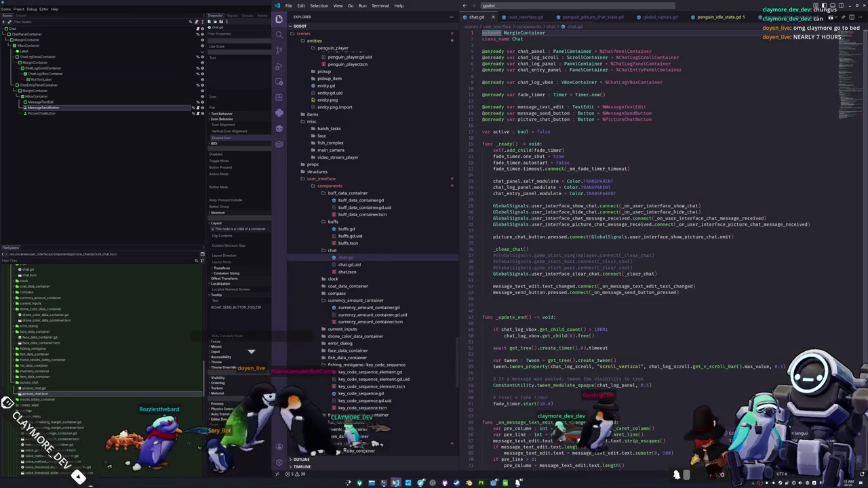
Step: Check the PictureChatButton reference in chat.gd, then run the game to test
{"action": "left_click", "coordinate": [396, 483]}
{"action": "double_click", "coordinate": [638, 119]}
{"action": "left_click", "coordinate": [207, 201]}
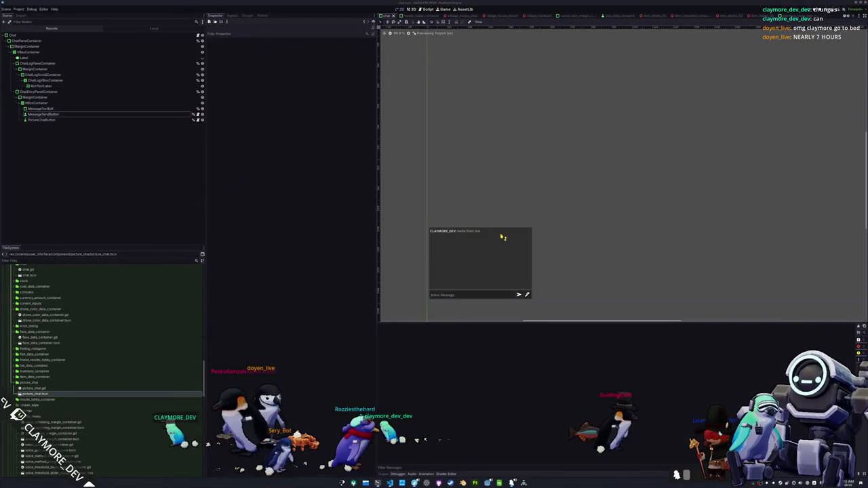
{"action": "key", "text": "F6"}
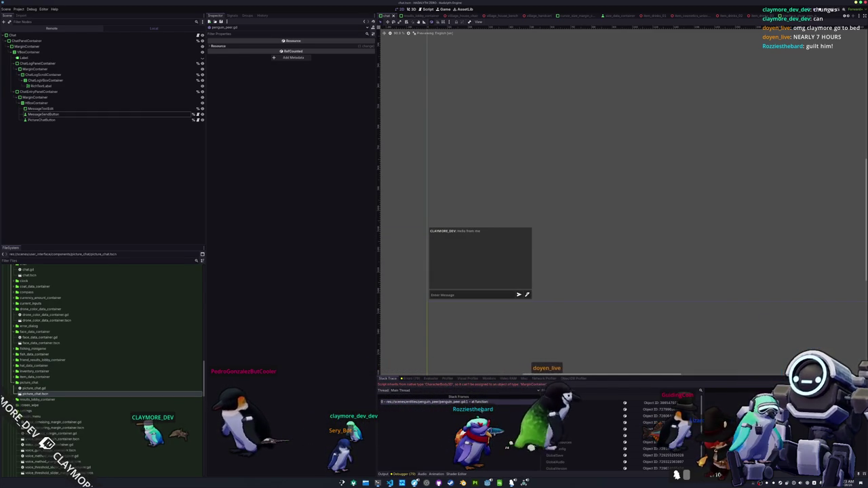
Step: Quick-open penguin_peer.tscn and pan the view to the Voice Gain slider
{"action": "key", "text": "shift+alt+o"}
{"action": "type", "text": "penguin_peel"}
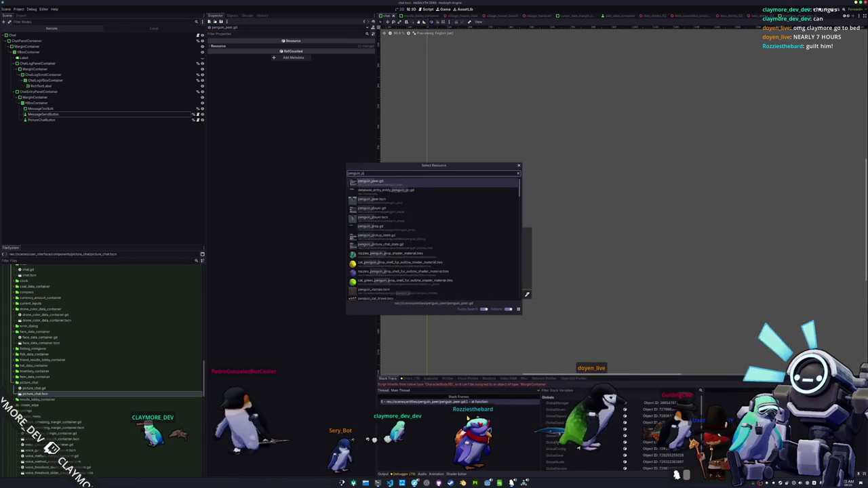
{"action": "key", "text": "Down"}
{"action": "key", "text": "Return"}
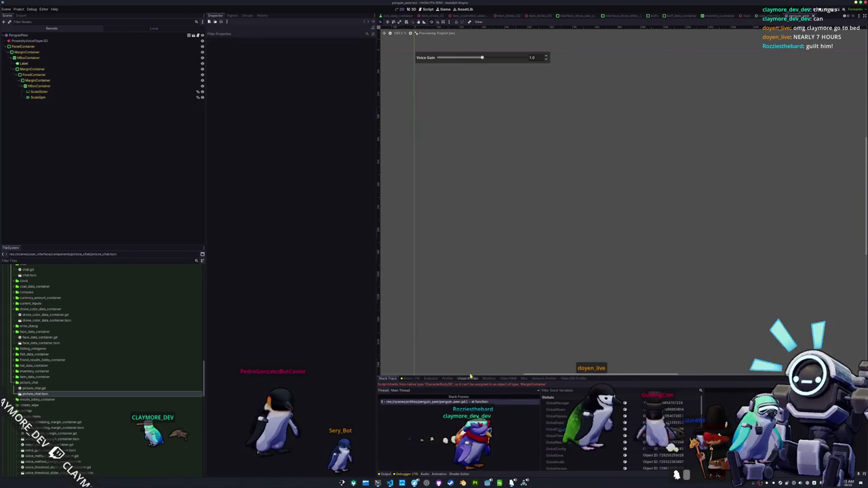
{"action": "scroll", "coordinate": [468, 225], "scroll_direction": "down", "scroll_amount": 2}
{"action": "left_click_drag", "start_coordinate": [467, 224], "coordinate": [481, 258]}
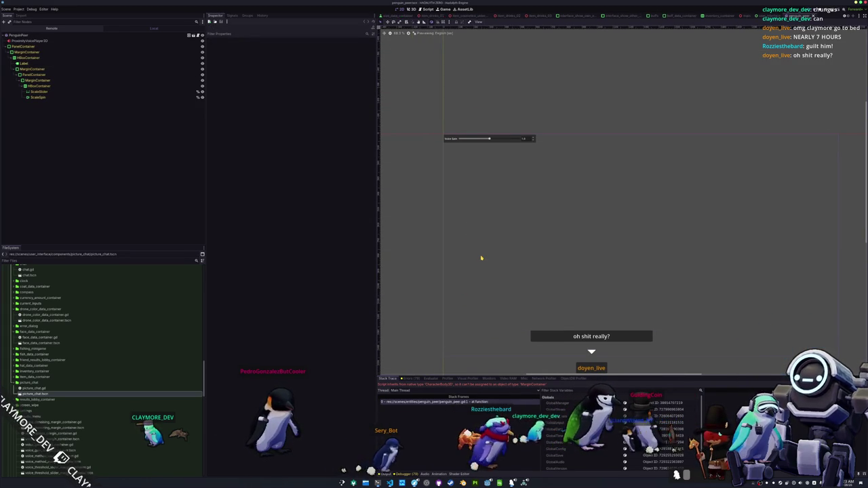
Step: Inspect the ProximityVoicePlayer3D and PenguinPeer nodes
{"action": "left_click", "coordinate": [152, 41]}
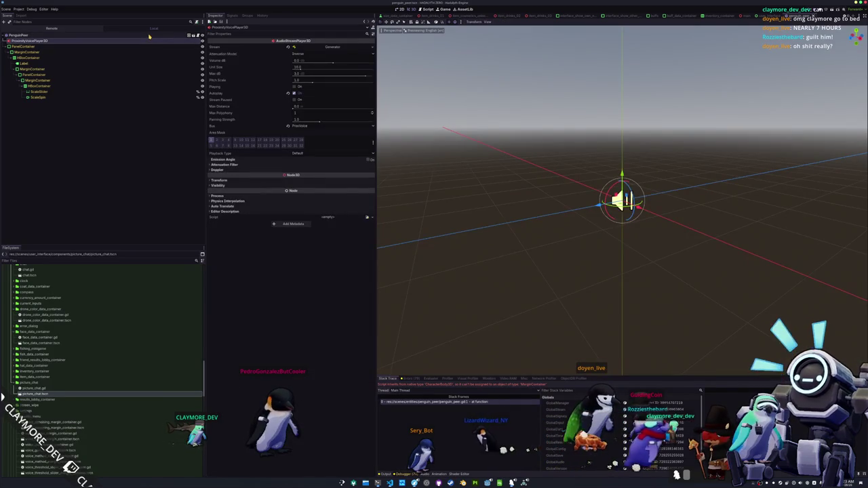
{"action": "left_click", "coordinate": [148, 34]}
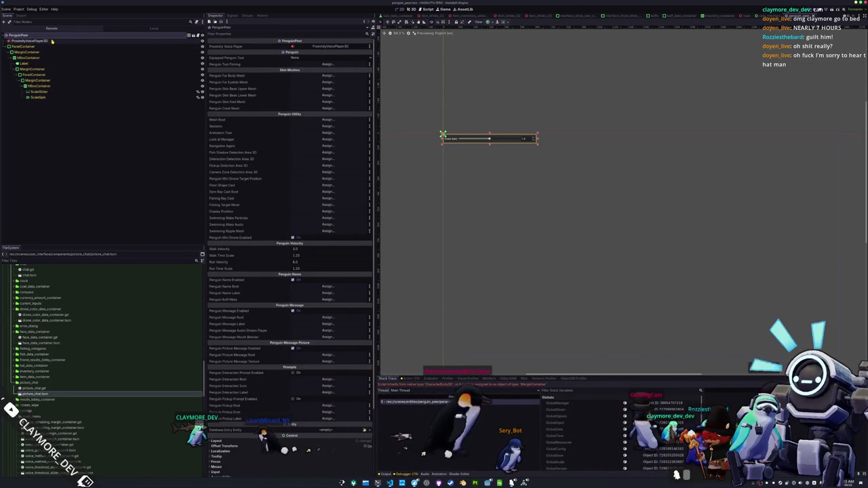
{"action": "left_click", "coordinate": [52, 41]}
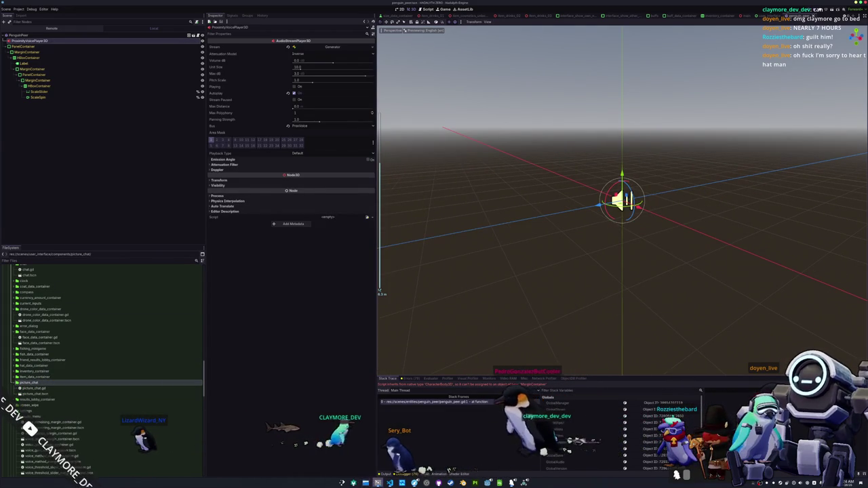
{"action": "left_click", "coordinate": [365, 483]}
Step: In Dolphin, collapse chat and expand the scenes > entities > penguin_peer folders
{"action": "scroll", "coordinate": [468, 347], "scroll_direction": "up", "scroll_amount": 10}
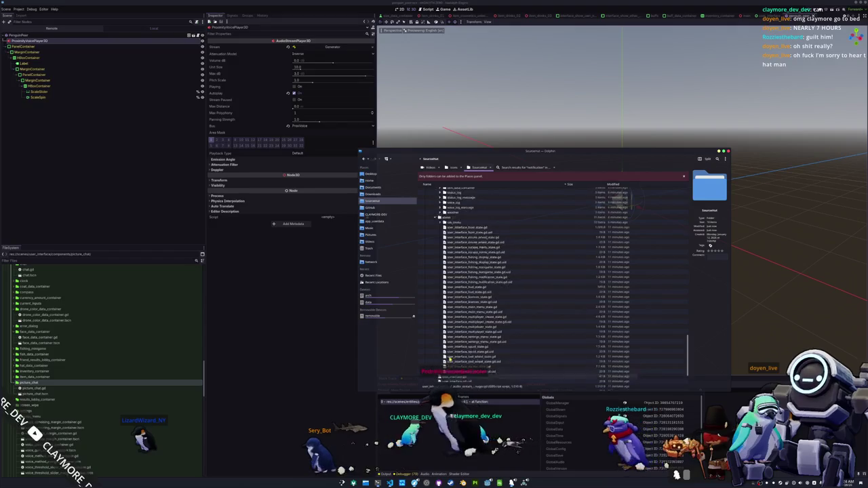
{"action": "left_click", "coordinate": [442, 264]}
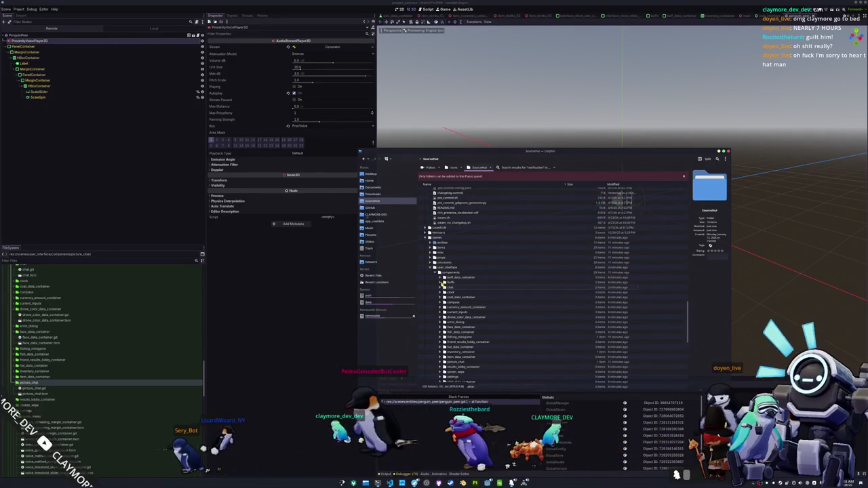
{"action": "scroll", "coordinate": [441, 287], "scroll_direction": "up", "scroll_amount": 3}
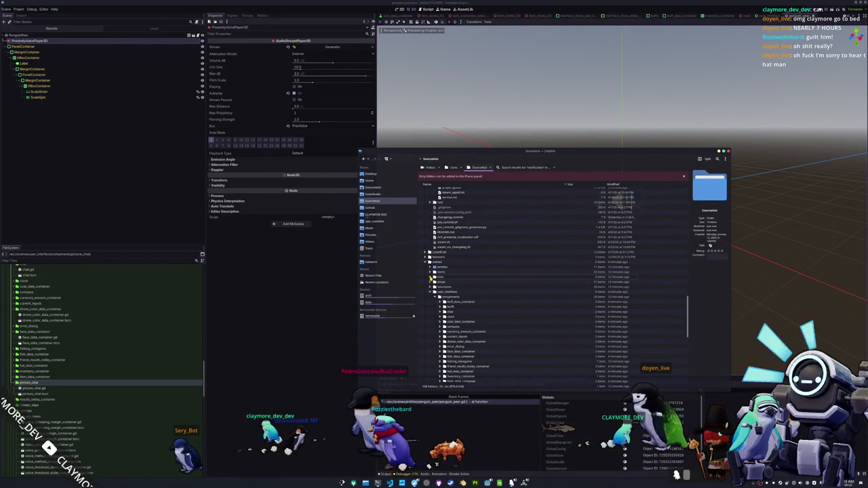
{"action": "scroll", "coordinate": [434, 271], "scroll_direction": "down", "scroll_amount": 2}
{"action": "left_click", "coordinate": [434, 242]}
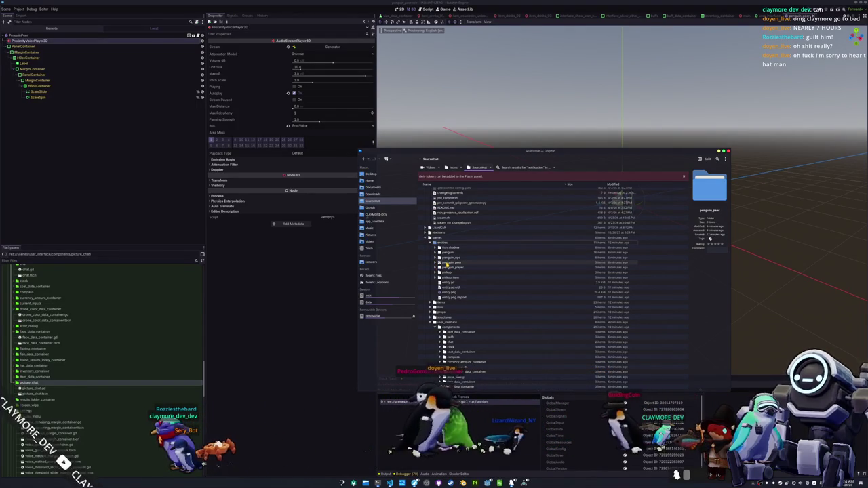
{"action": "left_click", "coordinate": [437, 263]}
Step: Move penguin_peer.tscn into the entities folder, confirm the overwrite, and quit Godot
{"action": "left_click_drag", "start_coordinate": [448, 277], "coordinate": [475, 274]}
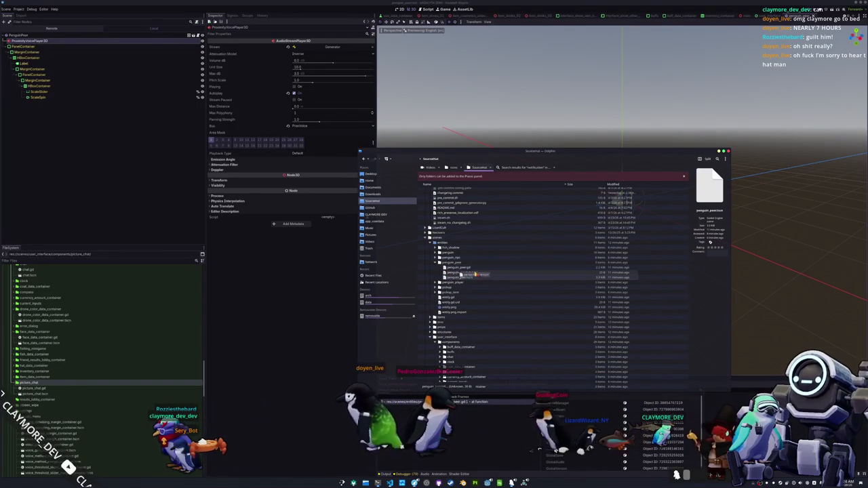
{"action": "mouse_move", "coordinate": [463, 201]}
{"action": "left_mouse_down"}
{"action": "mouse_move", "coordinate": [454, 190]}
{"action": "mouse_move", "coordinate": [457, 252]}
{"action": "mouse_move", "coordinate": [447, 300]}
{"action": "left_mouse_up"}
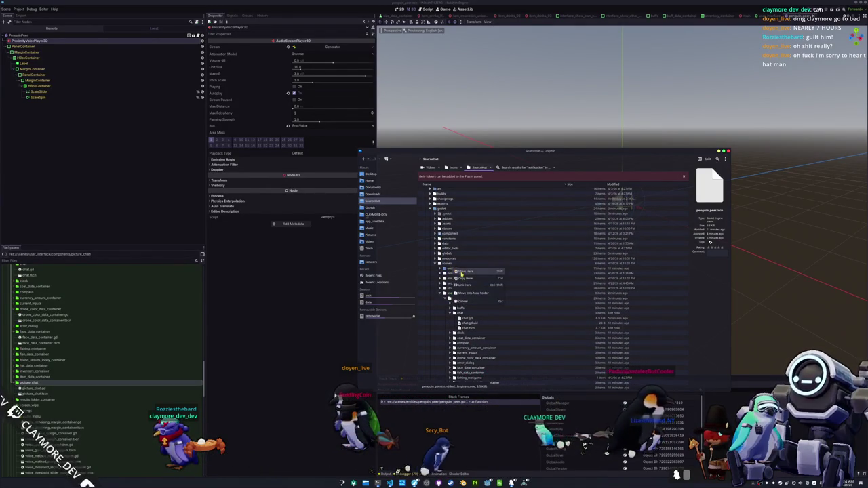
{"action": "left_click", "coordinate": [464, 271]}
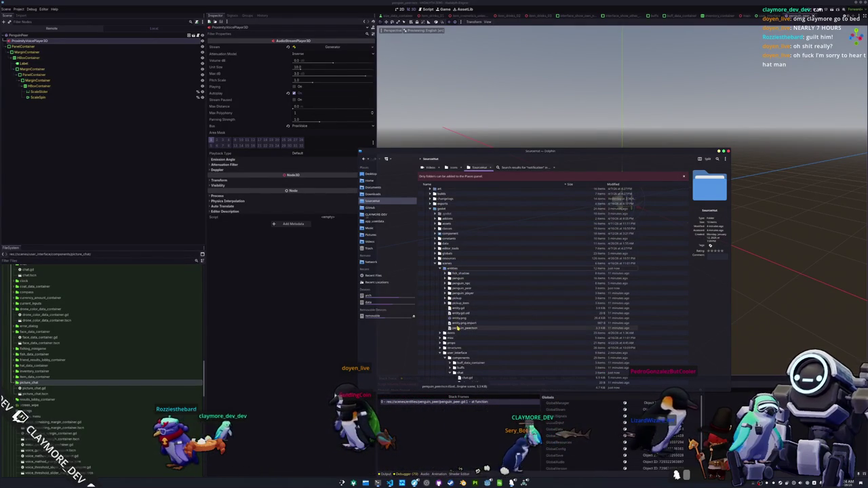
{"action": "left_click_drag", "start_coordinate": [457, 327], "coordinate": [471, 317]}
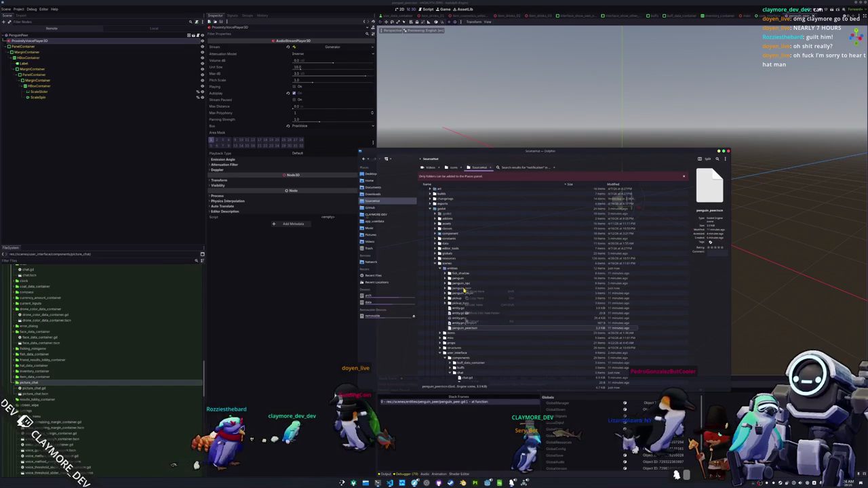
{"action": "left_click", "coordinate": [473, 291]}
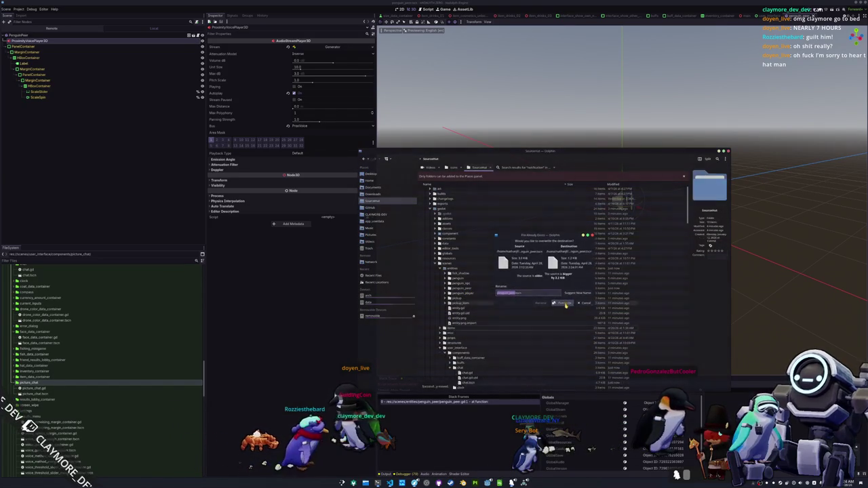
{"action": "left_click", "coordinate": [314, 317]}
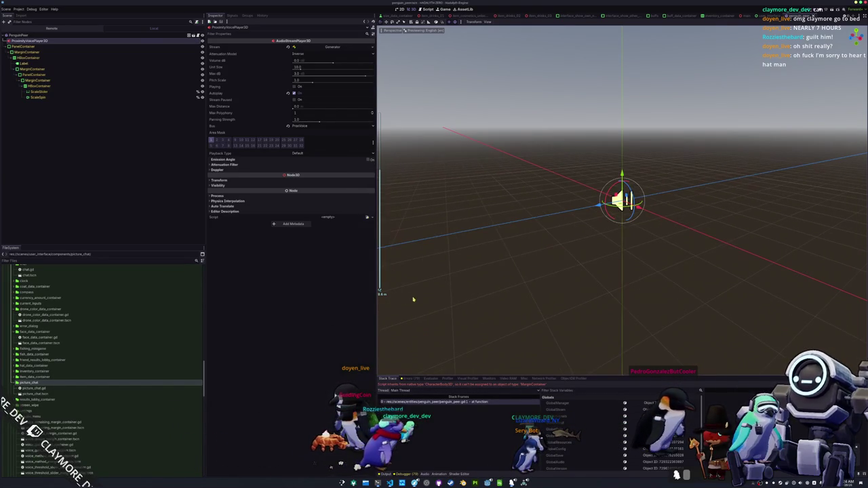
{"action": "key", "text": "ctrl+q"}
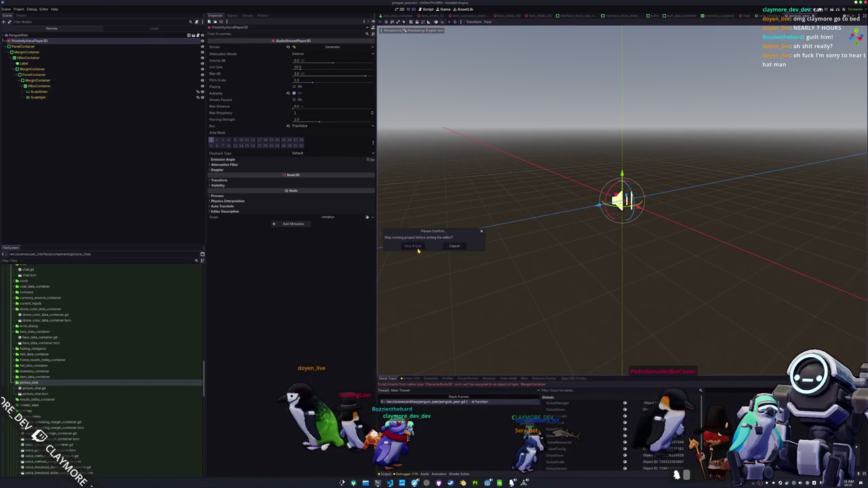
Step: Stop the running game, quit, and reopen HADALYTH ZERO from the Project Manager
{"action": "left_click", "coordinate": [416, 248]}
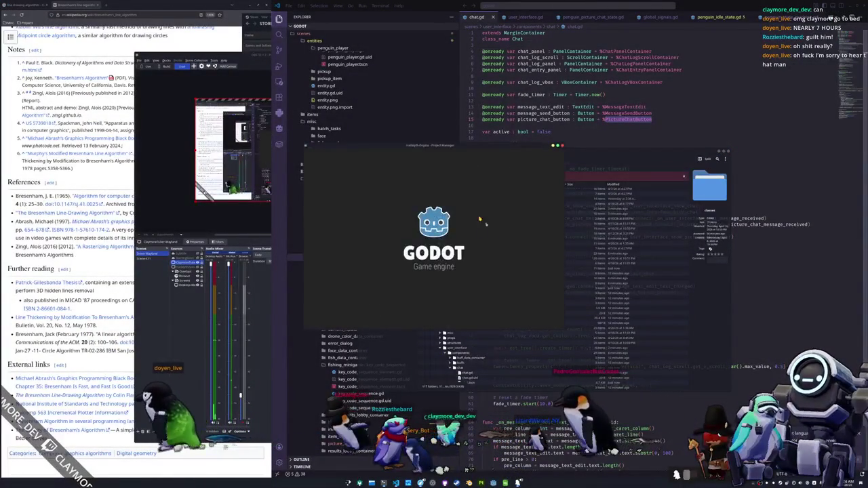
{"action": "double_click", "coordinate": [418, 189]}
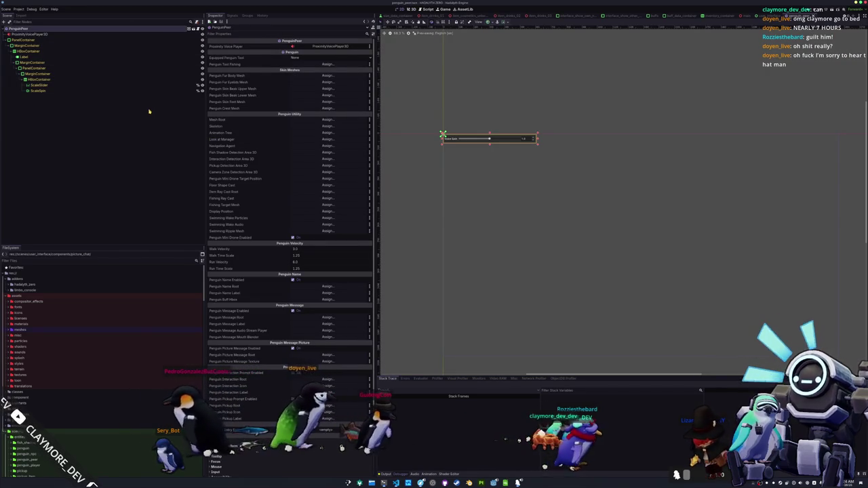
Step: Expand the penguin folders in FileSystem and open penguin_npc.tscn
{"action": "double_click", "coordinate": [47, 330]}
{"action": "scroll", "coordinate": [46, 340], "scroll_direction": "down", "scroll_amount": 10}
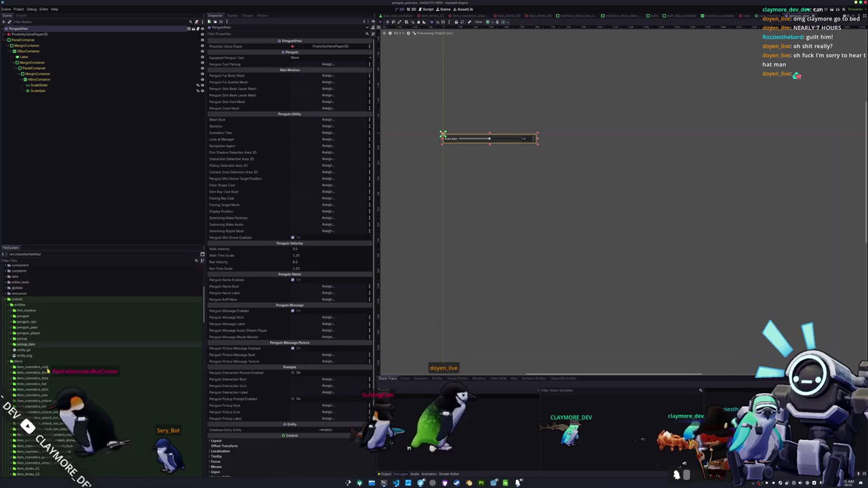
{"action": "double_click", "coordinate": [25, 316]}
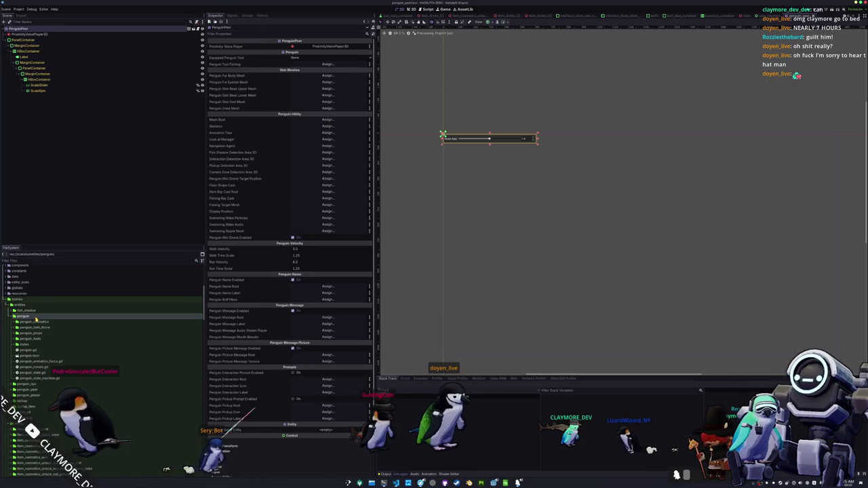
{"action": "left_click", "coordinate": [32, 355]}
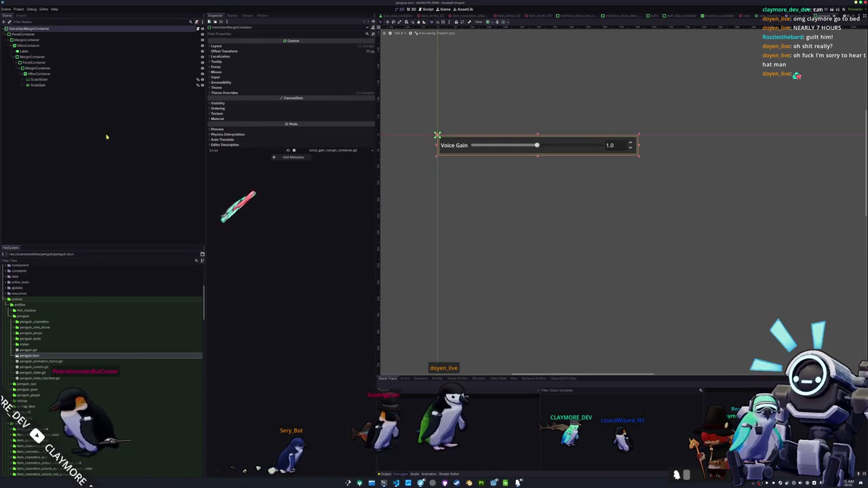
{"action": "scroll", "coordinate": [31, 352], "scroll_direction": "down", "scroll_amount": 2}
{"action": "double_click", "coordinate": [27, 357]}
{"action": "double_click", "coordinate": [30, 385]}
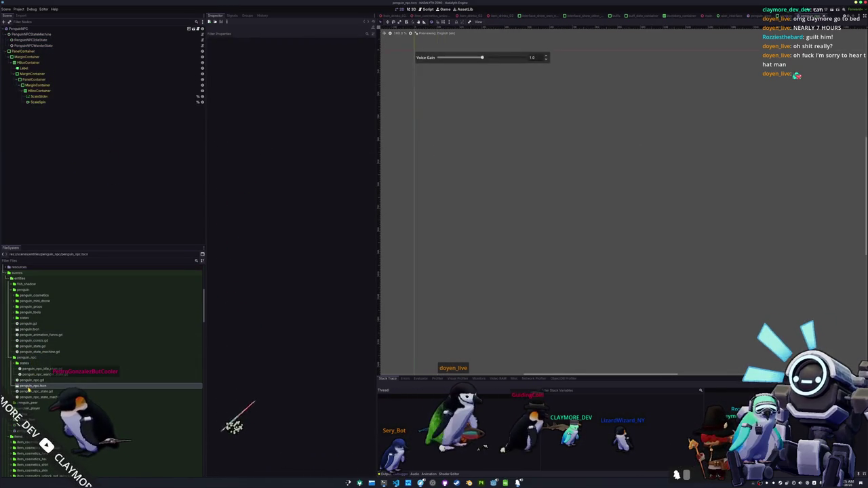
Step: Open penguin_peer.tscn, penguin_player.tscn and pickup.tscn in turn
{"action": "scroll", "coordinate": [20, 385], "scroll_direction": "down", "scroll_amount": 2}
{"action": "double_click", "coordinate": [29, 377]}
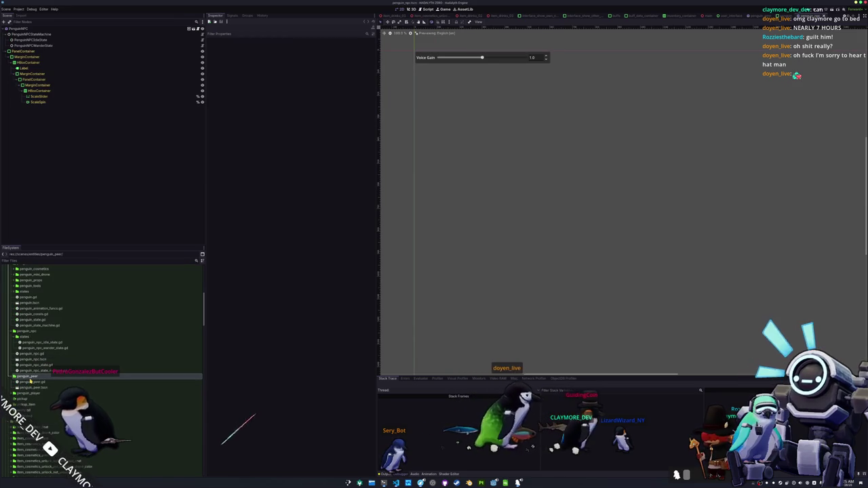
{"action": "double_click", "coordinate": [31, 387]}
{"action": "double_click", "coordinate": [31, 393]}
{"action": "double_click", "coordinate": [31, 405]}
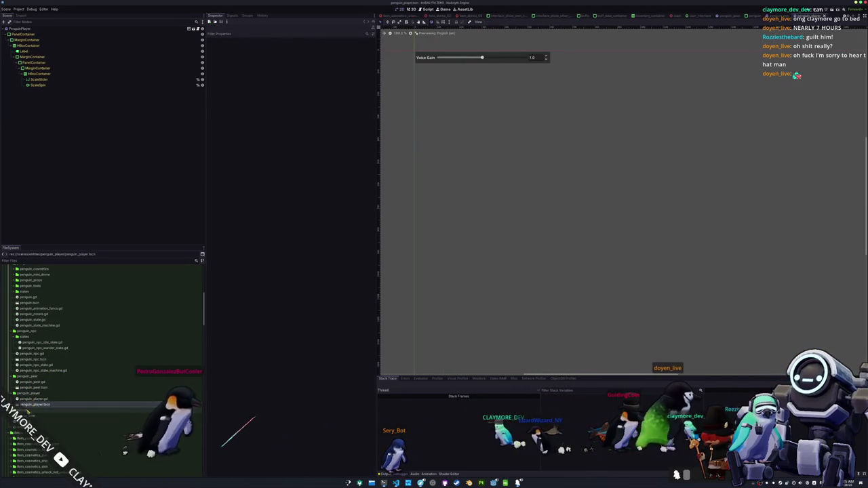
{"action": "double_click", "coordinate": [31, 421]}
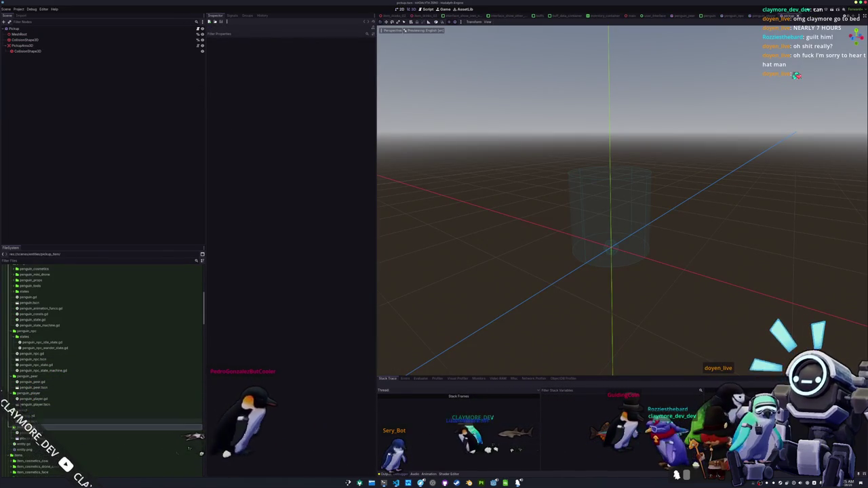
{"action": "double_click", "coordinate": [27, 427]}
{"action": "scroll", "coordinate": [34, 388], "scroll_direction": "down", "scroll_amount": 2}
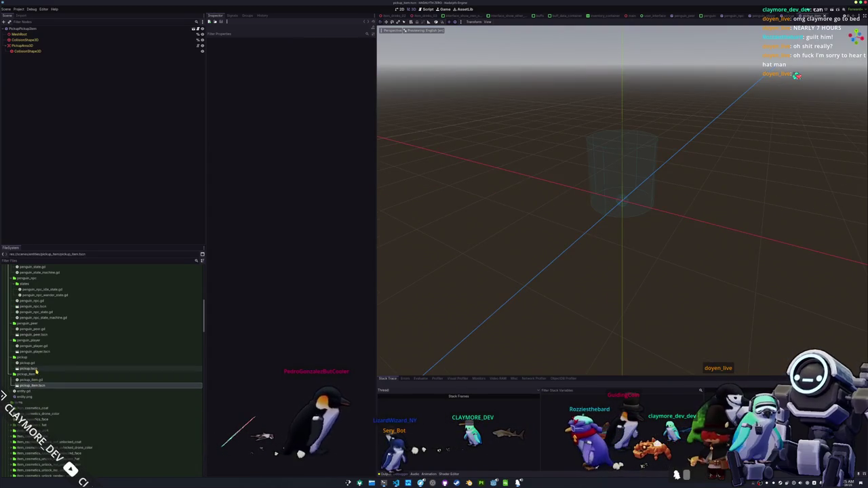
Step: Revisit penguin_player, penguin_peer and penguin_npc, then reopen penguin.tscn and clear the selection
{"action": "left_click", "coordinate": [42, 353]}
{"action": "double_click", "coordinate": [42, 352]}
{"action": "double_click", "coordinate": [41, 333]}
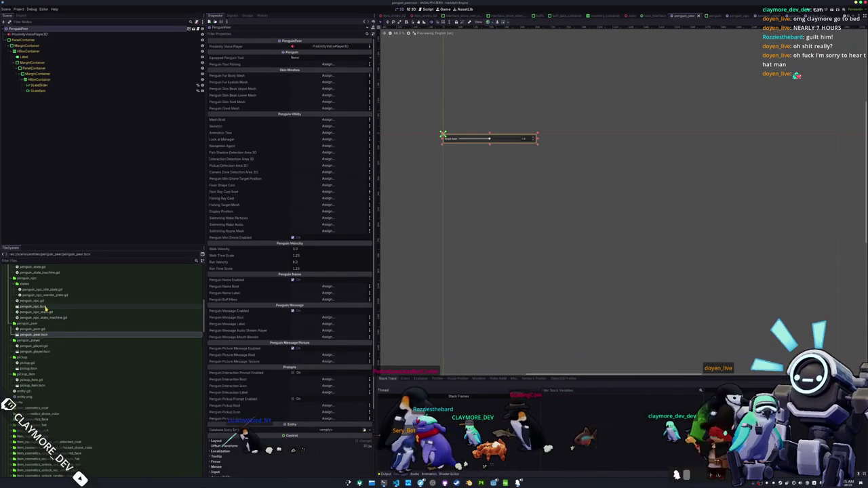
{"action": "double_click", "coordinate": [40, 307]}
{"action": "scroll", "coordinate": [41, 315], "scroll_direction": "up", "scroll_amount": 3}
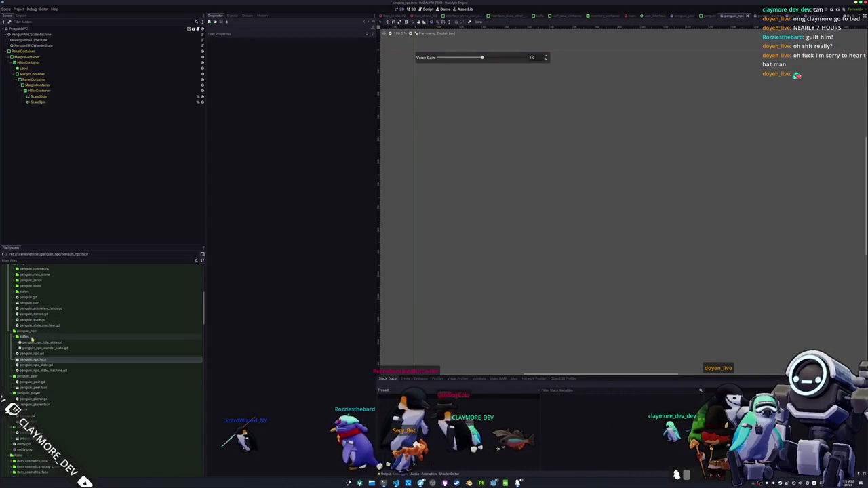
{"action": "double_click", "coordinate": [28, 303]}
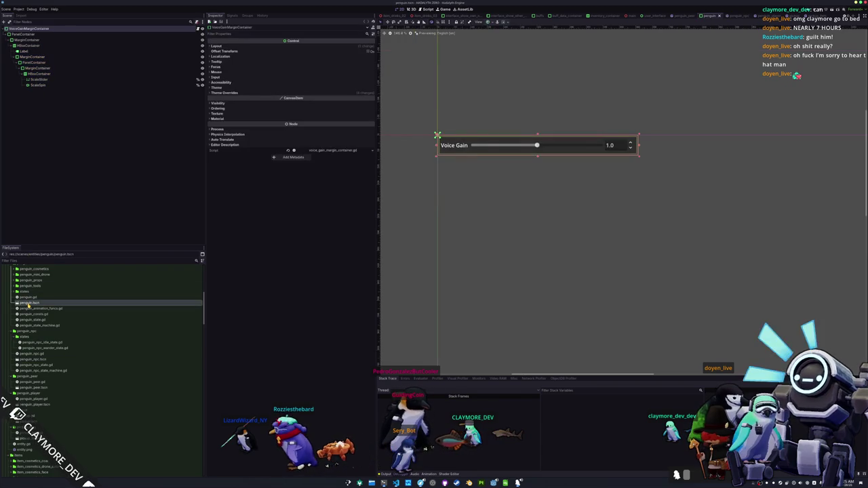
{"action": "left_click", "coordinate": [434, 316]}
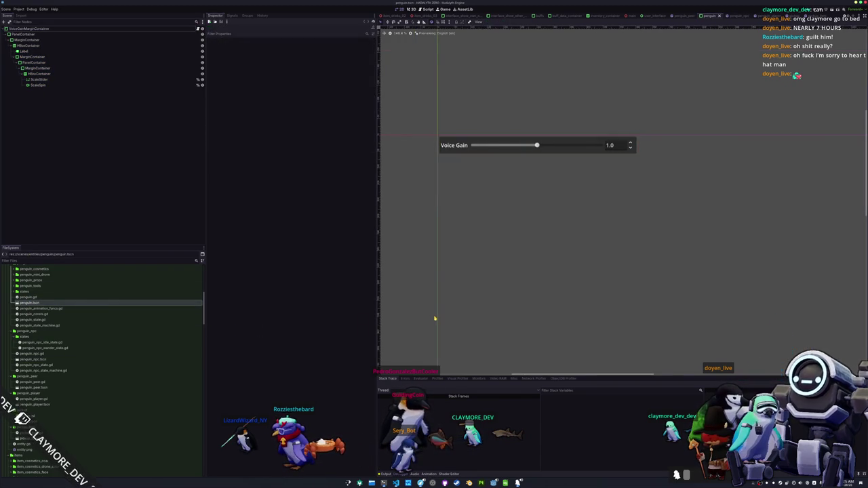
{"action": "scroll", "coordinate": [434, 316], "scroll_direction": "down", "scroll_amount": 1}
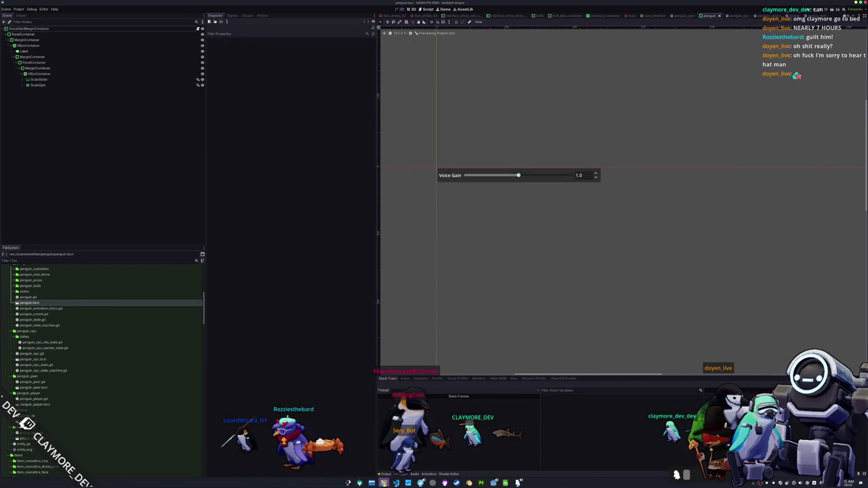
{"action": "left_click", "coordinate": [396, 483]}
Step: Expand the entities/penguin folder in Dolphin, collapsing components, user_interface states and penguin_peer
{"action": "scroll", "coordinate": [457, 314], "scroll_direction": "up", "scroll_amount": 3}
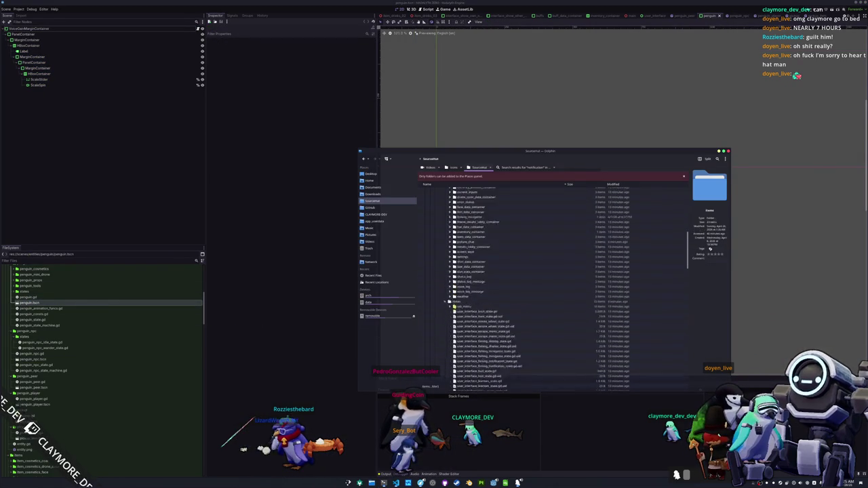
{"action": "left_click", "coordinate": [446, 307]}
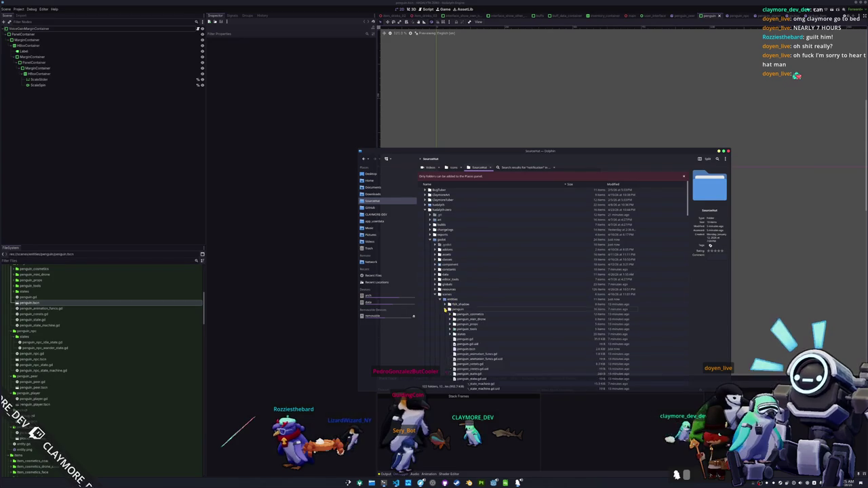
{"action": "scroll", "coordinate": [443, 312], "scroll_direction": "down", "scroll_amount": 3}
{"action": "scroll", "coordinate": [451, 286], "scroll_direction": "down", "scroll_amount": 15}
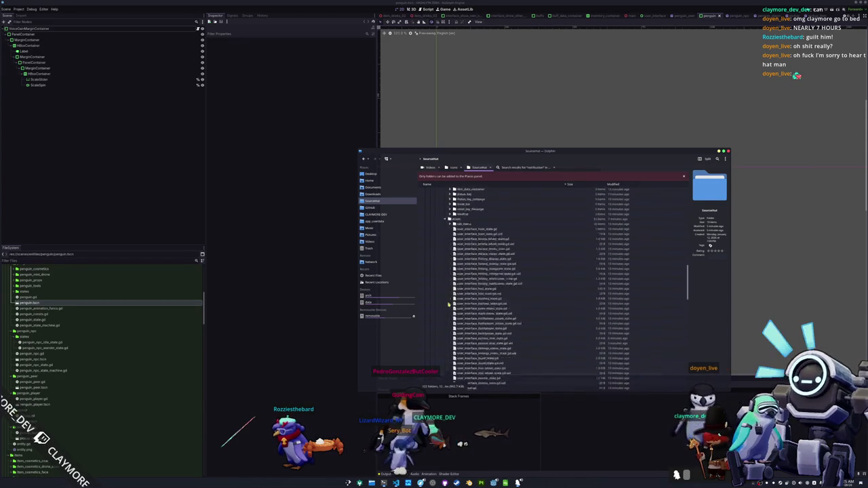
{"action": "scroll", "coordinate": [450, 327], "scroll_direction": "up", "scroll_amount": 2}
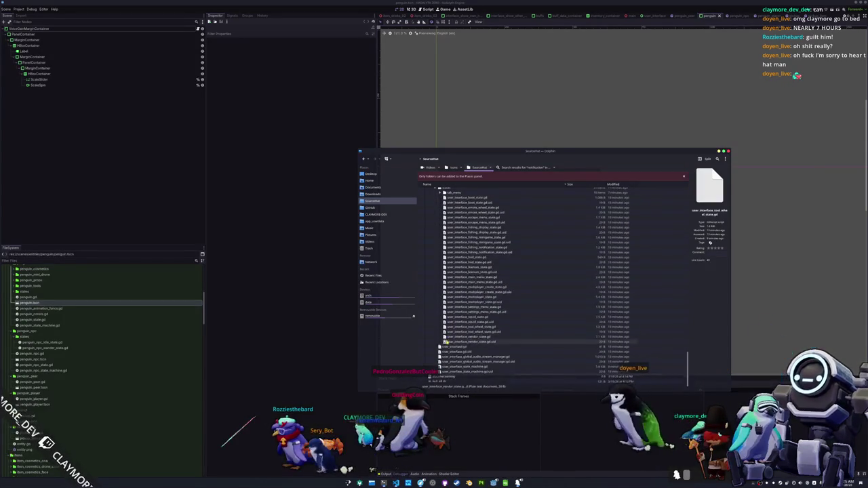
{"action": "scroll", "coordinate": [446, 314], "scroll_direction": "up", "scroll_amount": 7}
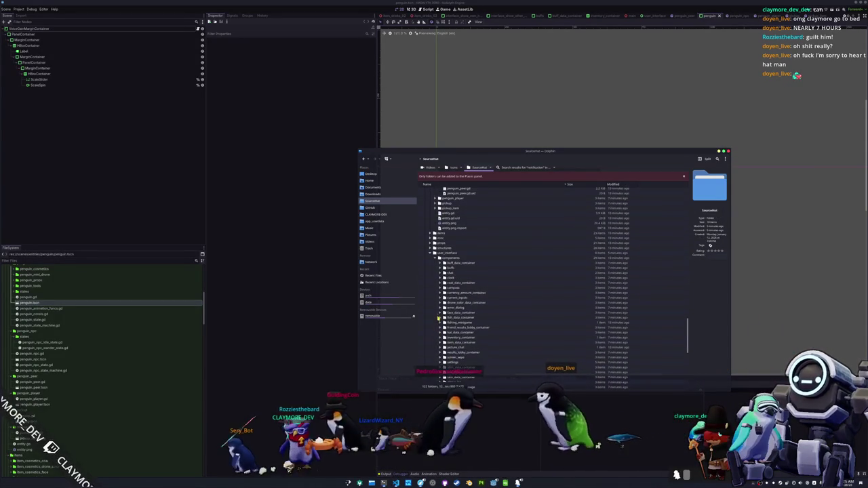
{"action": "left_click", "coordinate": [435, 258]}
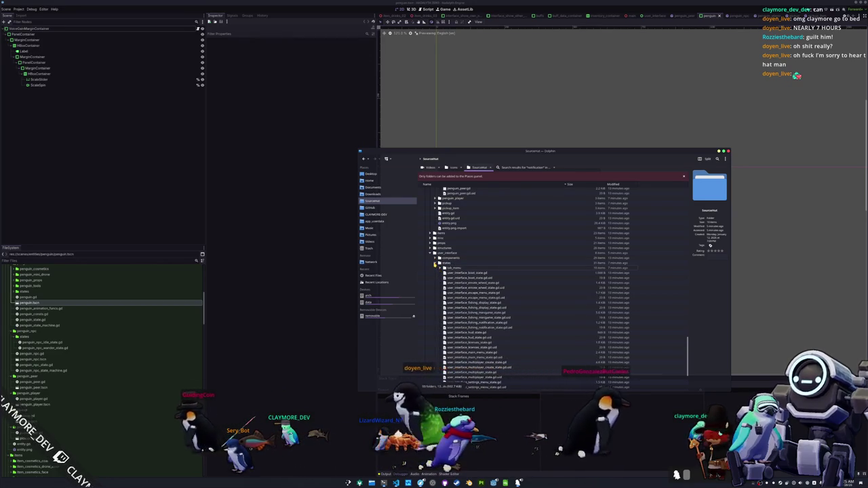
{"action": "left_click", "coordinate": [435, 264]}
{"action": "left_click", "coordinate": [436, 265]}
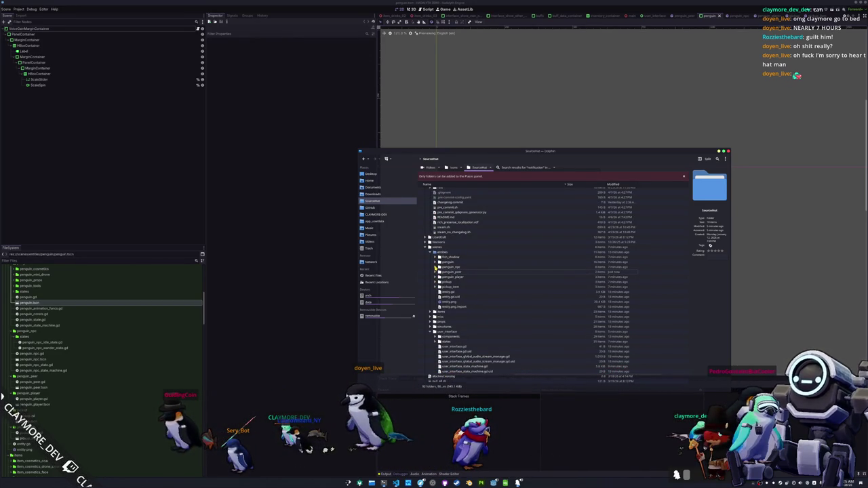
{"action": "left_click", "coordinate": [435, 265]}
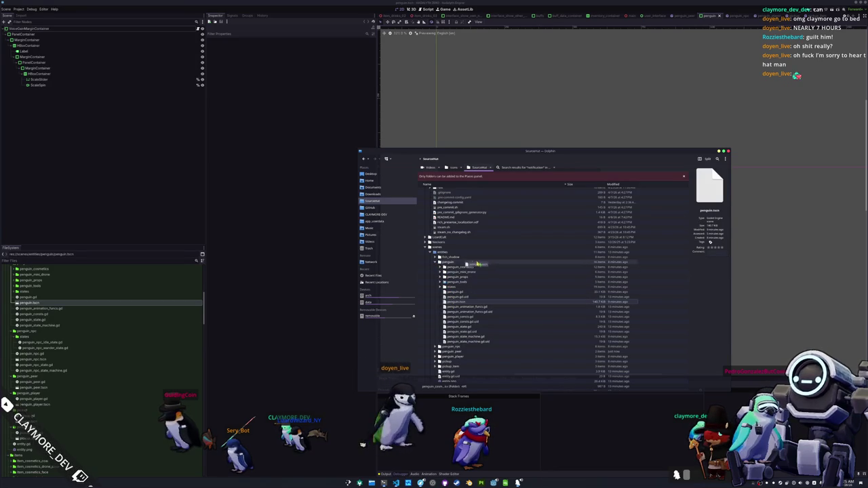
Step: Drag penguin.tscn into the penguin folder, overwrite the old file, and reopen it in Godot
{"action": "scroll", "coordinate": [466, 191], "scroll_direction": "down", "scroll_amount": 10}
{"action": "left_click_drag", "start_coordinate": [467, 191], "coordinate": [461, 250]}
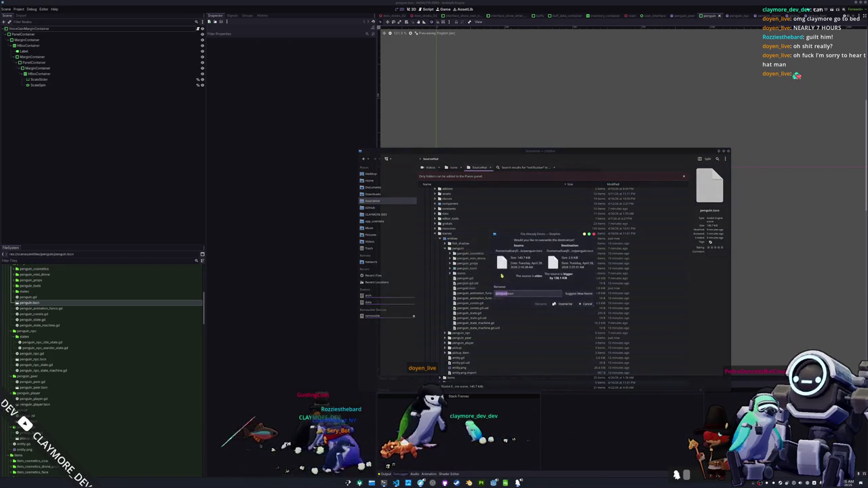
{"action": "left_click", "coordinate": [473, 251]}
{"action": "key", "text": "alt+Tab"}
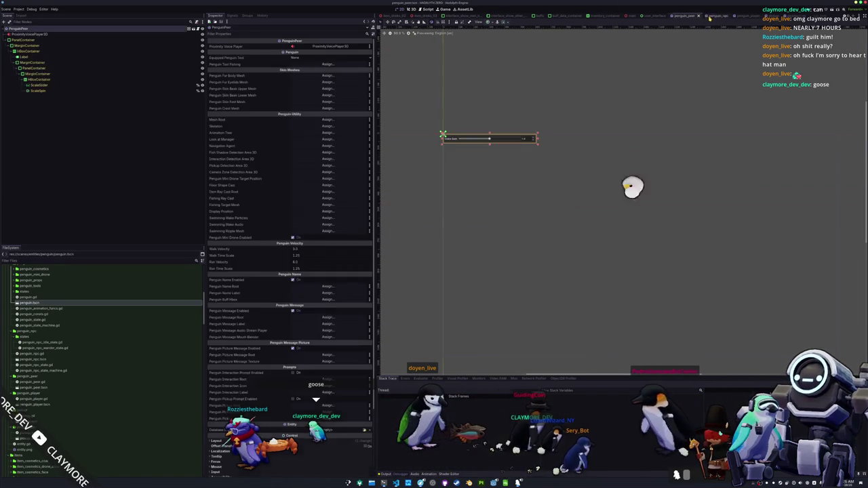
{"action": "double_click", "coordinate": [55, 303]}
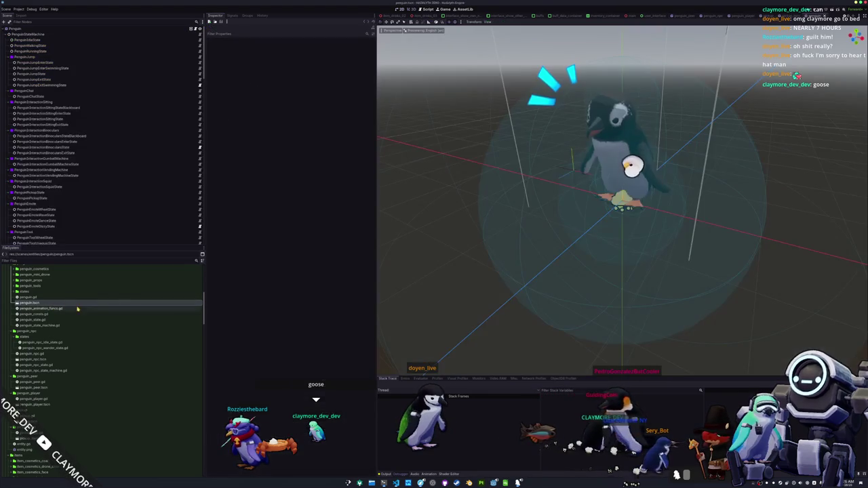
Step: Review the Penguin root node's properties, then select the PenguinMessageRoot branch
{"action": "scroll", "coordinate": [523, 242], "scroll_direction": "down", "scroll_amount": 3}
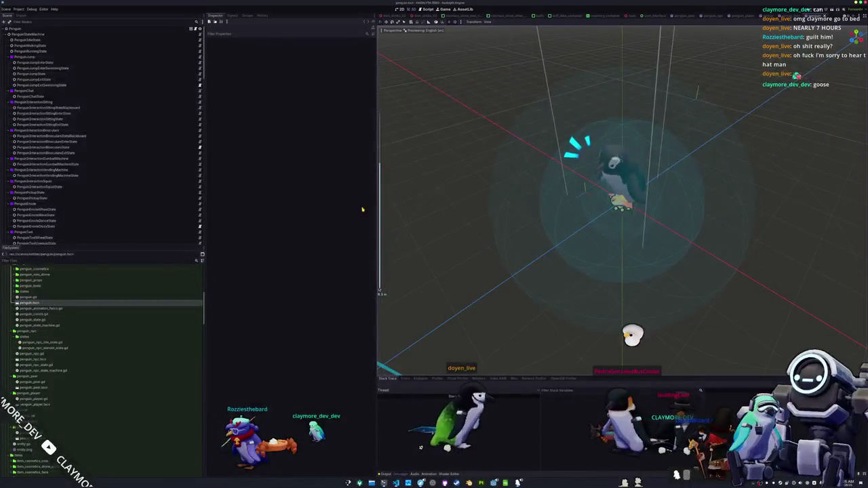
{"action": "left_click", "coordinate": [95, 28]}
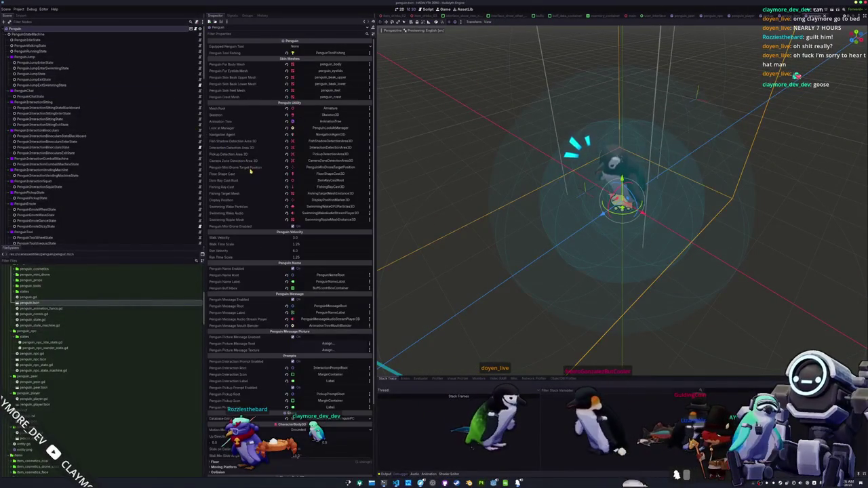
{"action": "scroll", "coordinate": [246, 178], "scroll_direction": "down", "scroll_amount": 3}
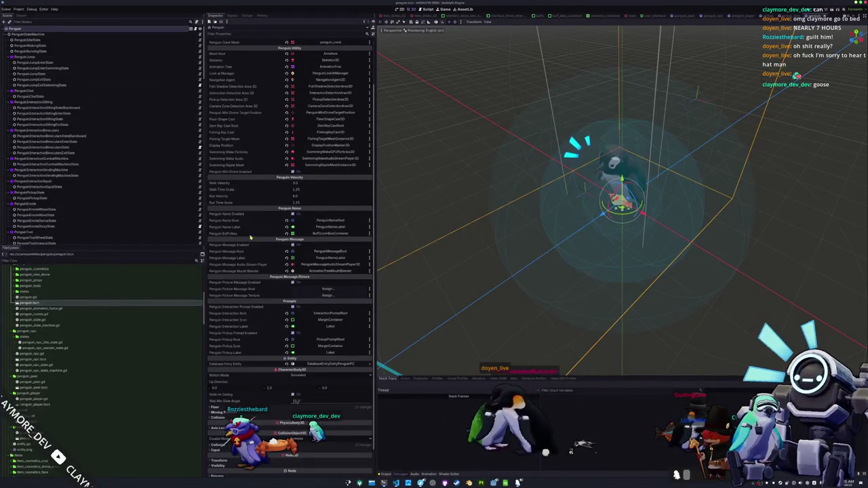
{"action": "scroll", "coordinate": [100, 222], "scroll_direction": "down", "scroll_amount": 10}
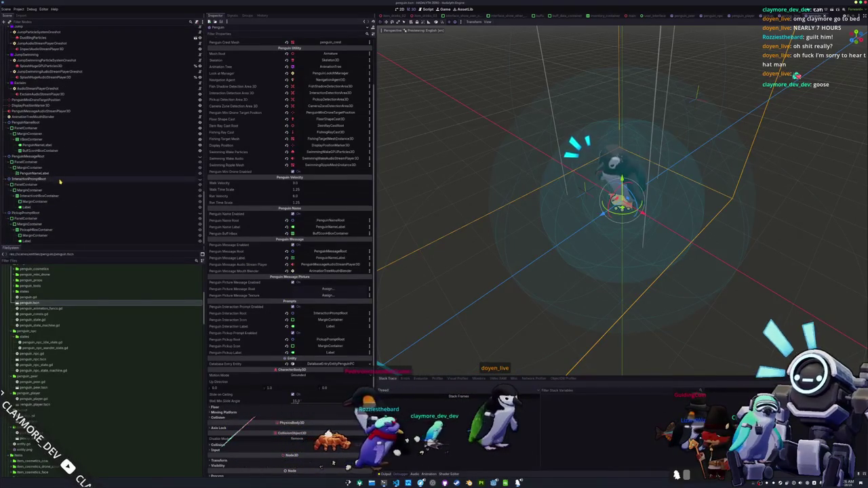
{"action": "left_click", "coordinate": [59, 179]}
{"action": "left_click", "coordinate": [66, 158]}
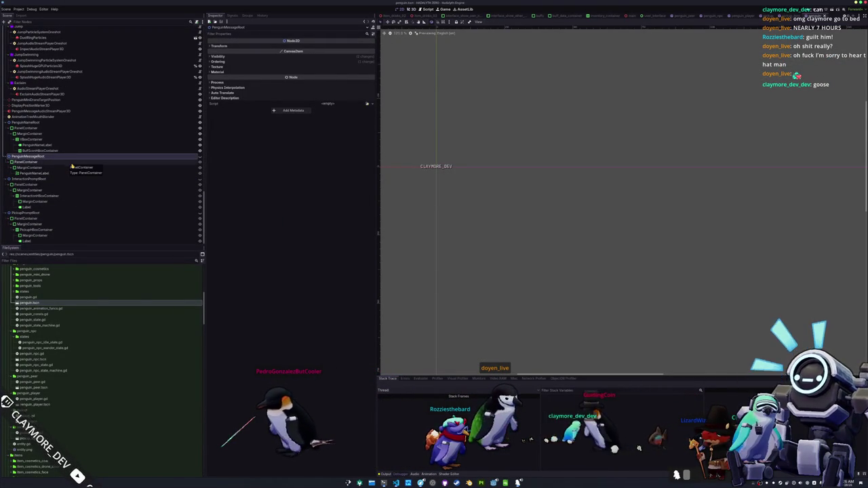
Step: Duplicate PenguinMessageRoot and delete the PenguinNameLabel from the copy
{"action": "key", "text": "ctrl+d"}
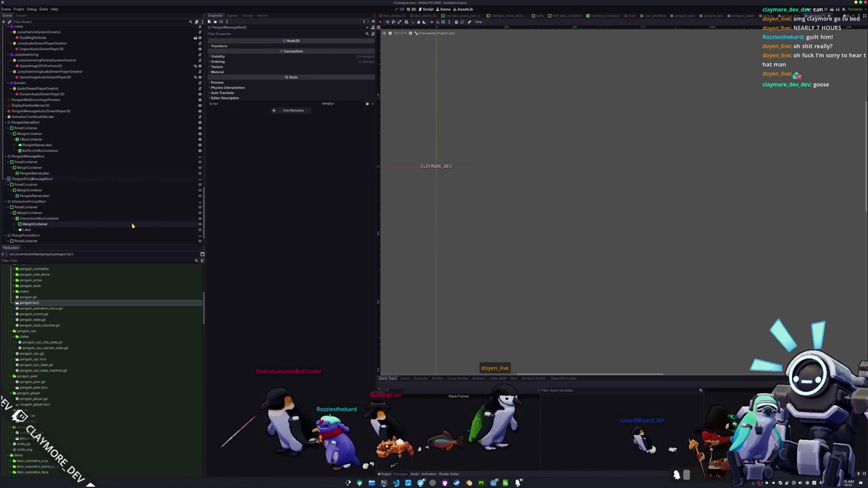
{"action": "key", "text": "Down"}
{"action": "key", "text": "Down"}
{"action": "key", "text": "Down"}
{"action": "key", "text": "Delete"}
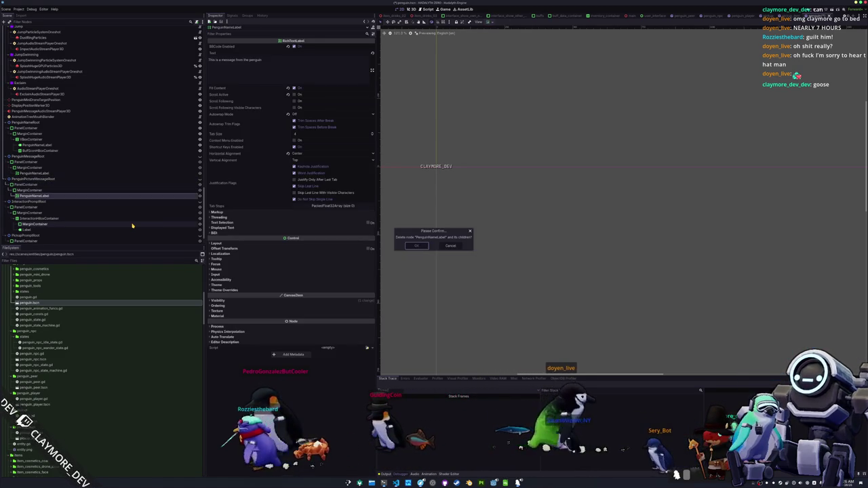
{"action": "key", "text": "Return"}
Step: Add a TextureRect child under the copy's MarginContainer
{"action": "left_click", "coordinate": [86, 191]}
{"action": "right_click", "coordinate": [87, 191]}
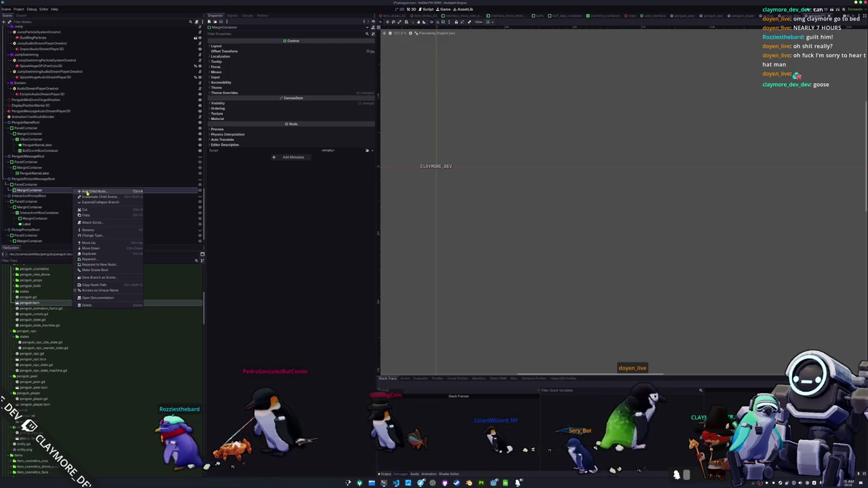
{"action": "left_click", "coordinate": [87, 193]}
{"action": "type", "text": "texture"}
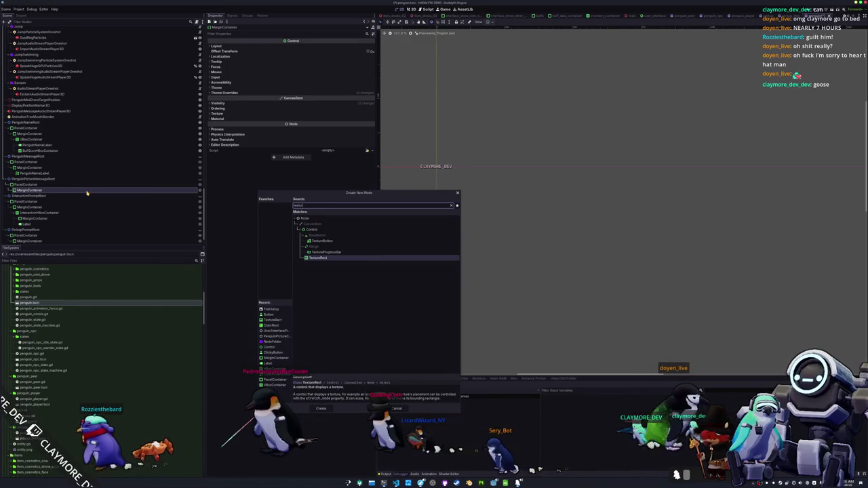
{"action": "key", "text": "Return"}
{"action": "left_click", "coordinate": [368, 47]}
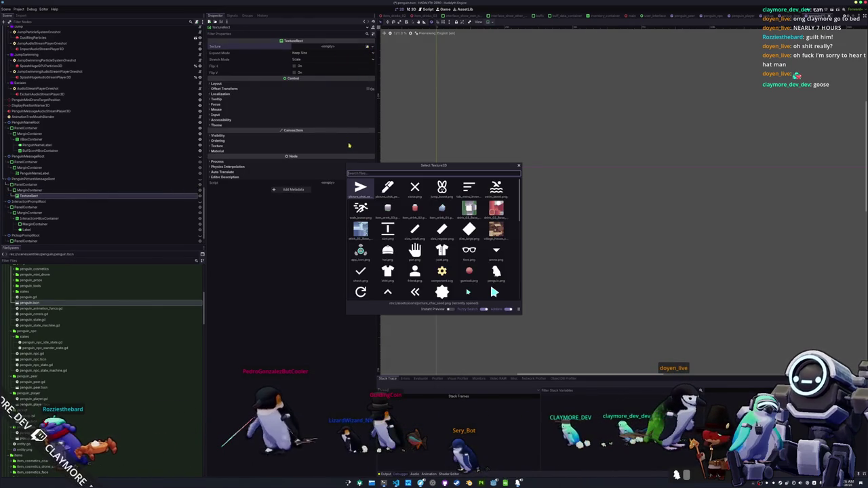
Step: Search the Select Texture2D list for 'pictu' and assign the white picture_chat texture
{"action": "type", "text": "margin"}
{"action": "key", "text": "BackSpace"}
{"action": "key", "text": "BackSpace"}
{"action": "key", "text": "BackSpace"}
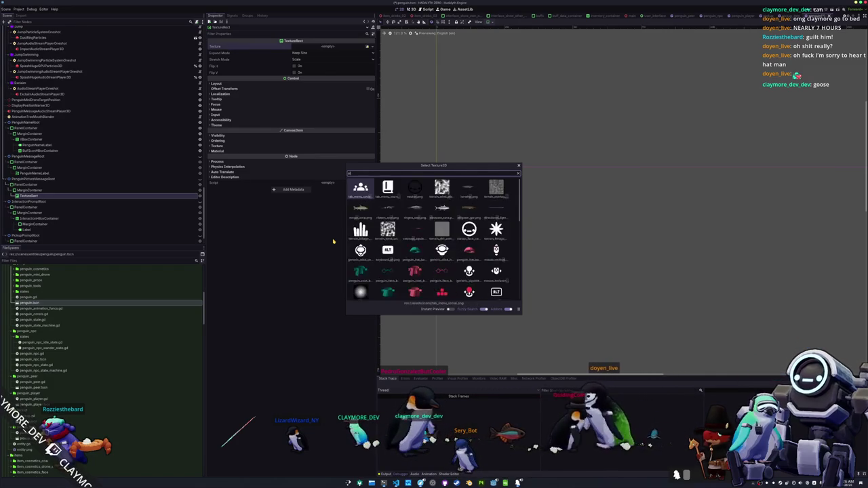
{"action": "type", "text": "picture"}
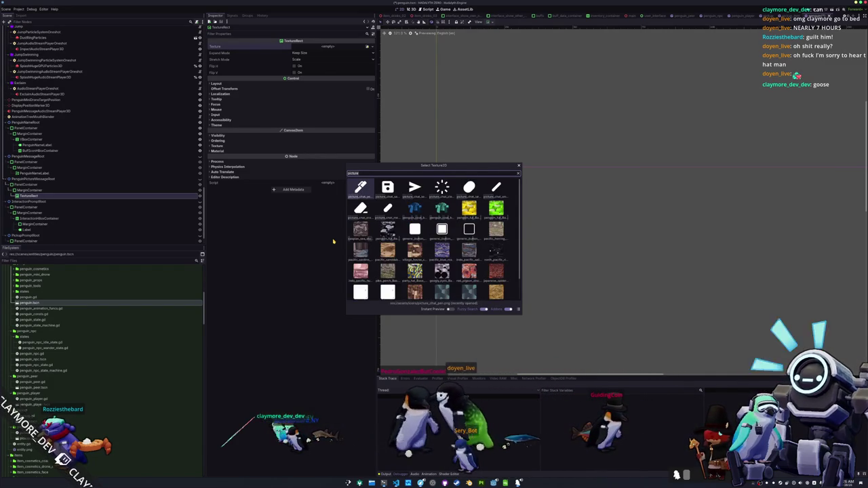
{"action": "key", "text": "BackSpace"}
{"action": "key", "text": "BackSpace"}
{"action": "key", "text": "BackSpace"}
{"action": "type", "text": "white"}
{"action": "scroll", "coordinate": [383, 256], "scroll_direction": "down", "scroll_amount": 4}
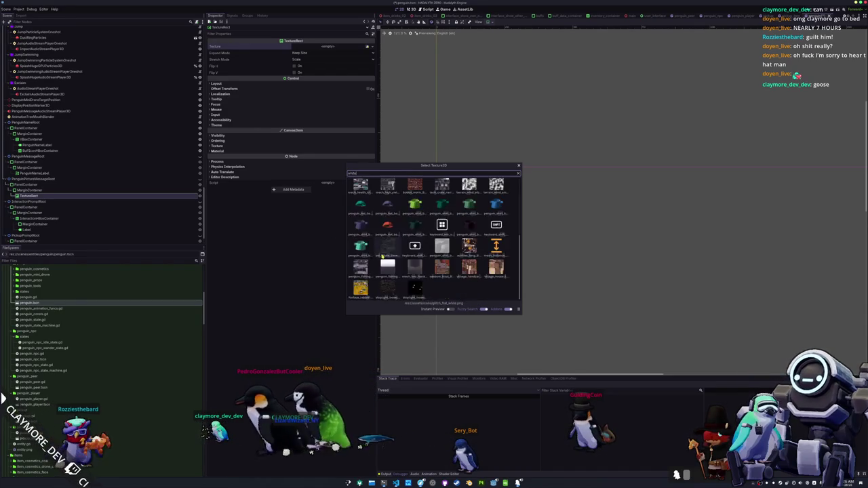
{"action": "key", "text": "BackSpace"}
{"action": "key", "text": "BackSpace"}
{"action": "key", "text": "BackSpace"}
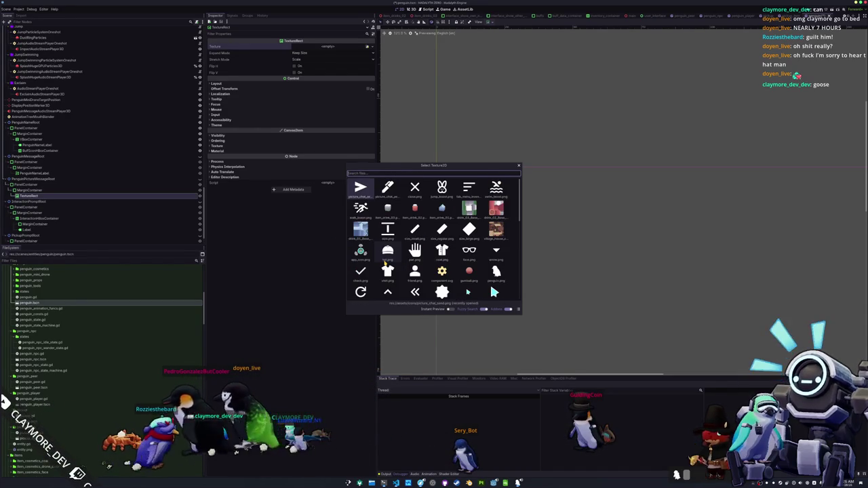
{"action": "scroll", "coordinate": [414, 258], "scroll_direction": "down", "scroll_amount": 2}
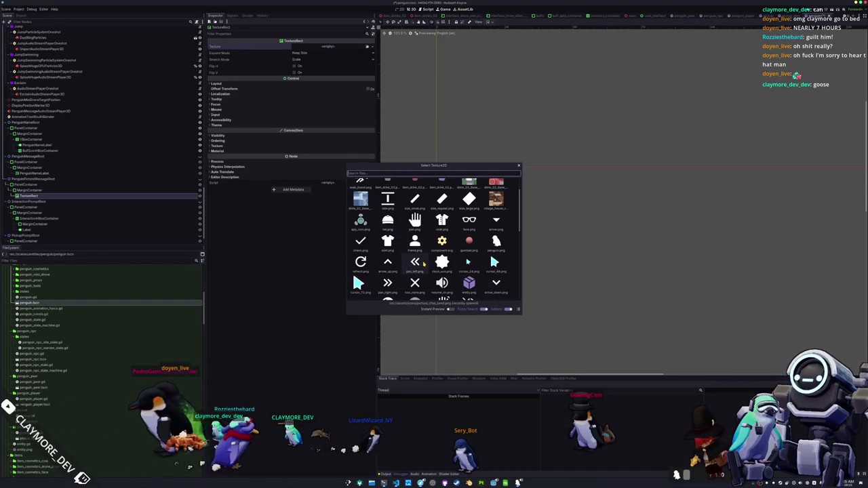
{"action": "scroll", "coordinate": [423, 265], "scroll_direction": "down", "scroll_amount": 10}
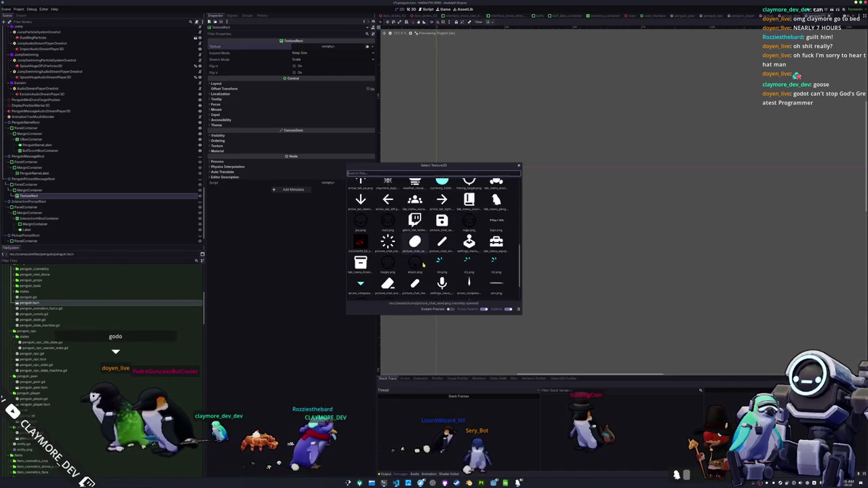
{"action": "scroll", "coordinate": [422, 267], "scroll_direction": "up", "scroll_amount": 4}
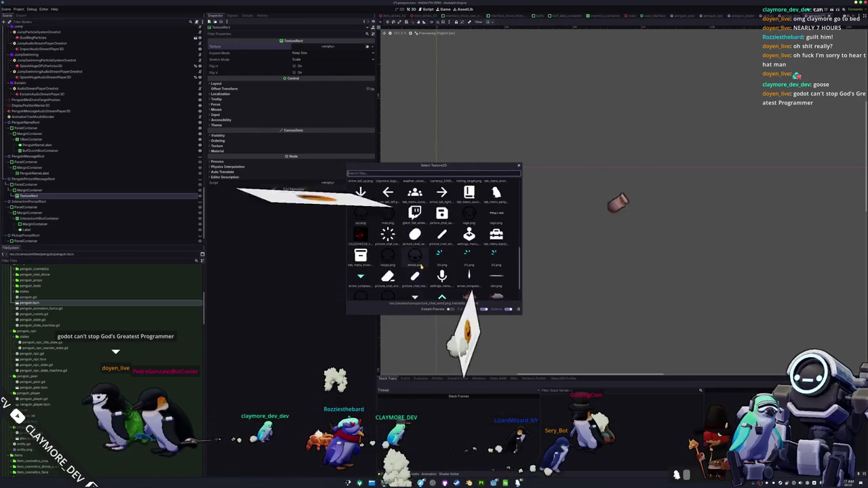
{"action": "type", "text": "picture"}
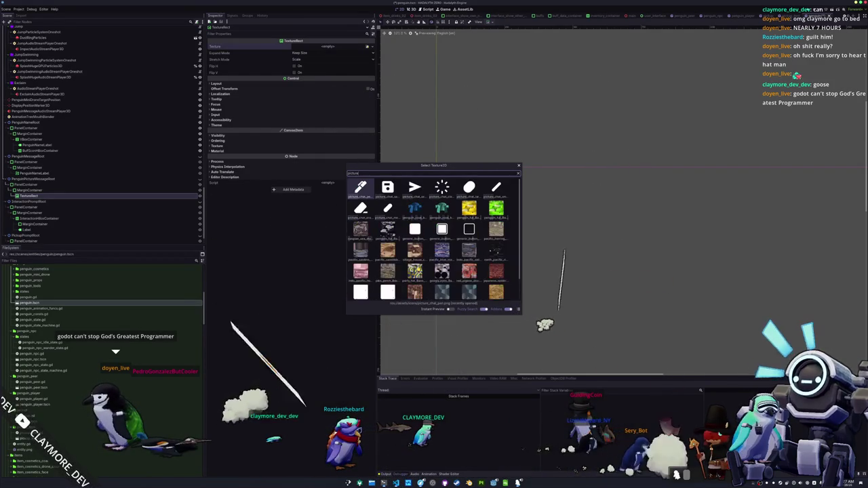
{"action": "key", "text": "BackSpace"}
{"action": "key", "text": "BackSpace"}
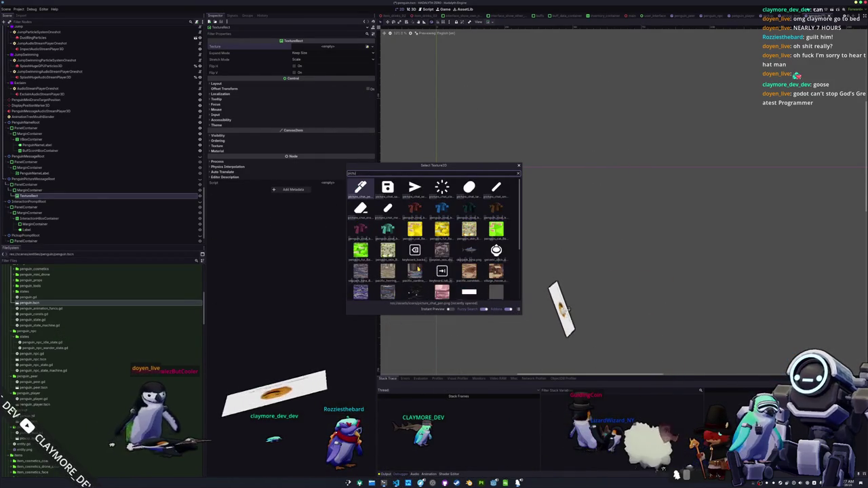
{"action": "scroll", "coordinate": [434, 237], "scroll_direction": "down", "scroll_amount": 1}
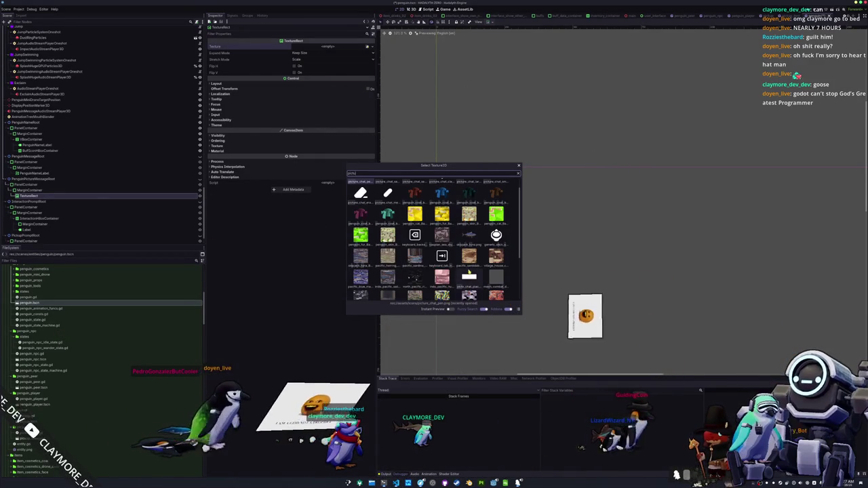
{"action": "double_click", "coordinate": [467, 277]}
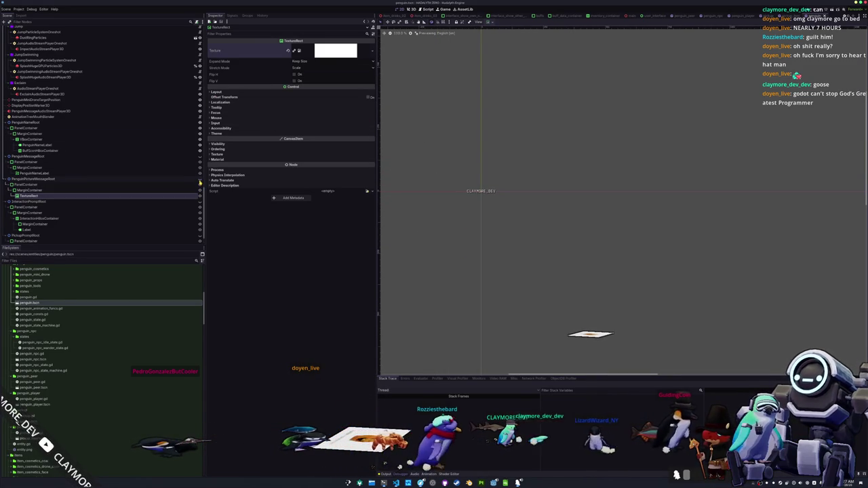
Step: Preview the TextureRect, hide PenguinPictureMessageRoot again, and select the root Penguin node
{"action": "left_click", "coordinate": [200, 182]}
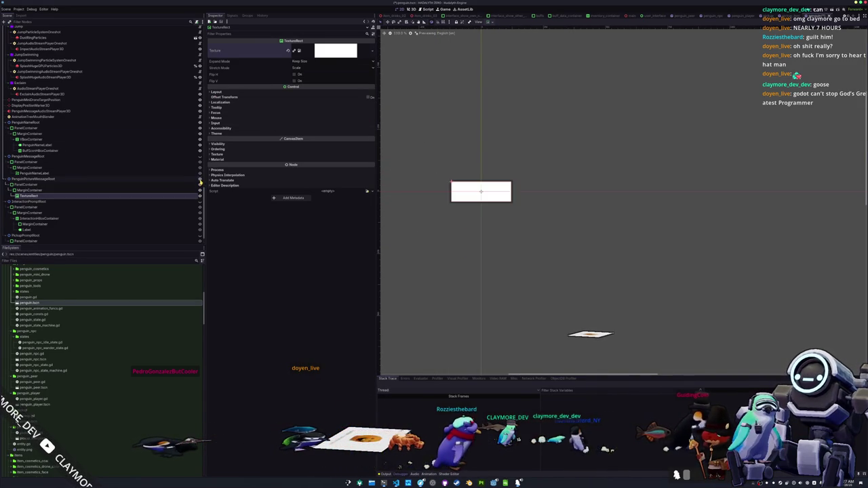
{"action": "left_click", "coordinate": [150, 190]}
{"action": "left_click", "coordinate": [158, 196]}
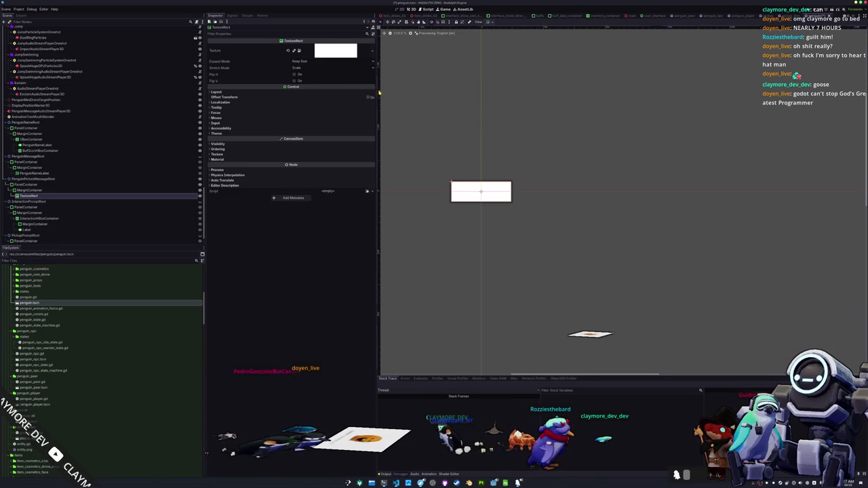
{"action": "scroll", "coordinate": [387, 99], "scroll_direction": "up", "scroll_amount": 4}
{"action": "left_click", "coordinate": [135, 179]}
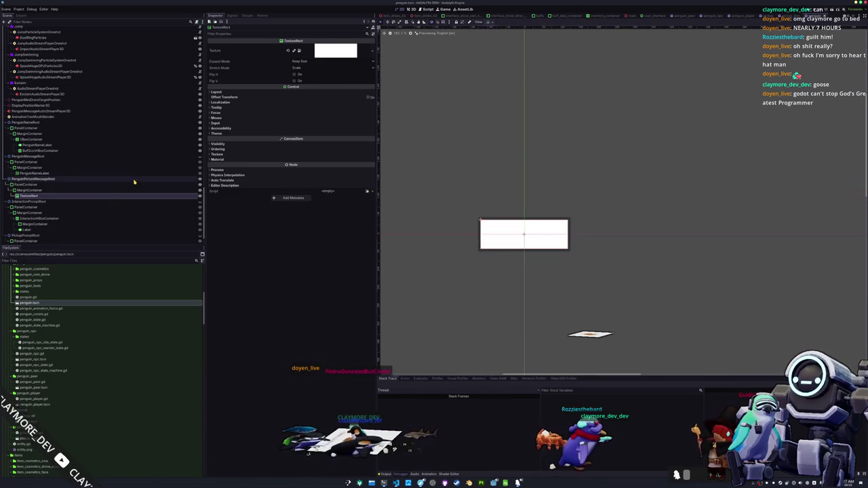
{"action": "left_click", "coordinate": [201, 182]}
{"action": "scroll", "coordinate": [142, 188], "scroll_direction": "up", "scroll_amount": 15}
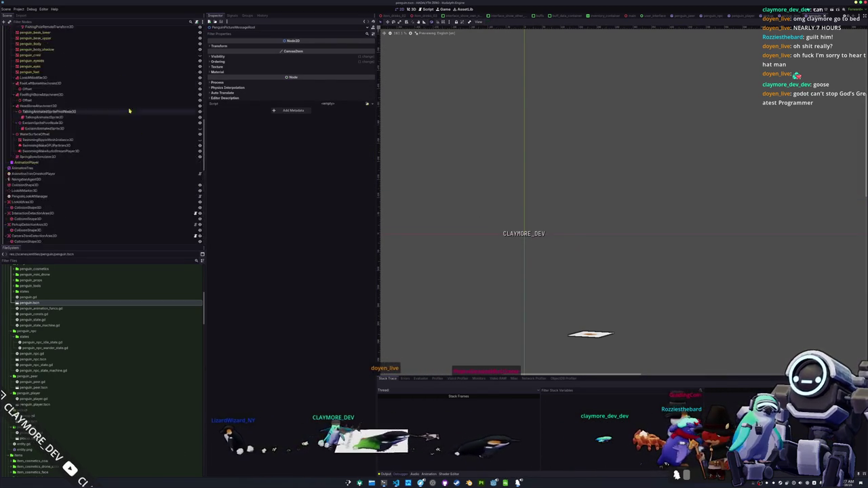
{"action": "left_click", "coordinate": [99, 28]}
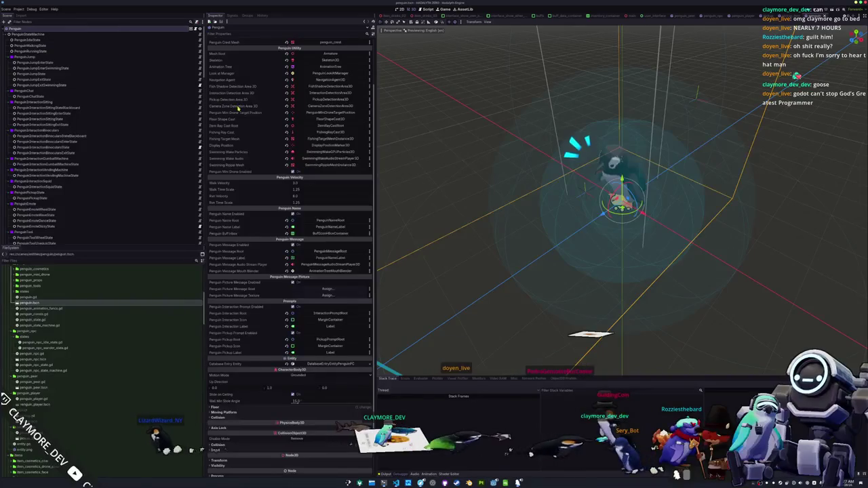
Step: Link Picture Message Root to PenguinPictureMessageRoot and Picture Message Texture to TextureRect
{"action": "left_click", "coordinate": [326, 259]}
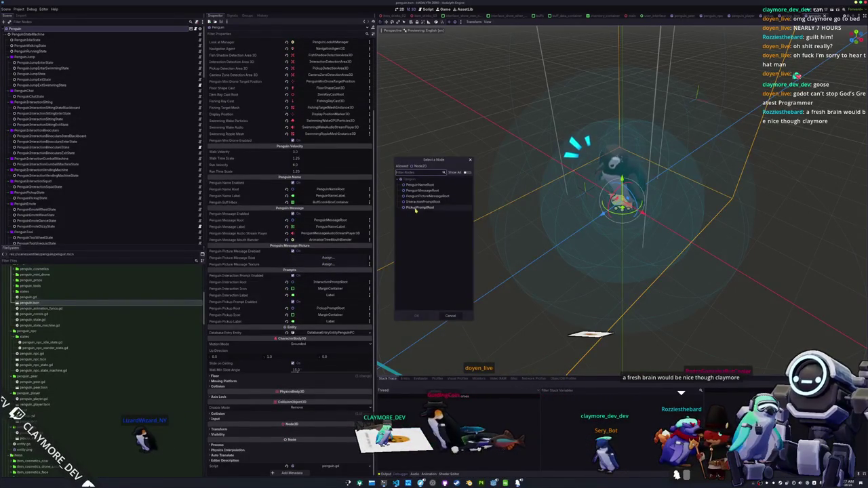
{"action": "double_click", "coordinate": [418, 197]}
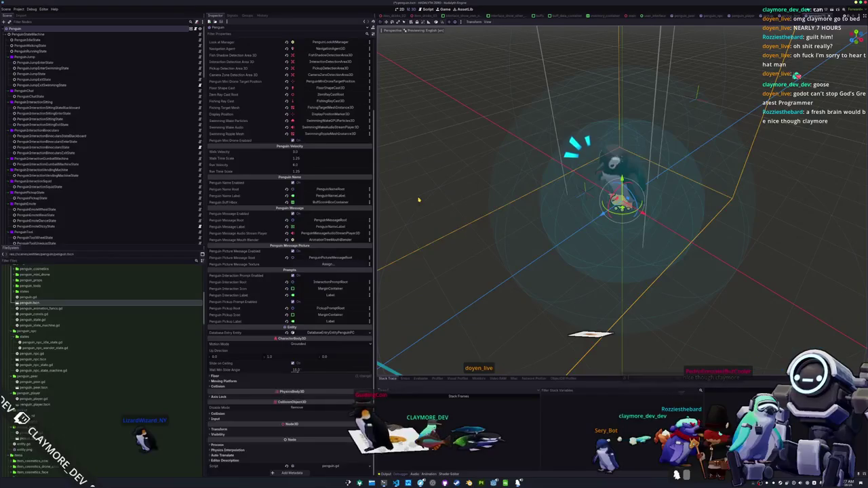
{"action": "left_click", "coordinate": [335, 265]}
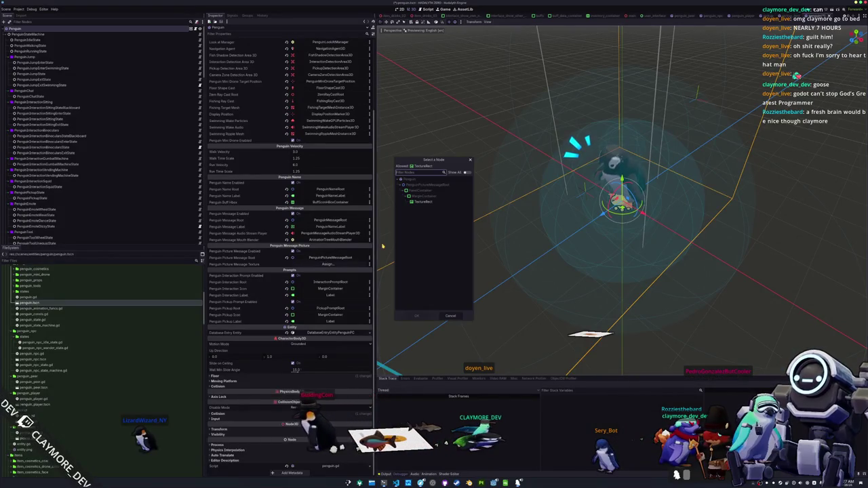
{"action": "double_click", "coordinate": [423, 204]}
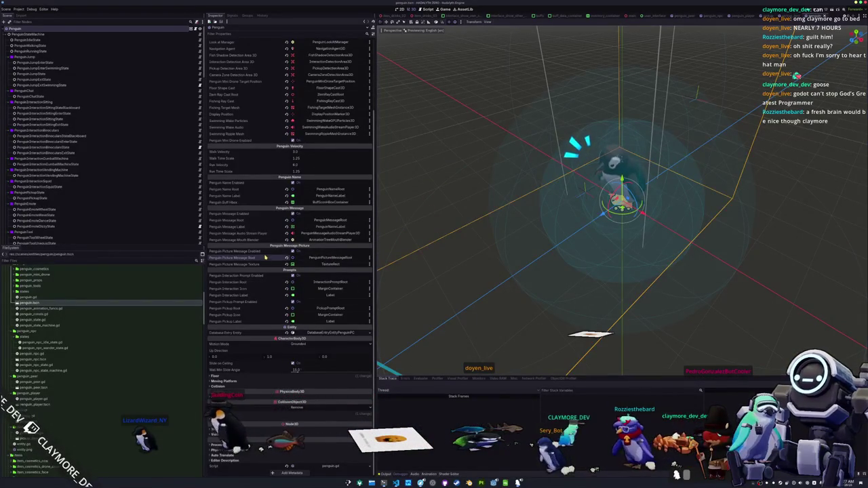
{"action": "left_click_drag", "start_coordinate": [407, 272], "coordinate": [424, 265]}
{"action": "scroll", "coordinate": [425, 265], "scroll_direction": "down", "scroll_amount": 1}
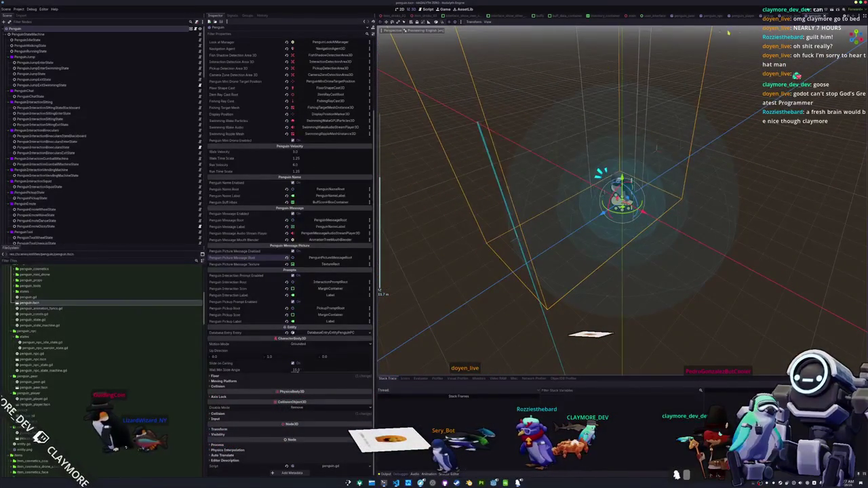
Step: Check the root properties of the penguin_npc and penguin_player scenes
{"action": "left_click", "coordinate": [710, 15]}
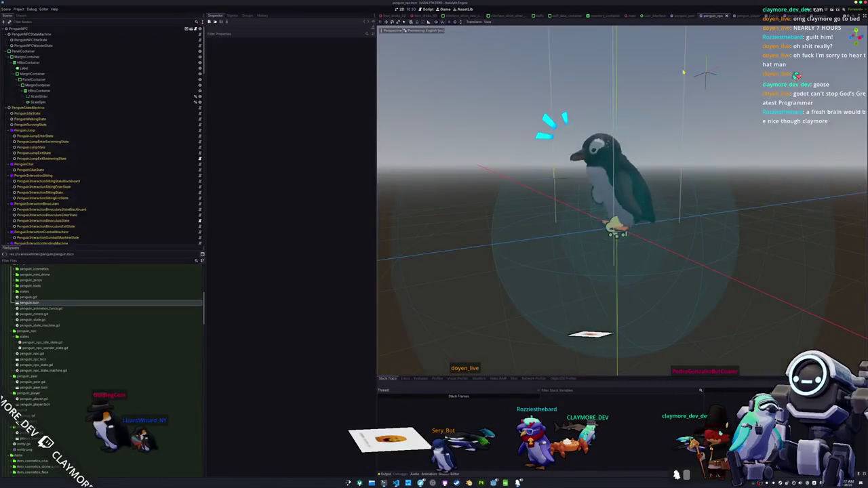
{"action": "left_click", "coordinate": [66, 29]}
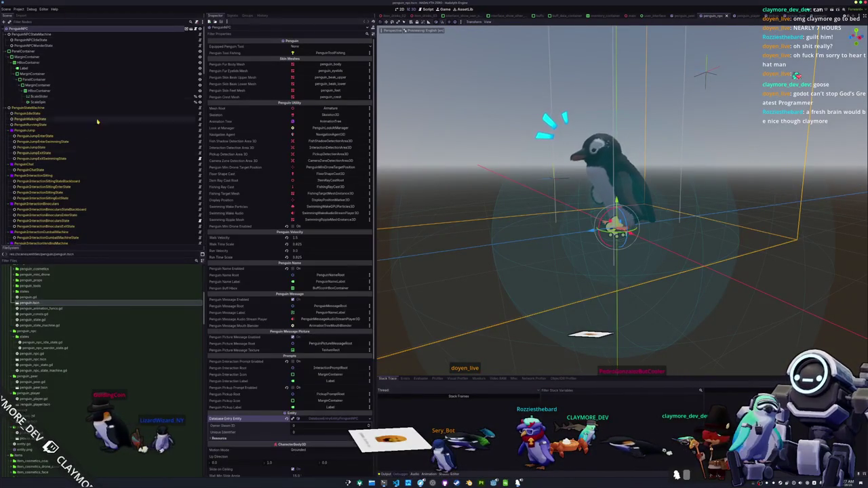
{"action": "scroll", "coordinate": [238, 232], "scroll_direction": "down", "scroll_amount": 5}
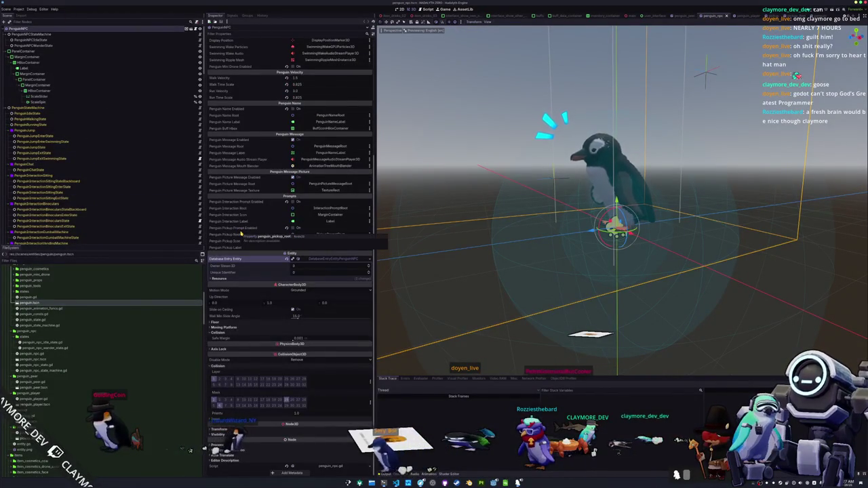
{"action": "scroll", "coordinate": [241, 232], "scroll_direction": "up", "scroll_amount": 5}
{"action": "left_click", "coordinate": [747, 18]}
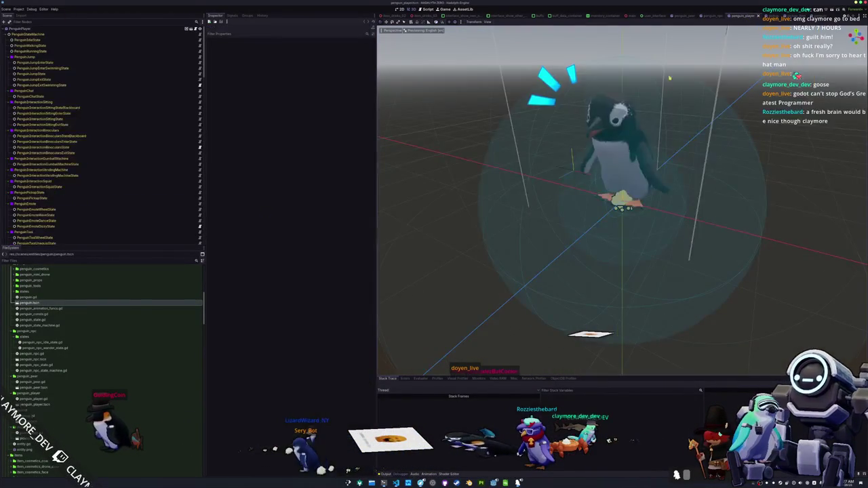
{"action": "left_click", "coordinate": [21, 28]}
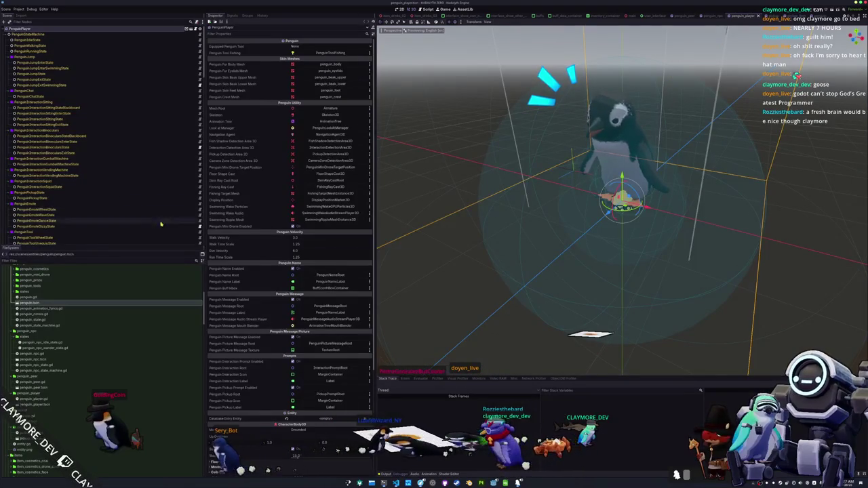
{"action": "scroll", "coordinate": [272, 270], "scroll_direction": "up", "scroll_amount": 2}
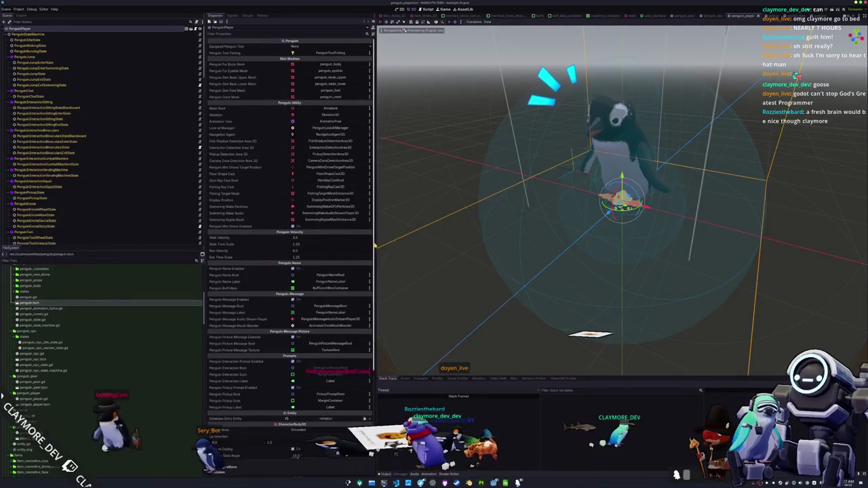
Step: Cycle through the pickup and penguin scenes back to penguin_player and run the game
{"action": "left_click", "coordinate": [726, 17]}
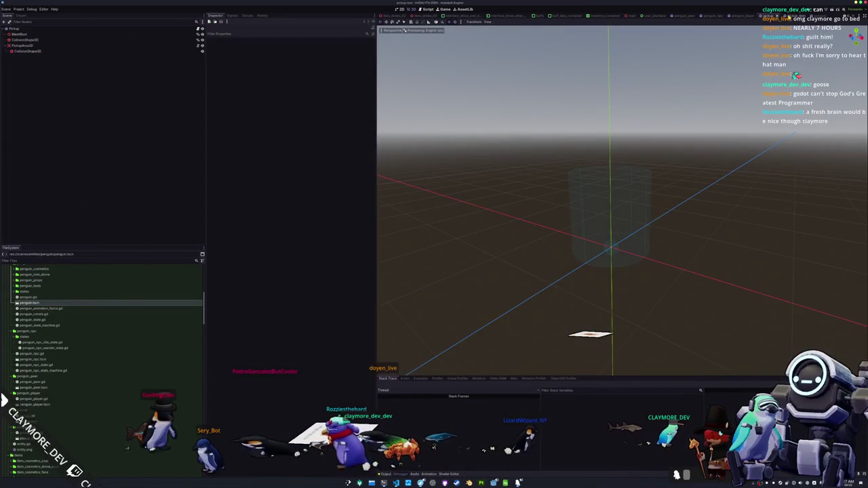
{"action": "left_click", "coordinate": [818, 15]}
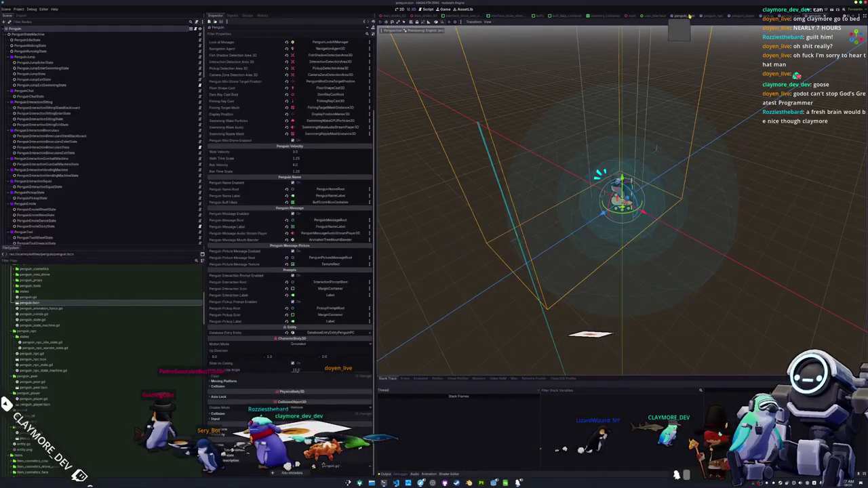
{"action": "left_click", "coordinate": [746, 16]}
{"action": "key", "text": "F5"}
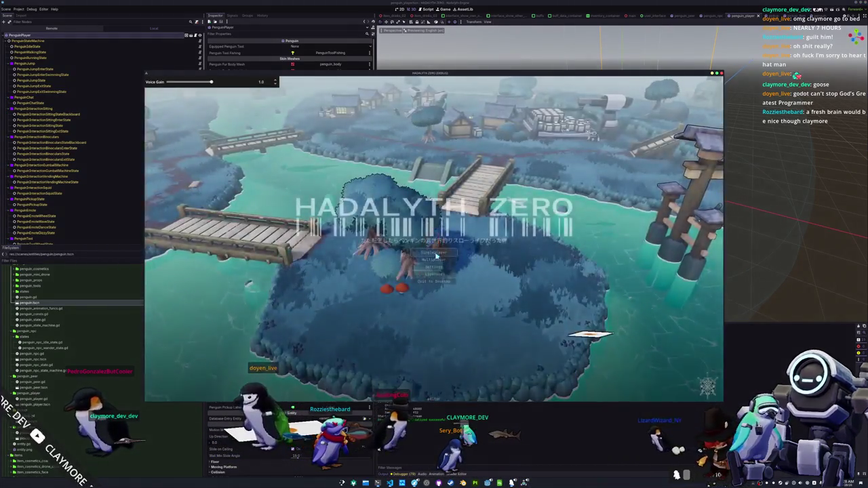
Step: Start the game and open the picture chat drawing canvas
{"action": "left_click", "coordinate": [437, 255]}
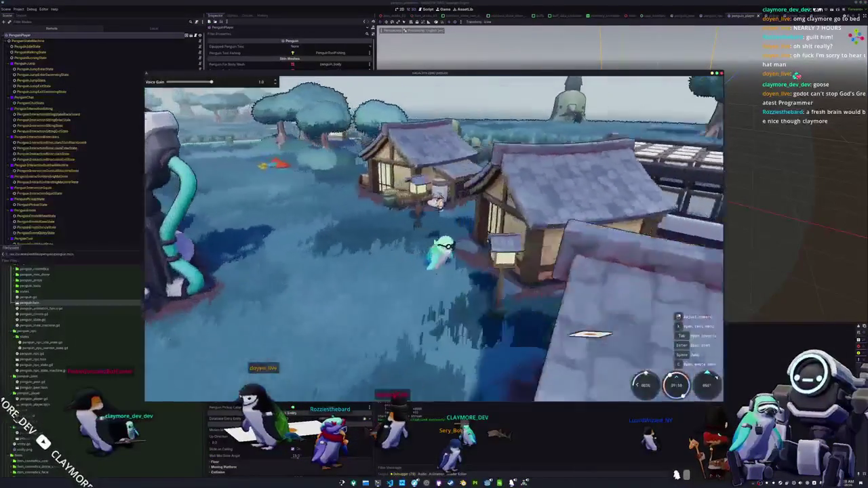
{"action": "key", "text": "Return"}
{"action": "key", "text": "p"}
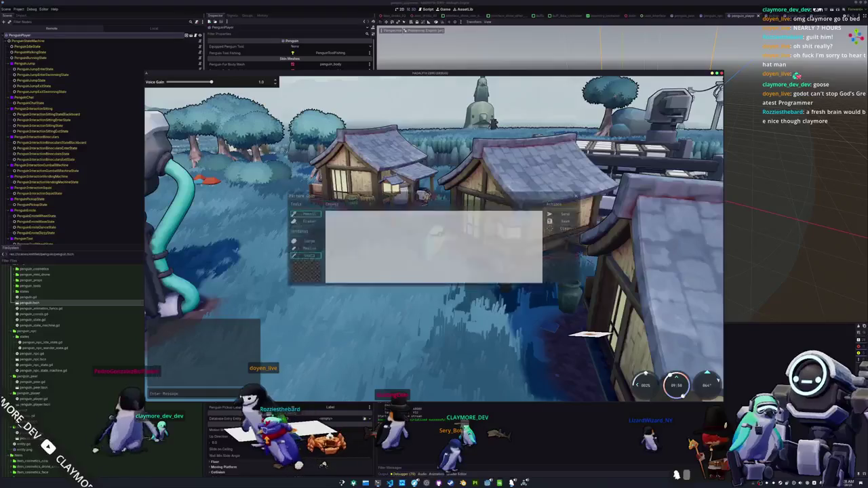
Step: Cancel saving the drawing, send it as a chat picture, walk the penguin, and return to the editor
{"action": "left_click", "coordinate": [564, 221]}
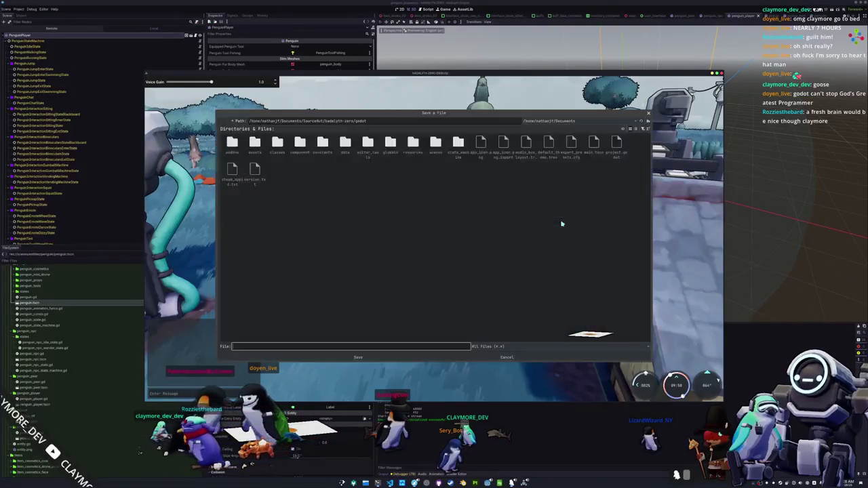
{"action": "left_click", "coordinate": [508, 358]}
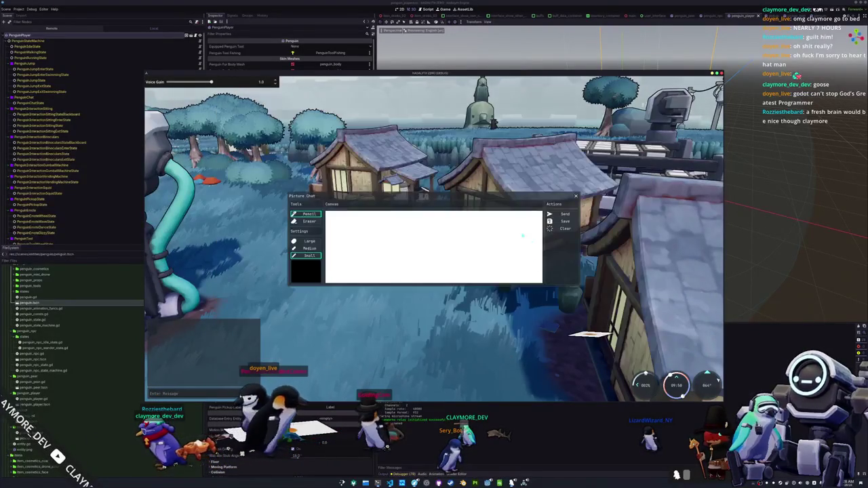
{"action": "left_click", "coordinate": [563, 215]}
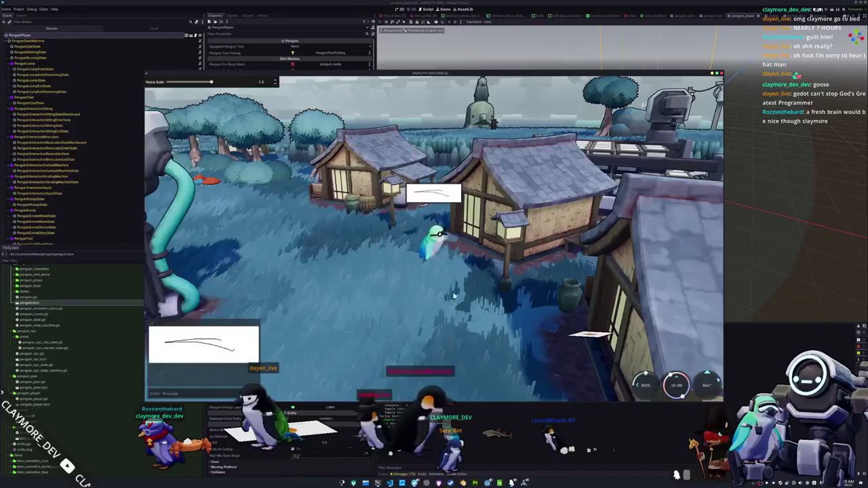
{"action": "key", "text": "s"}
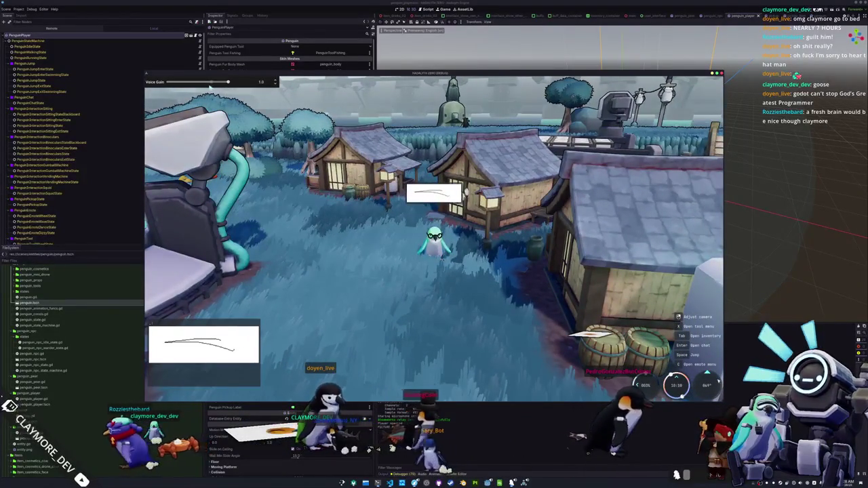
{"action": "key", "text": "alt+Tab"}
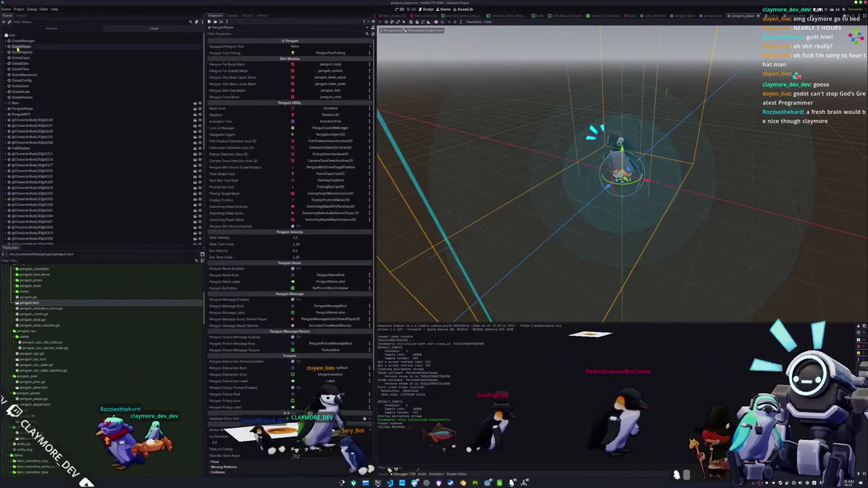
Step: Expand Main, MainCamera and UserInterface in the live game's remote scene tree
{"action": "left_click", "coordinate": [5, 103]}
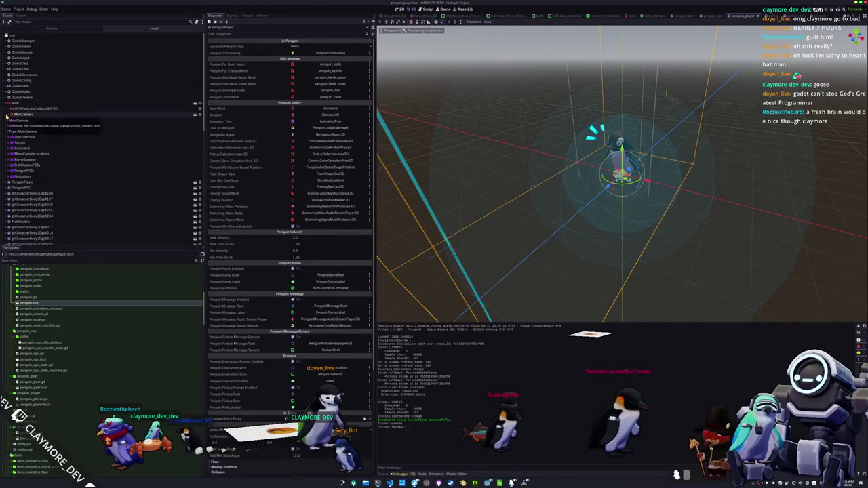
{"action": "left_click", "coordinate": [7, 113]}
{"action": "left_click", "coordinate": [7, 145]}
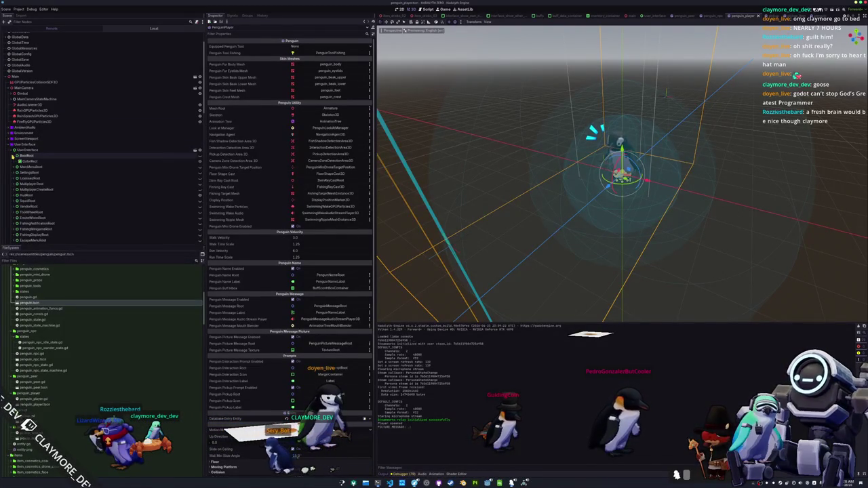
{"action": "left_click", "coordinate": [43, 28]}
{"action": "type", "text": "Slider"}
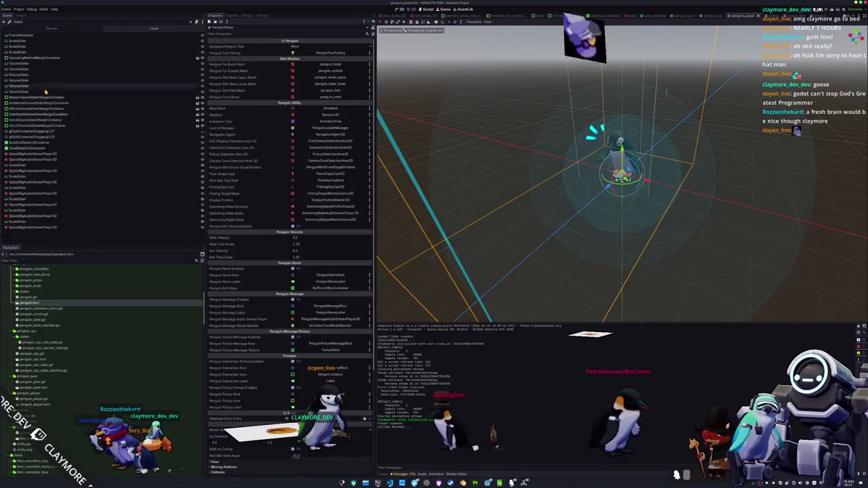
Step: Inspect the ScaleSlider, dismiss its Path node picker, and clear the scene tree filter
{"action": "left_click", "coordinate": [31, 165]}
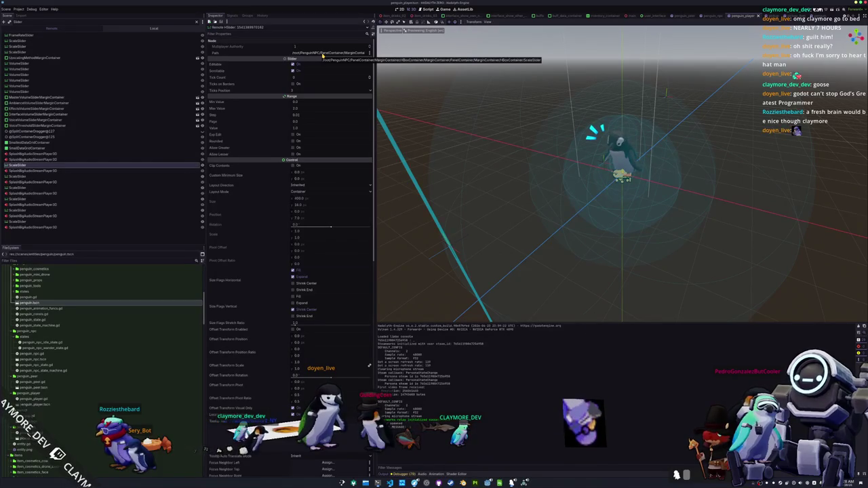
{"action": "left_click", "coordinate": [323, 56]}
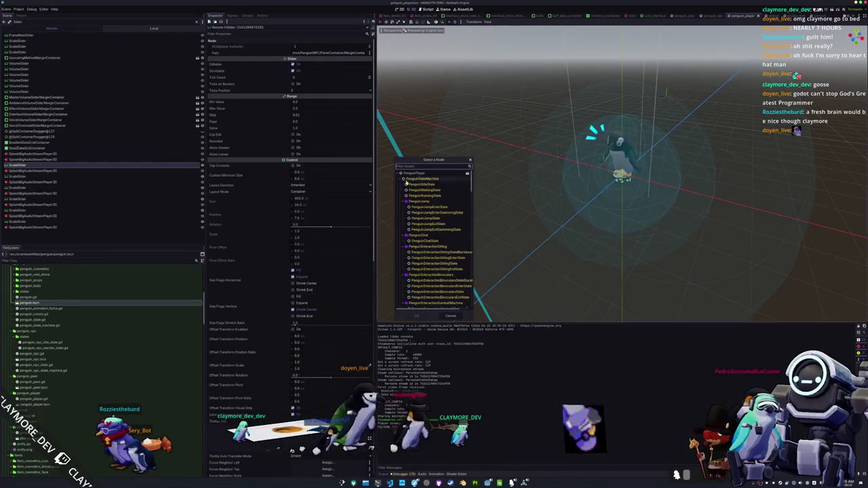
{"action": "scroll", "coordinate": [434, 228], "scroll_direction": "down", "scroll_amount": 3}
{"action": "double_click", "coordinate": [428, 228]}
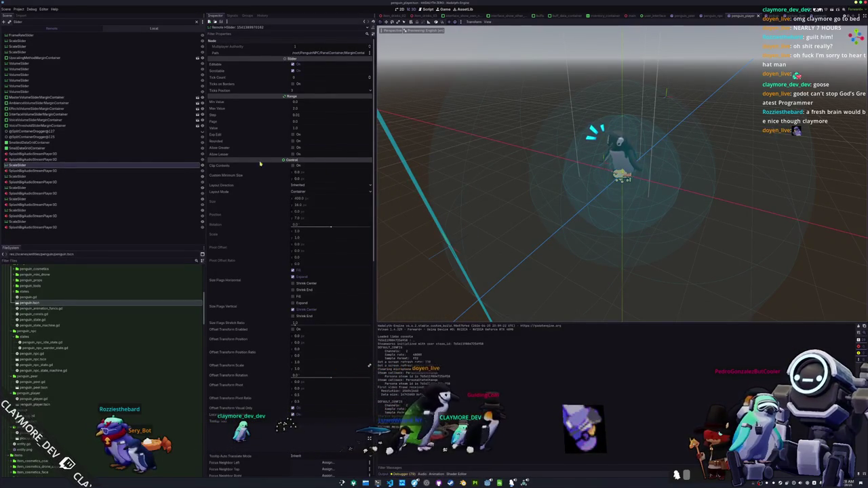
{"action": "left_click", "coordinate": [197, 23]}
{"action": "scroll", "coordinate": [81, 135], "scroll_direction": "down", "scroll_amount": 5}
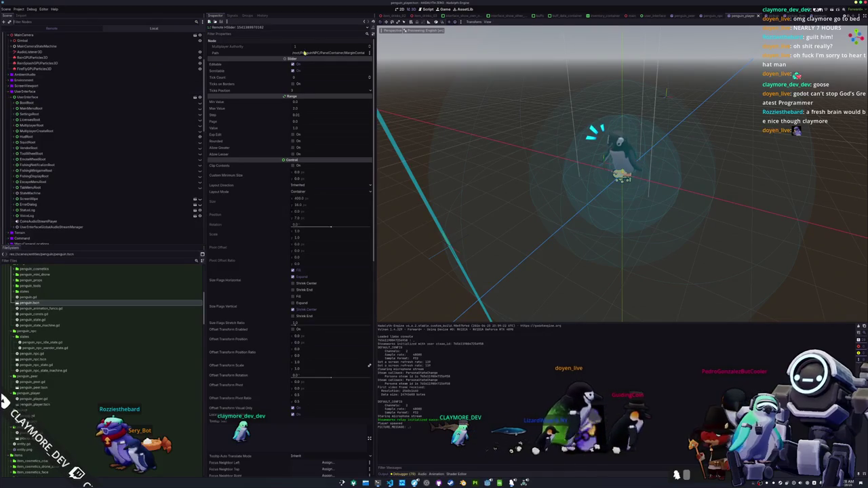
Step: Switch to the penguin scene and view the running game's remote node tree
{"action": "left_click", "coordinate": [712, 17]}
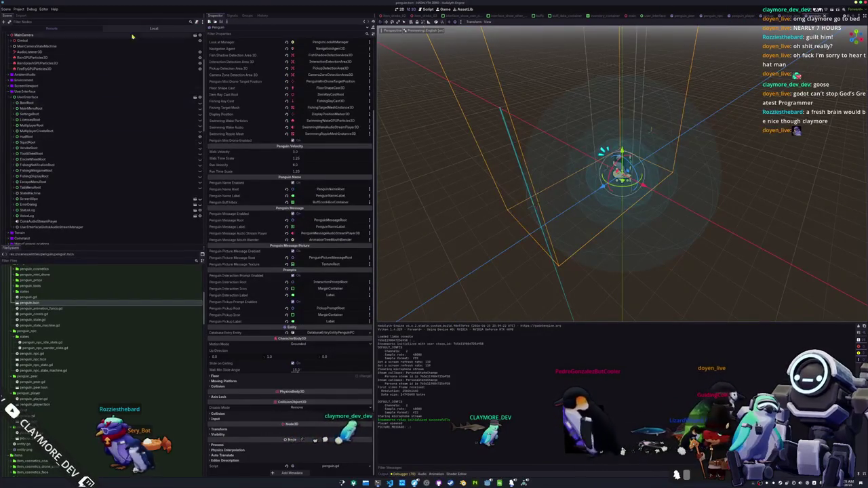
{"action": "left_click", "coordinate": [50, 28]}
{"action": "scroll", "coordinate": [54, 197], "scroll_direction": "down", "scroll_amount": 5}
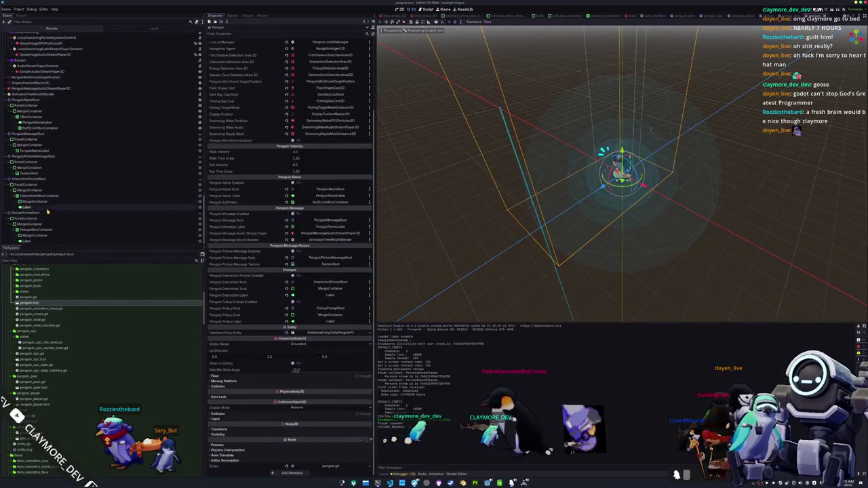
{"action": "scroll", "coordinate": [45, 223], "scroll_direction": "down", "scroll_amount": 5}
{"action": "scroll", "coordinate": [61, 210], "scroll_direction": "down", "scroll_amount": 10}
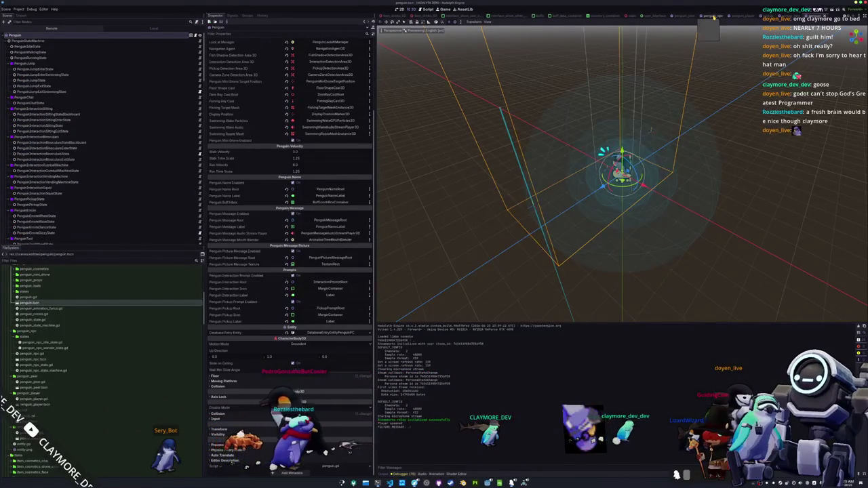
Step: Delete the PenguinNPC's PanelContainer holding the Voice Gain slider
{"action": "left_click", "coordinate": [30, 59]}
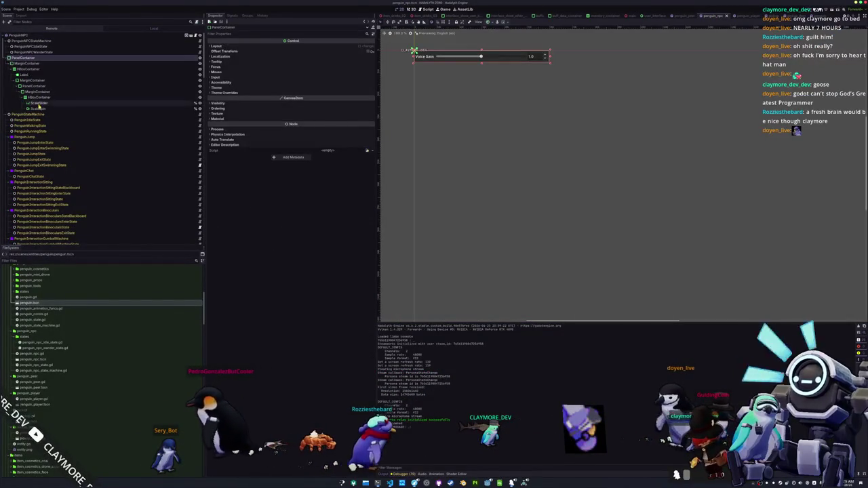
{"action": "left_click", "coordinate": [58, 99]}
{"action": "key", "text": "Delete"}
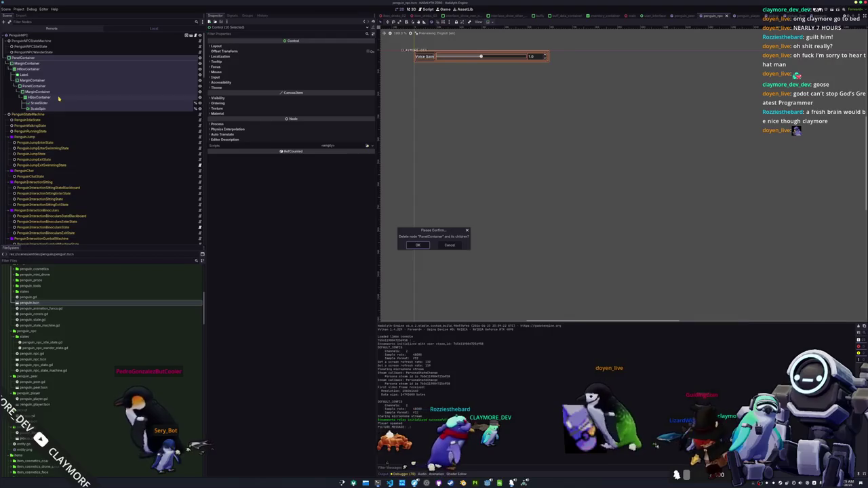
{"action": "key", "text": "Return"}
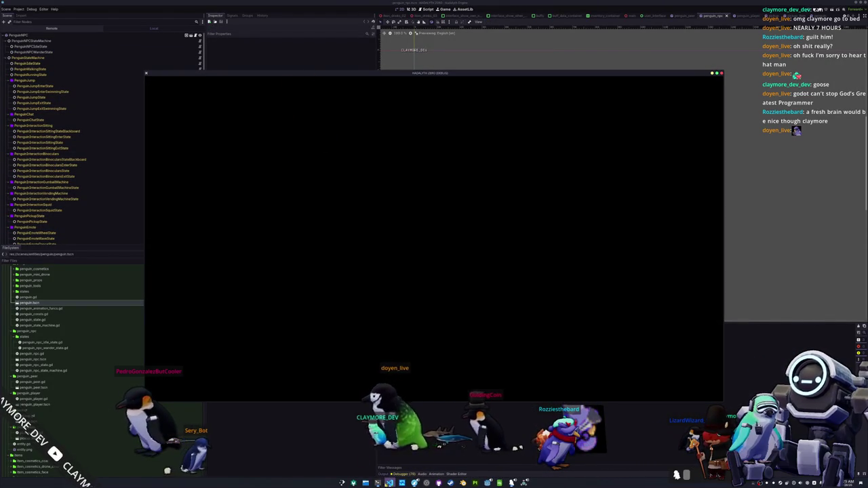
Step: Return to the game window and start a Singleplayer game
{"action": "key", "text": "alt+Tab"}
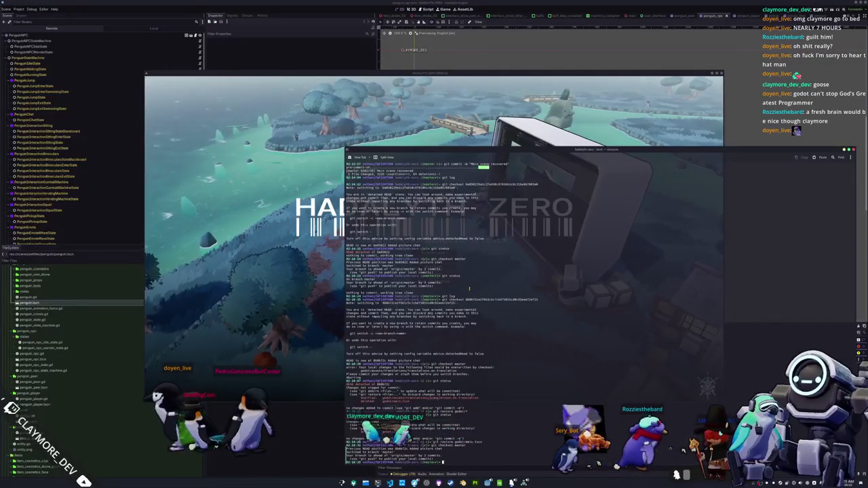
{"action": "key", "text": "alt+Tab"}
{"action": "left_click", "coordinate": [442, 252]}
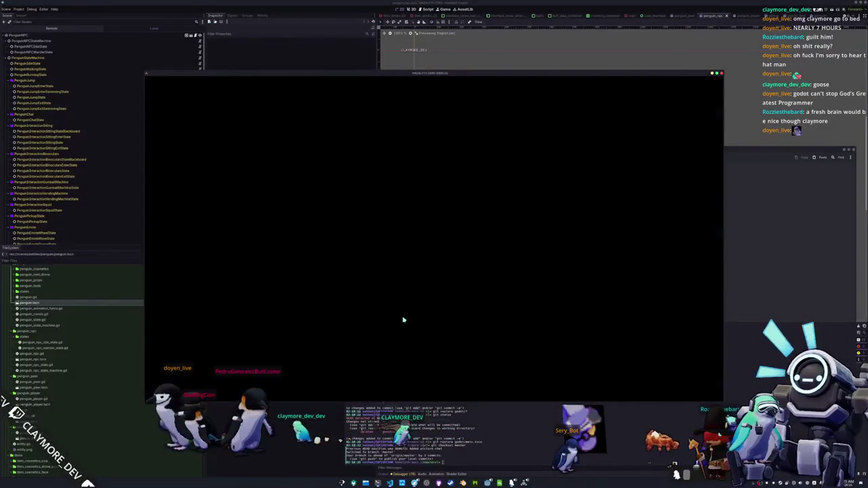
Step: Browse the cosmetics on the inventory's Penguin tab, then close it and walk the penguin
{"action": "key", "text": "i"}
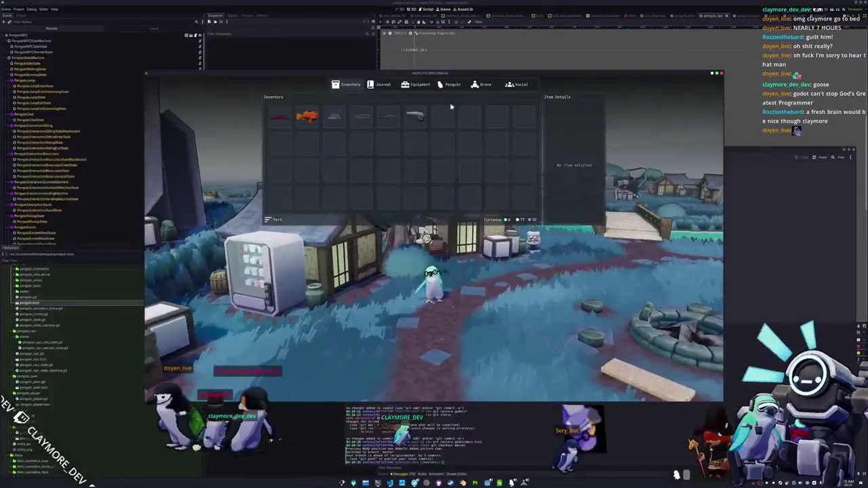
{"action": "left_click", "coordinate": [450, 85]}
{"action": "scroll", "coordinate": [420, 146], "scroll_direction": "down", "scroll_amount": 5}
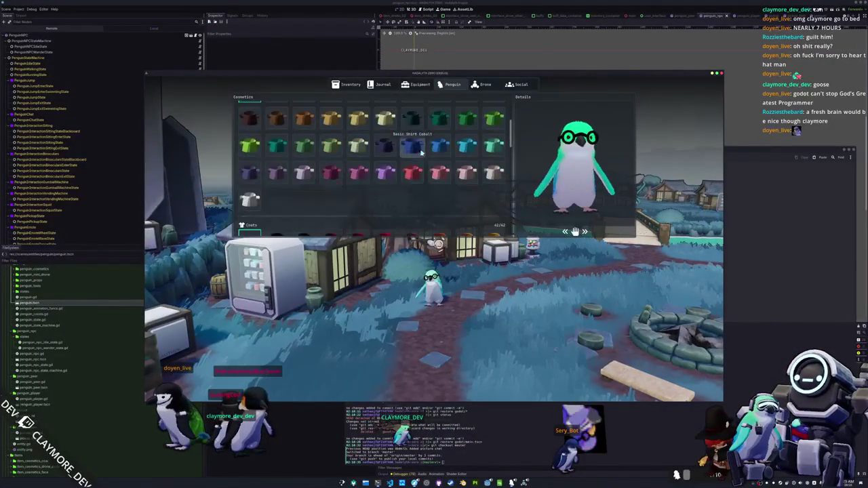
{"action": "scroll", "coordinate": [344, 182], "scroll_direction": "down", "scroll_amount": 2}
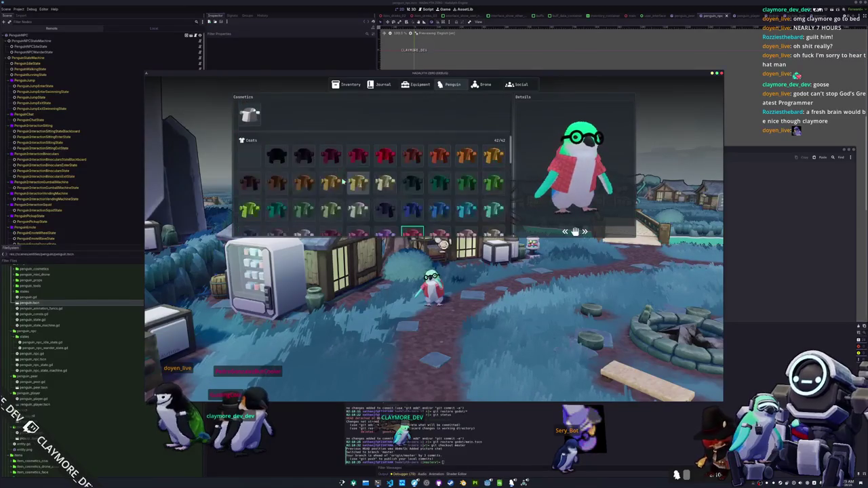
{"action": "scroll", "coordinate": [250, 177], "scroll_direction": "down", "scroll_amount": 5}
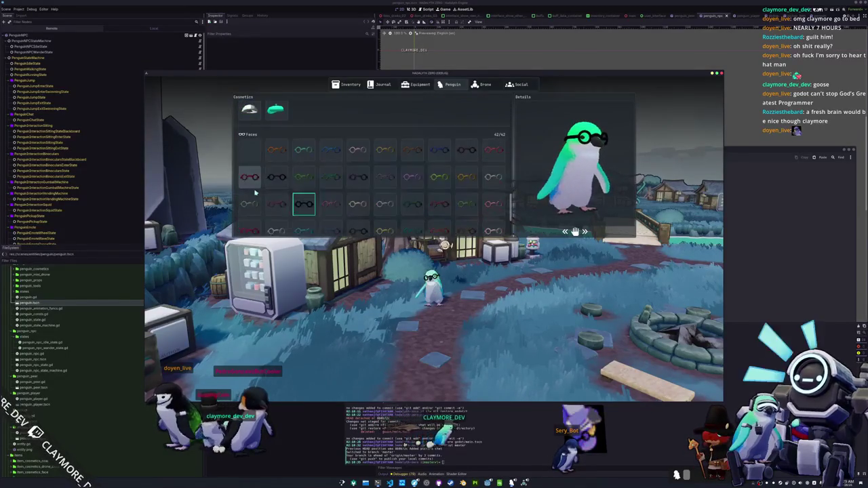
{"action": "scroll", "coordinate": [275, 159], "scroll_direction": "down", "scroll_amount": 2}
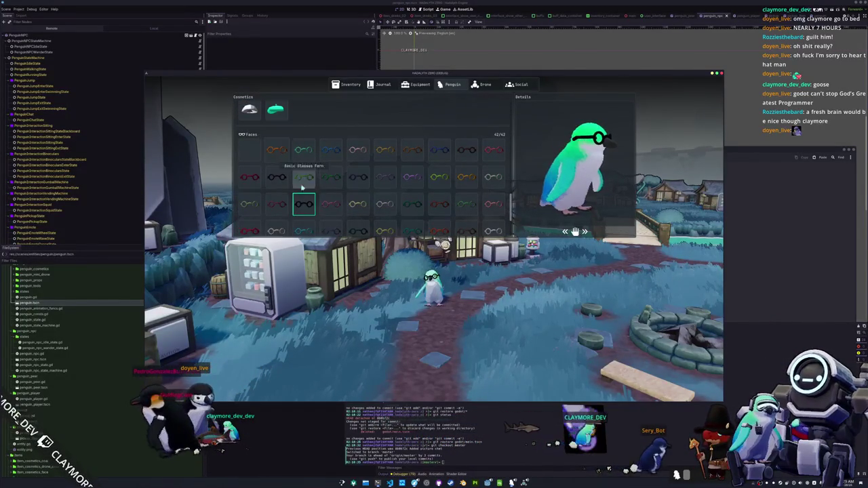
{"action": "scroll", "coordinate": [283, 166], "scroll_direction": "up", "scroll_amount": 10}
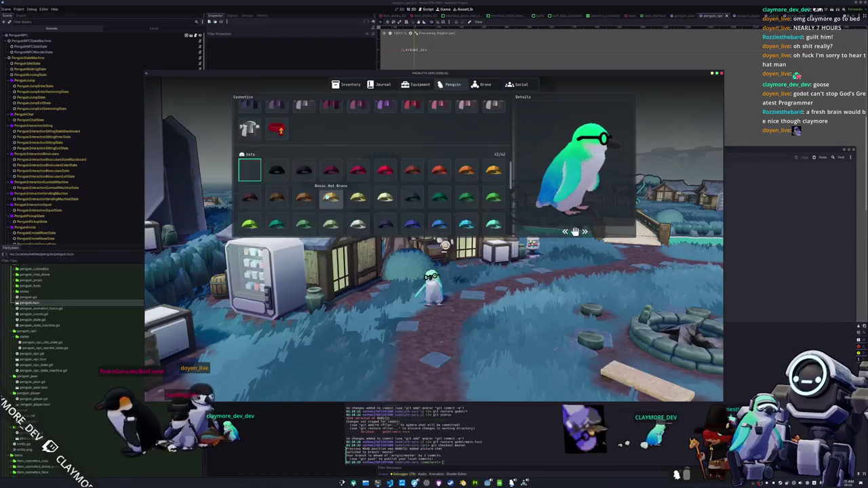
{"action": "key", "text": "Escape"}
{"action": "key", "text": "w"}
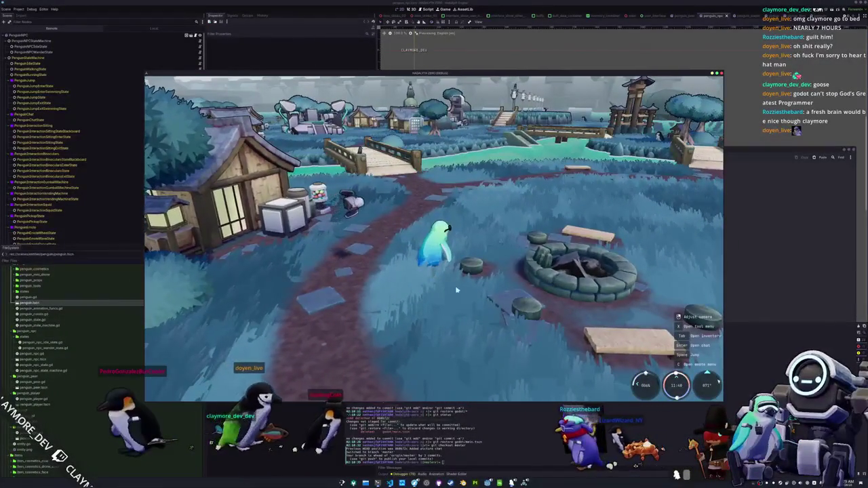
Step: Draw a W-shaped squiggle on the Picture Chat canvas and send it
{"action": "key", "text": "Return"}
{"action": "left_click", "coordinate": [255, 393]}
{"action": "mouse_move", "coordinate": [360, 219]}
{"action": "left_mouse_down"}
{"action": "mouse_move", "coordinate": [362, 237]}
{"action": "mouse_move", "coordinate": [483, 225]}
{"action": "left_mouse_up"}
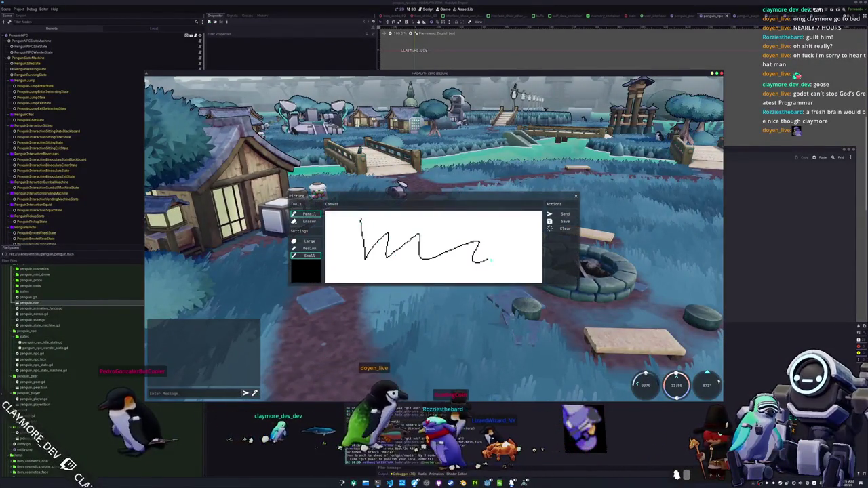
{"action": "left_click", "coordinate": [565, 213]}
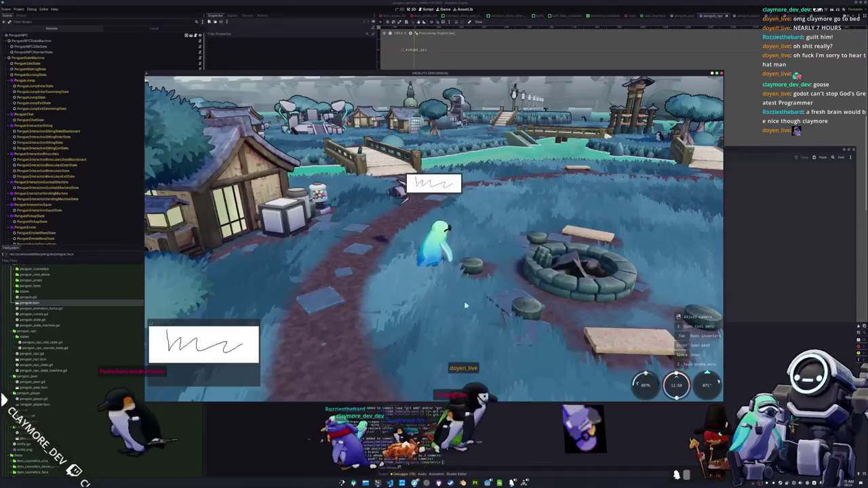
Step: Walk the penguin onto and along the bridge, then place the VS Code cursor on line 41
{"action": "key", "text": "w"}
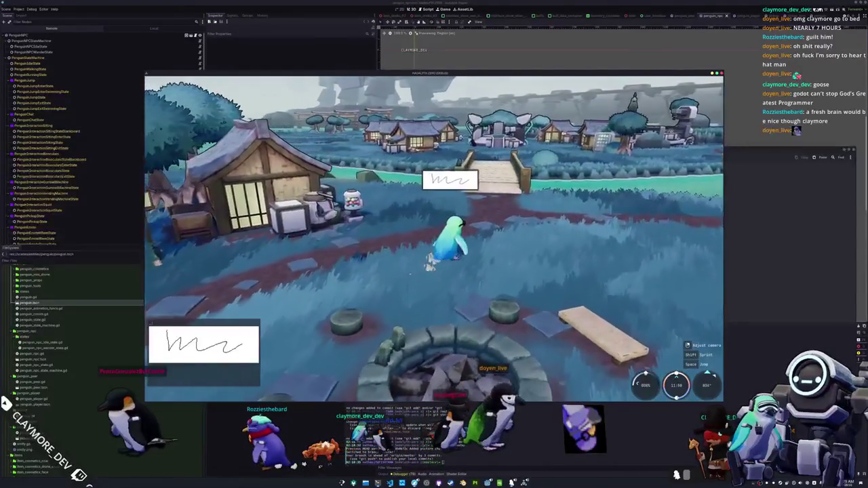
{"action": "key", "text": "w"}
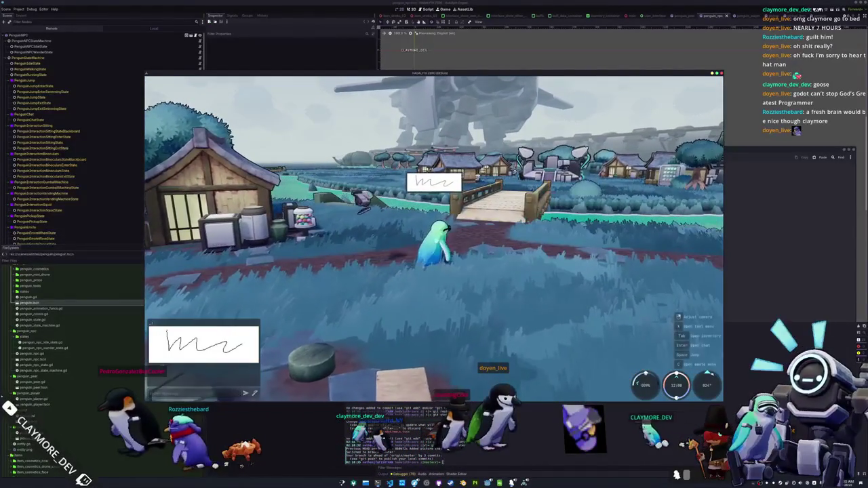
{"action": "key", "text": "w"}
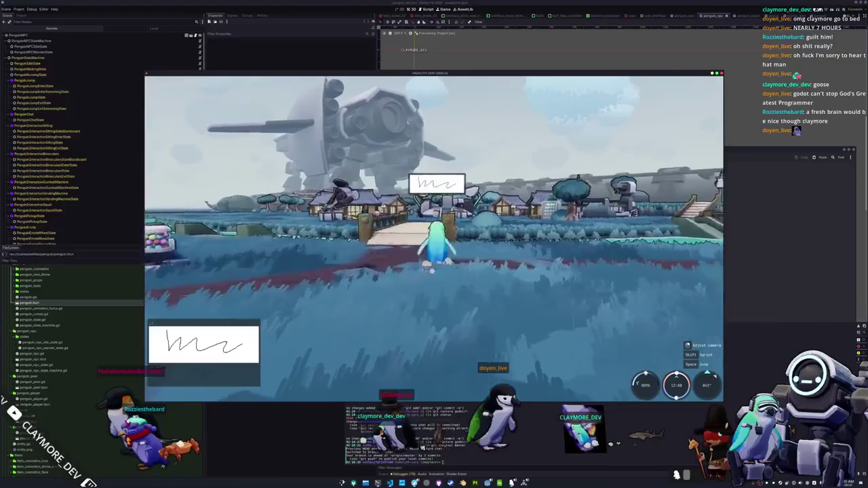
{"action": "key", "text": "w"}
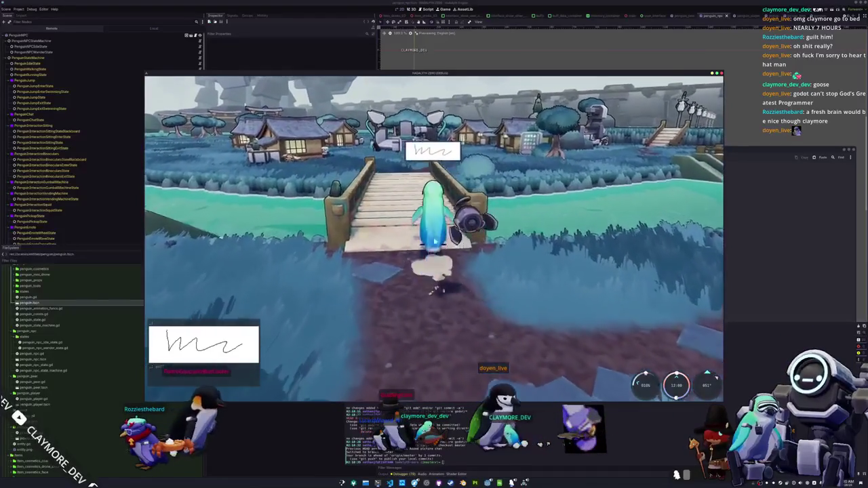
{"action": "key", "text": "w"}
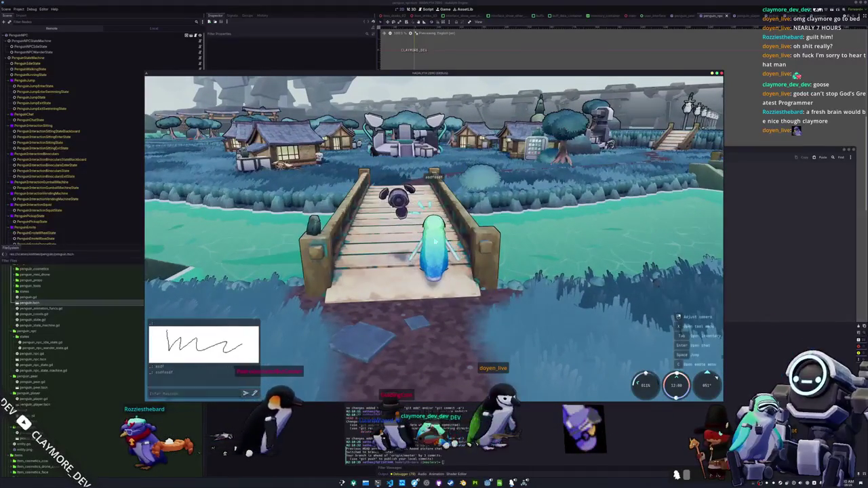
{"action": "key", "text": "w"}
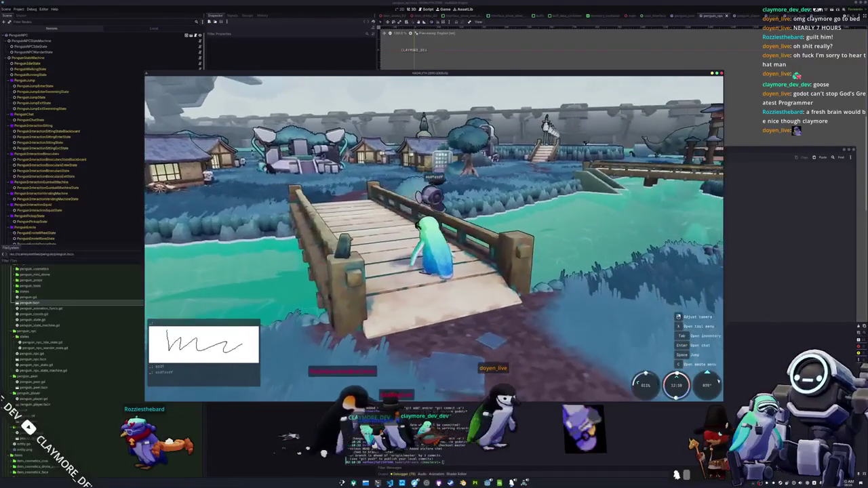
{"action": "key", "text": "alt+Tab"}
{"action": "left_click", "coordinate": [566, 278]}
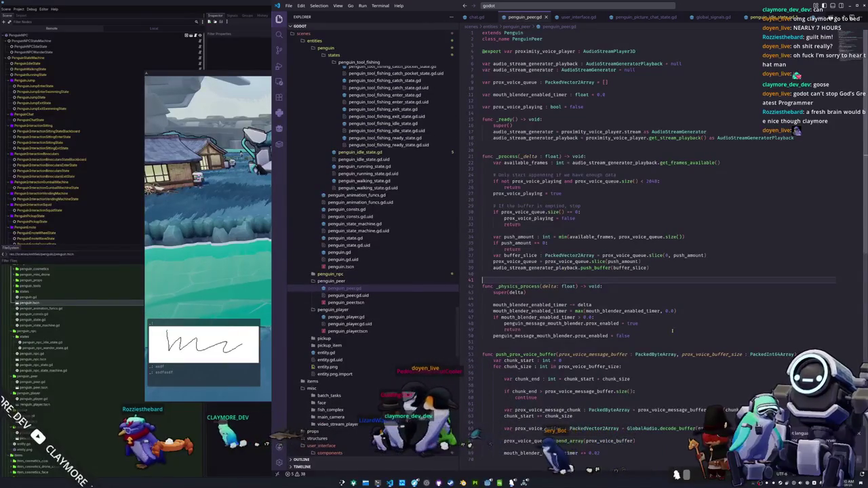
Step: Reload the VS Code window and open penguin.gd
{"action": "key", "text": "ctrl+shift+p"}
{"action": "key", "text": "Return"}
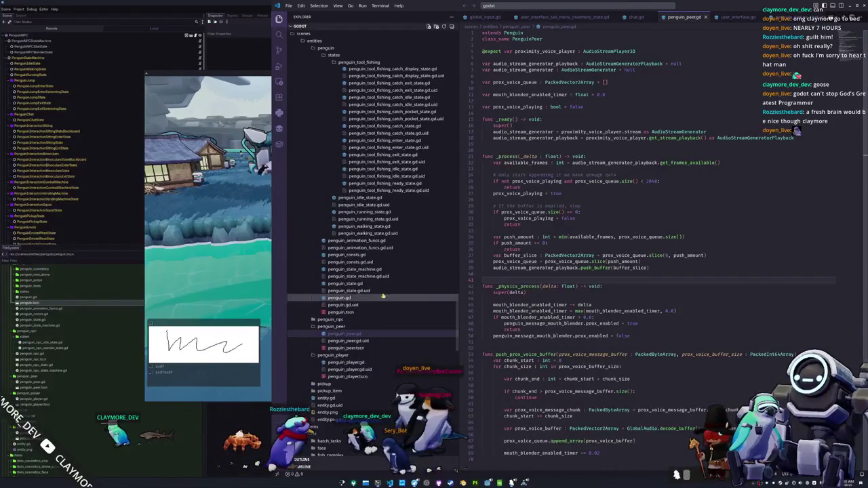
{"action": "left_click", "coordinate": [343, 297]}
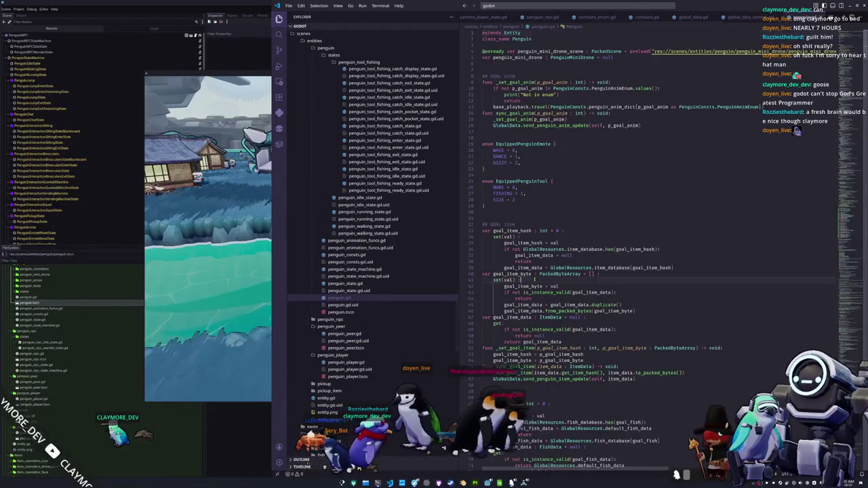
Step: Find picture_message_root and change its line 600 offset to Vector3.UP * 3.5
{"action": "key", "text": "ctrl+f"}
{"action": "type", "text": "message"}
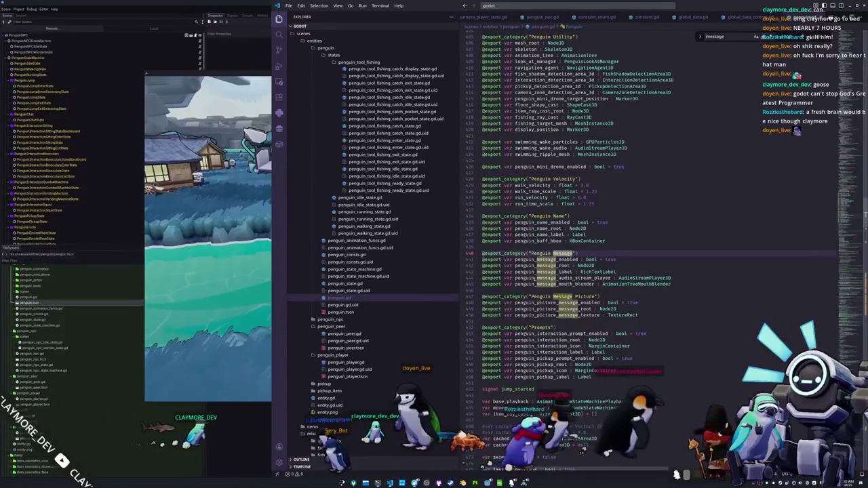
{"action": "key", "text": "Home"}
{"action": "type", "text": "picture_message"}
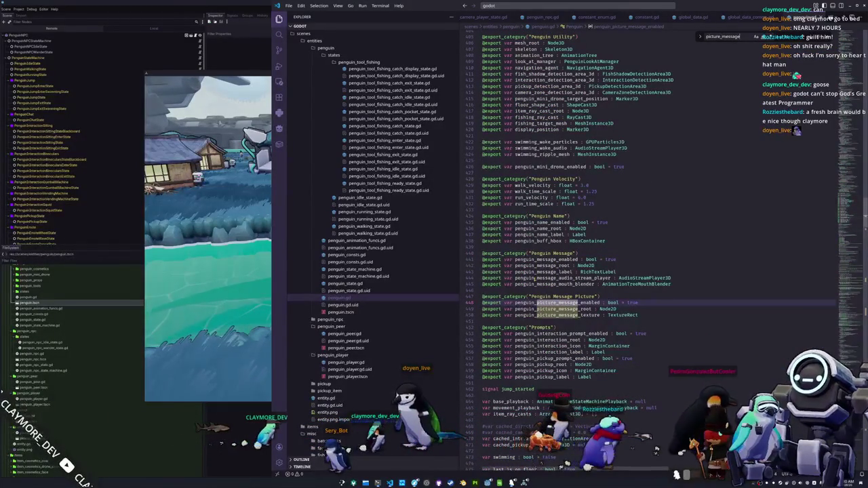
{"action": "type", "text": "_root"}
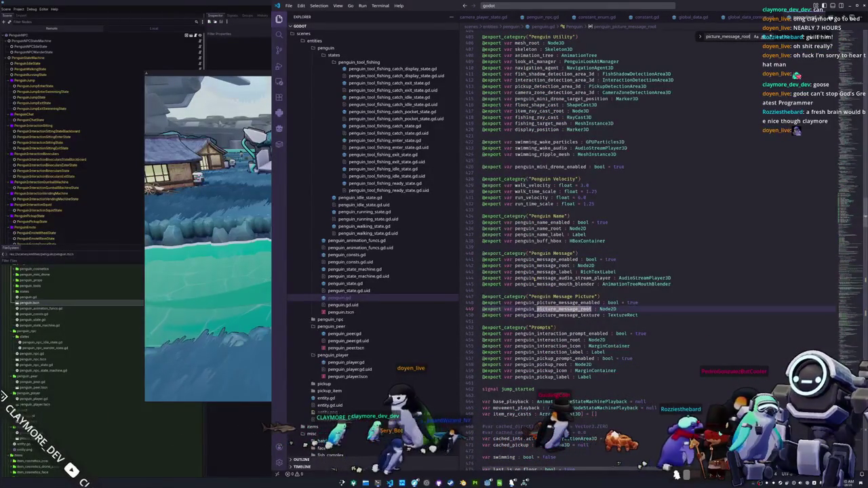
{"action": "key", "text": "Return"}
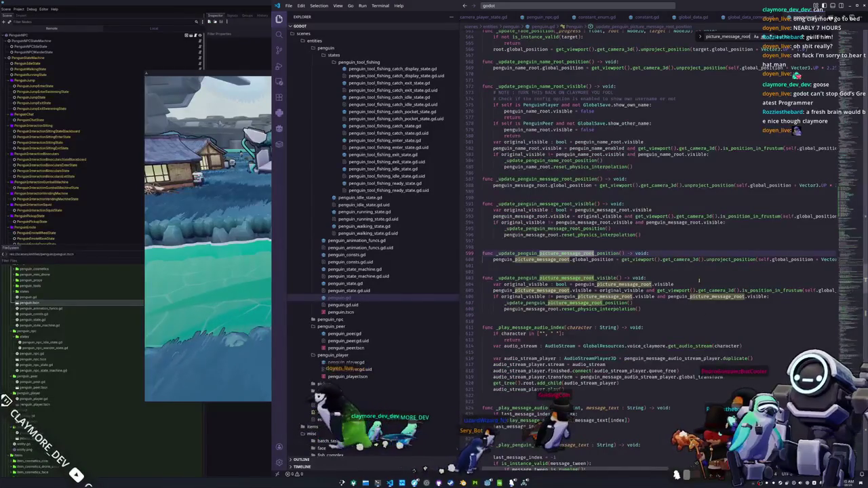
{"action": "key", "text": "Return"}
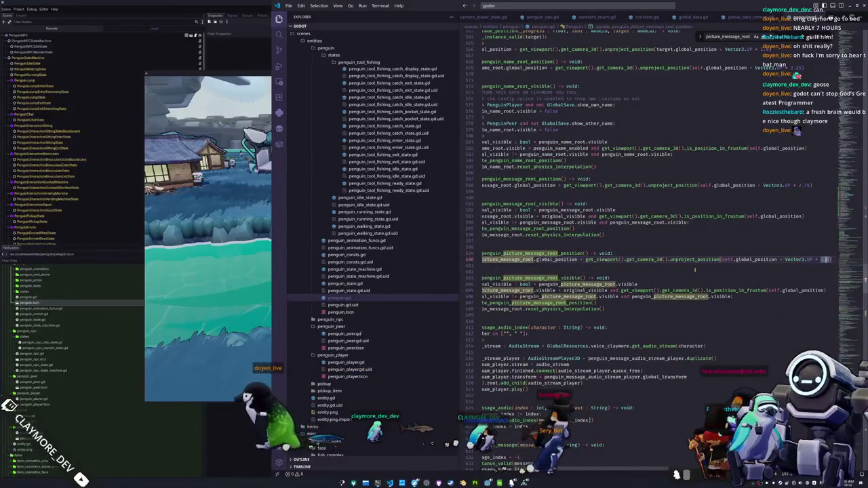
{"action": "type", "text": "3.5"}
{"action": "key", "text": "alt+Tab"}
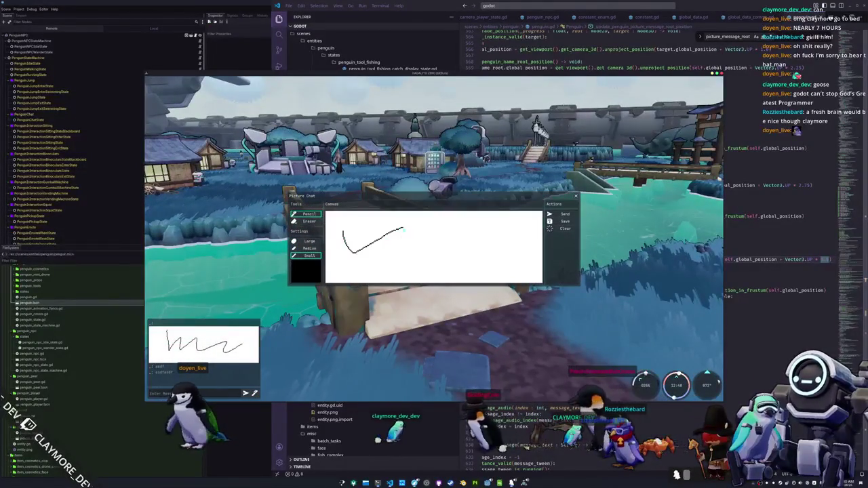
Step: Draw a longer squiggle, send it as a picture chat, and close the panel
{"action": "left_click_drag", "start_coordinate": [404, 230], "coordinate": [485, 248]}
{"action": "left_click", "coordinate": [563, 214]}
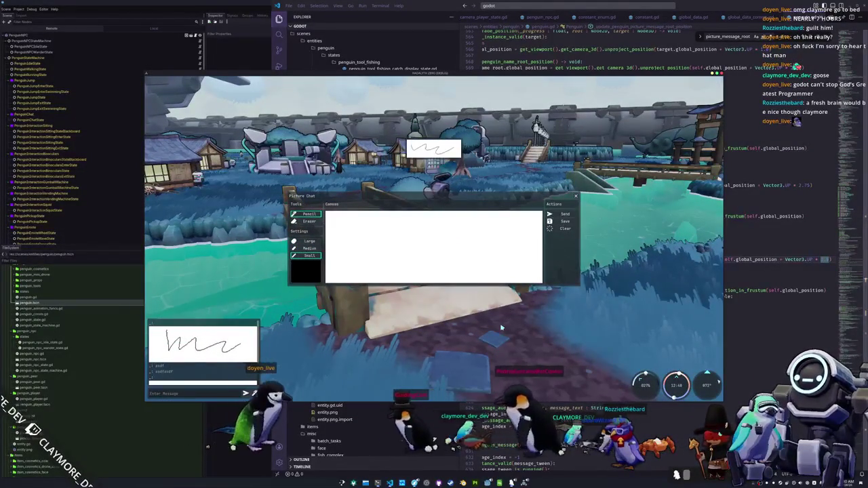
{"action": "key", "text": "Escape"}
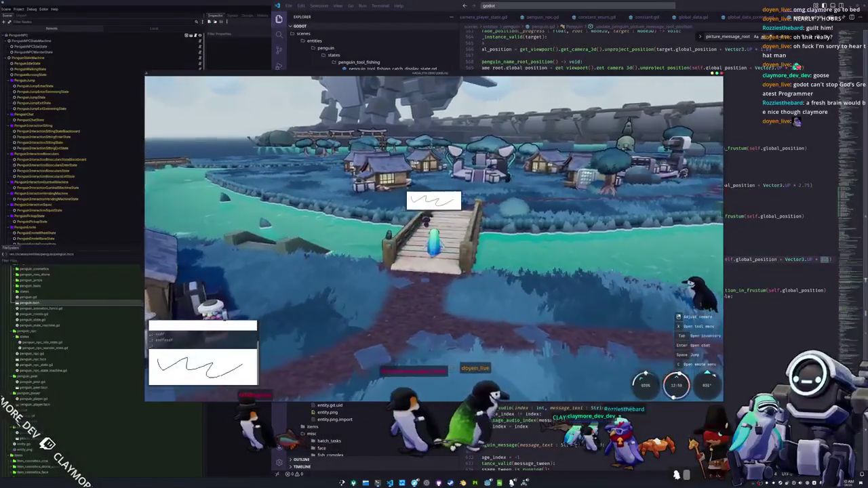
Step: Run further along the bridge, toggle the inventory, and open Settings on the Audio tab
{"action": "key", "text": "w"}
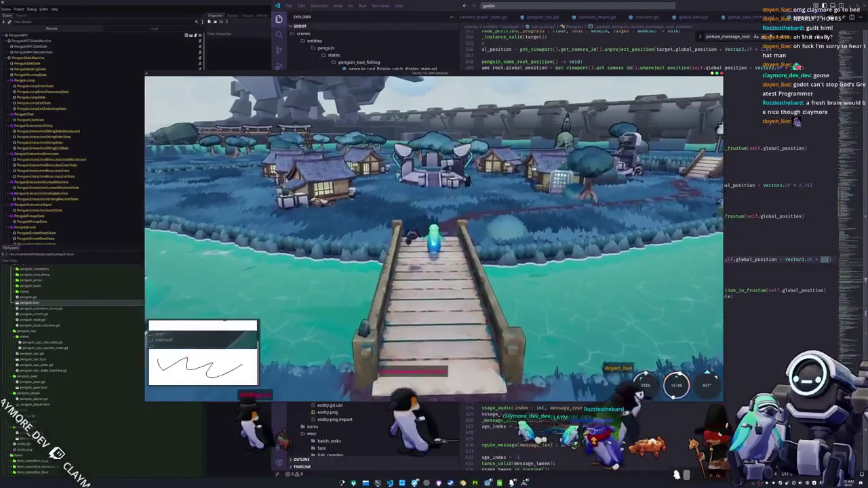
{"action": "key", "text": "Tab"}
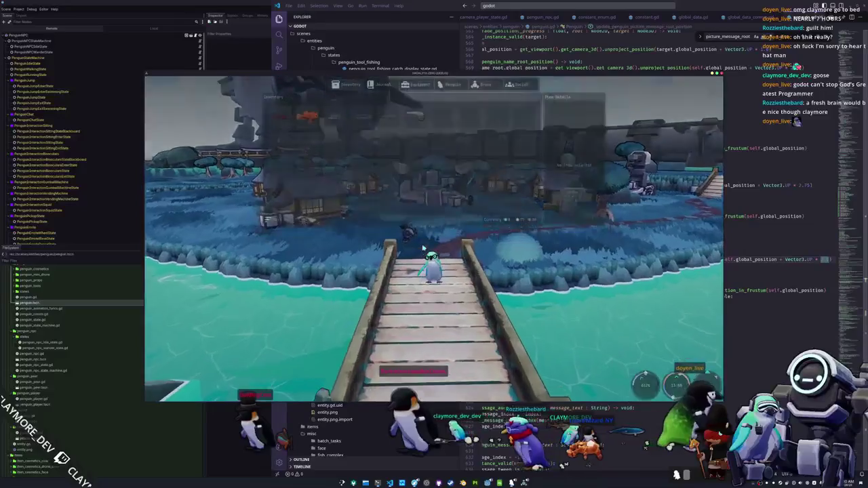
{"action": "key", "text": "Tab"}
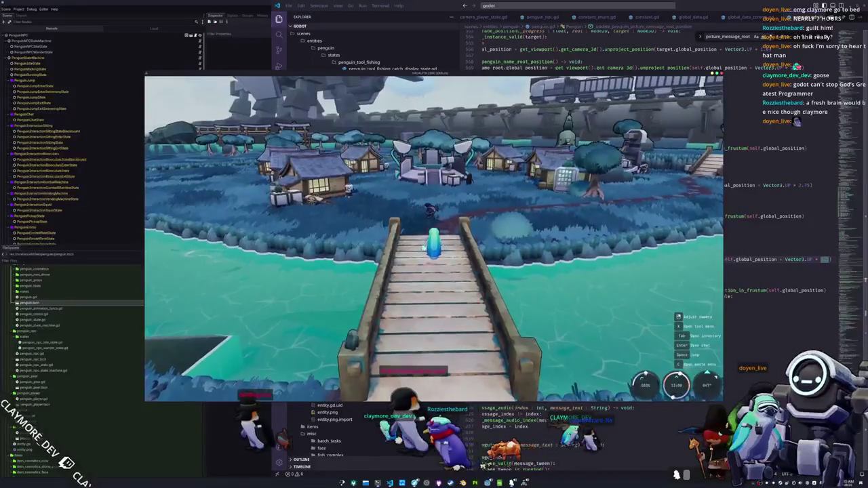
{"action": "key", "text": "Escape"}
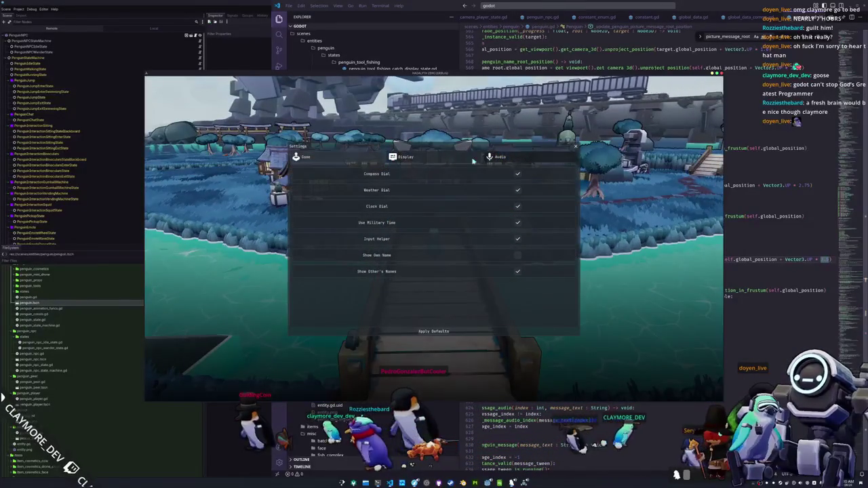
{"action": "left_click", "coordinate": [500, 157]}
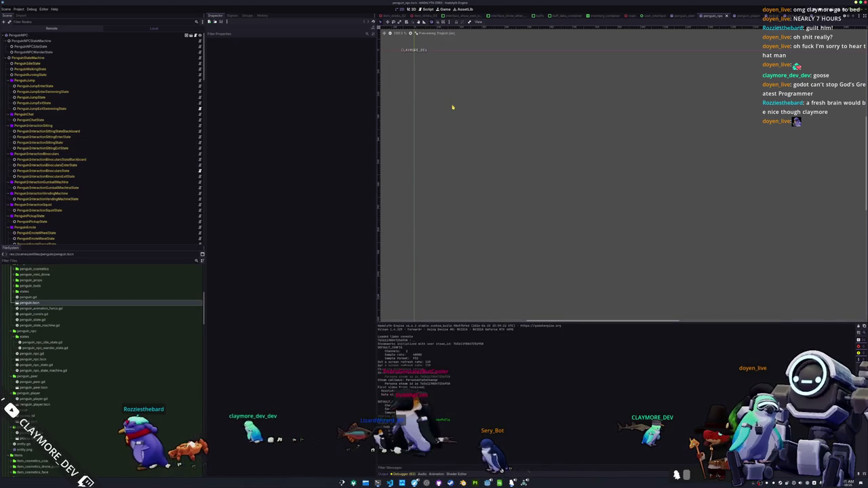
Step: Open the user_interface scene through quick resource search
{"action": "key", "text": "shift+alt+o"}
{"action": "type", "text": "user_inf"}
{"action": "key", "text": "Down"}
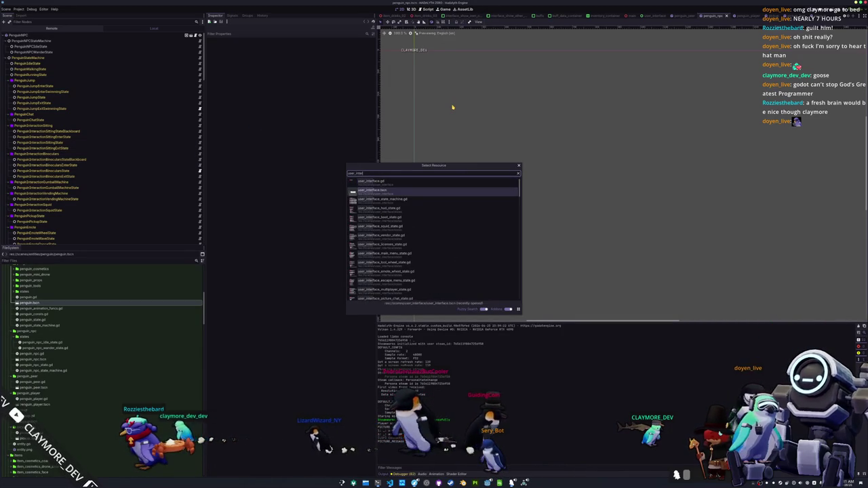
{"action": "key", "text": "Return"}
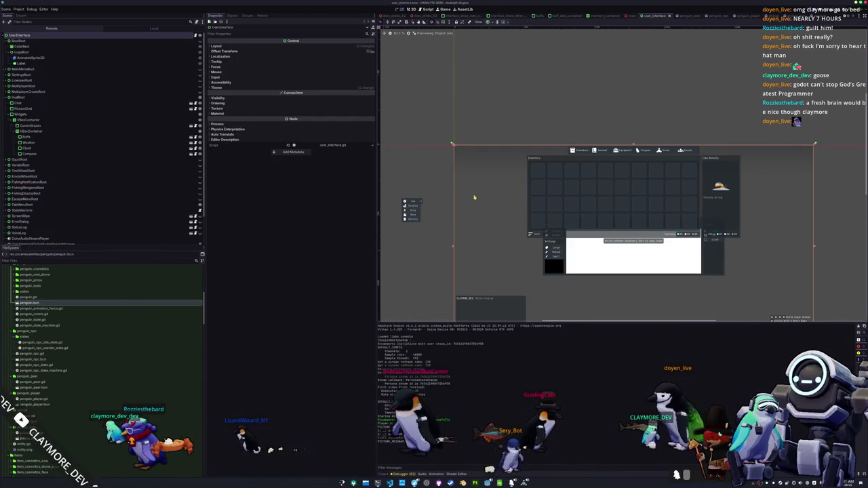
Step: Toggle the Chat and HudRoot visibility and hide the TabMenuRoot interface
{"action": "left_click", "coordinate": [27, 63]}
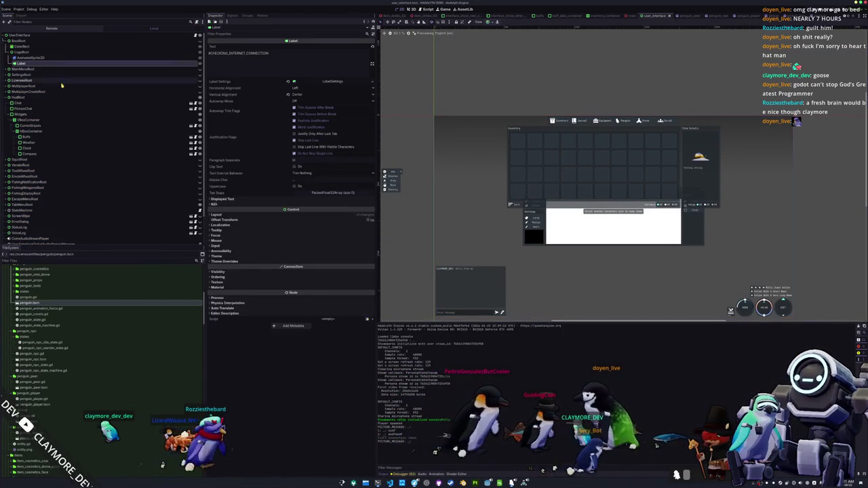
{"action": "key", "text": "Down"}
{"action": "key", "text": "Down"}
{"action": "key", "text": "Down"}
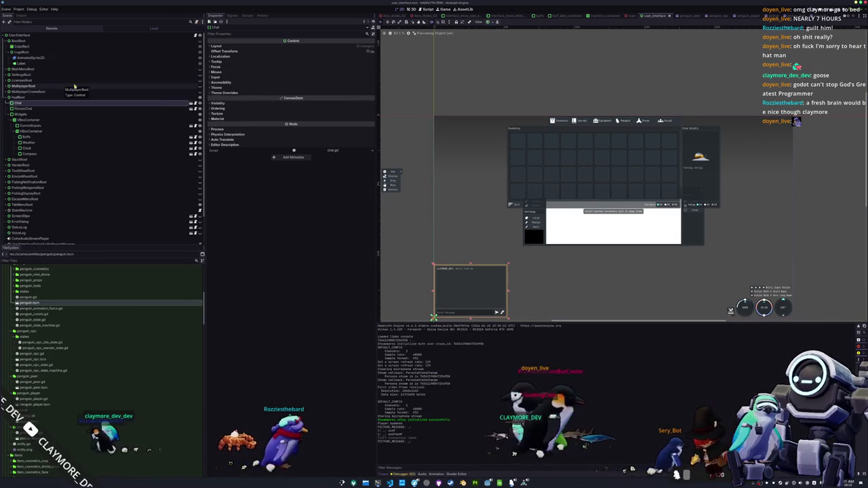
{"action": "left_click", "coordinate": [199, 103]}
{"action": "left_click", "coordinate": [199, 103]}
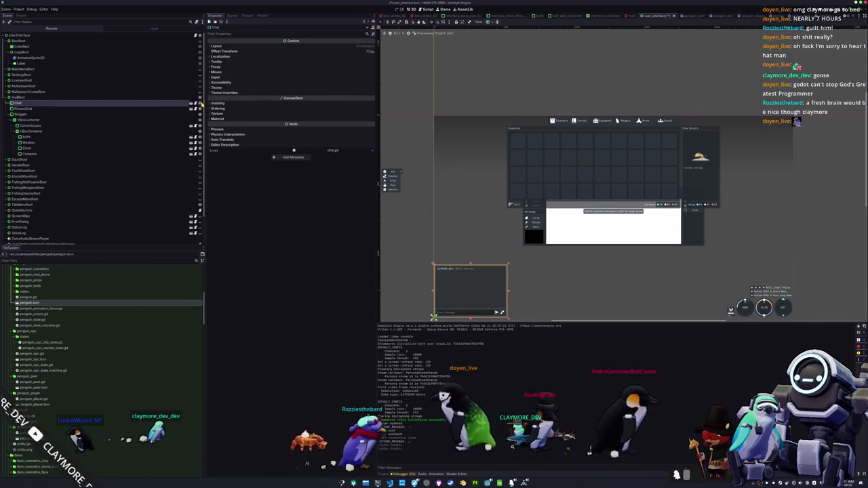
{"action": "left_click", "coordinate": [199, 97]}
{"action": "left_click", "coordinate": [6, 97]}
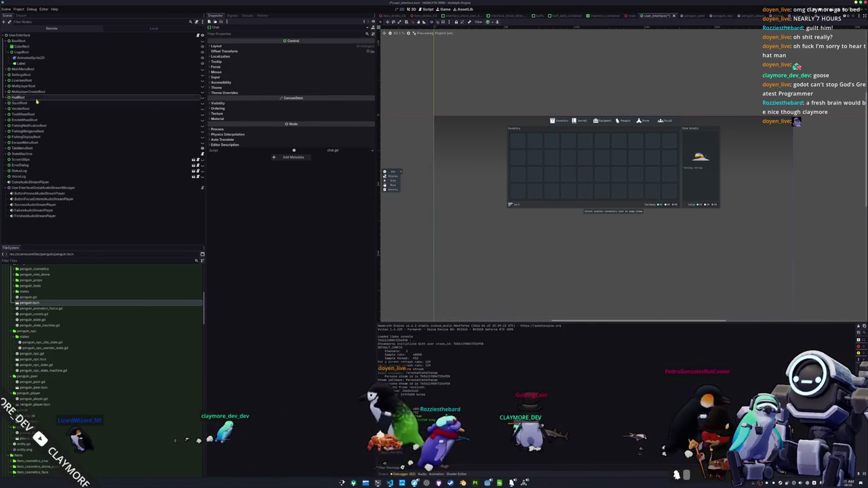
{"action": "left_click", "coordinate": [197, 148]}
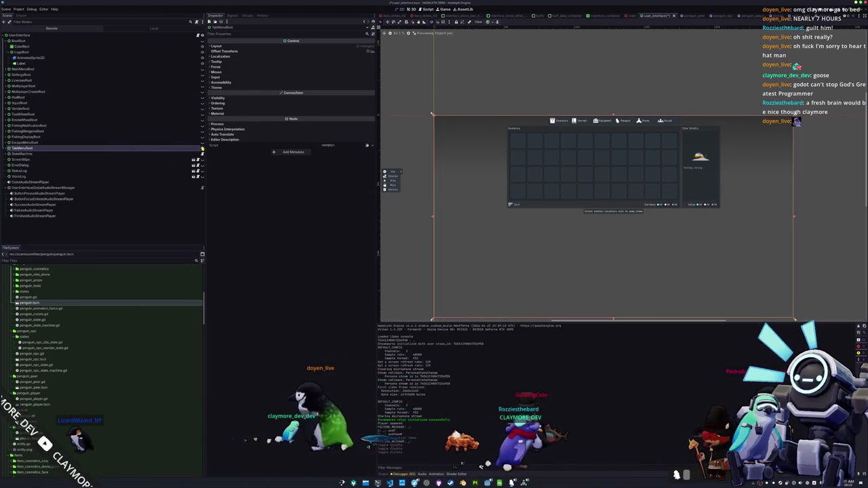
{"action": "left_click", "coordinate": [202, 148]}
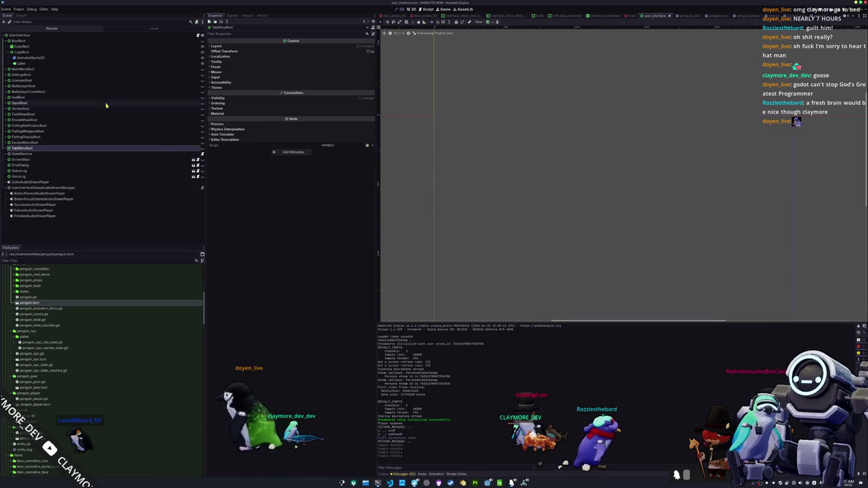
Step: Toggle MainMenuRoot visibility and leave the settings panel visible
{"action": "left_click", "coordinate": [22, 63]}
{"action": "left_click", "coordinate": [31, 52]}
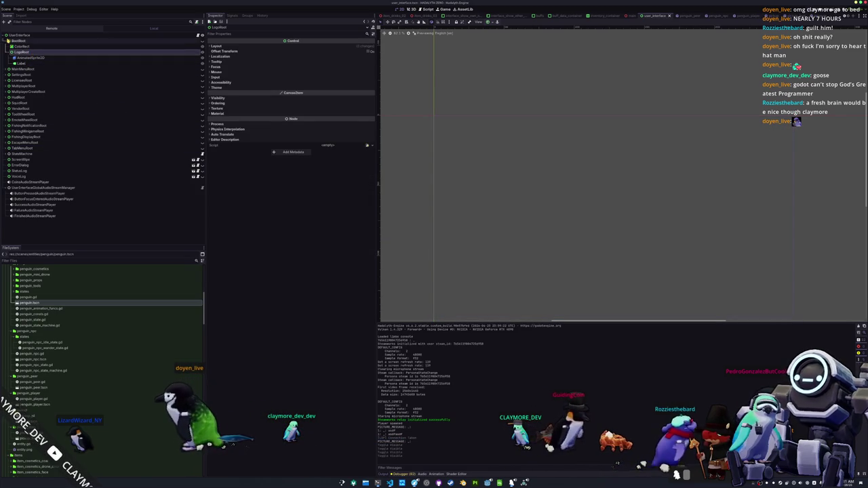
{"action": "left_click", "coordinate": [7, 40]}
{"action": "left_click", "coordinate": [189, 46]}
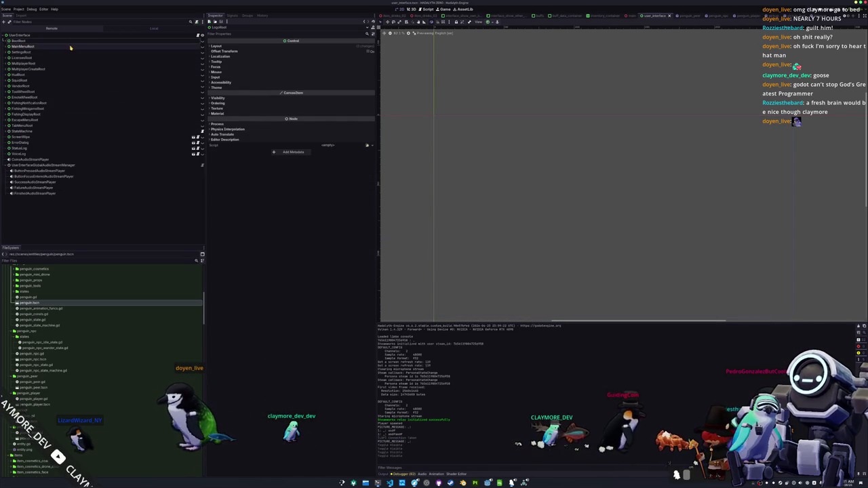
{"action": "left_click", "coordinate": [202, 48]}
{"action": "left_click", "coordinate": [202, 47]}
{"action": "left_click", "coordinate": [202, 53]}
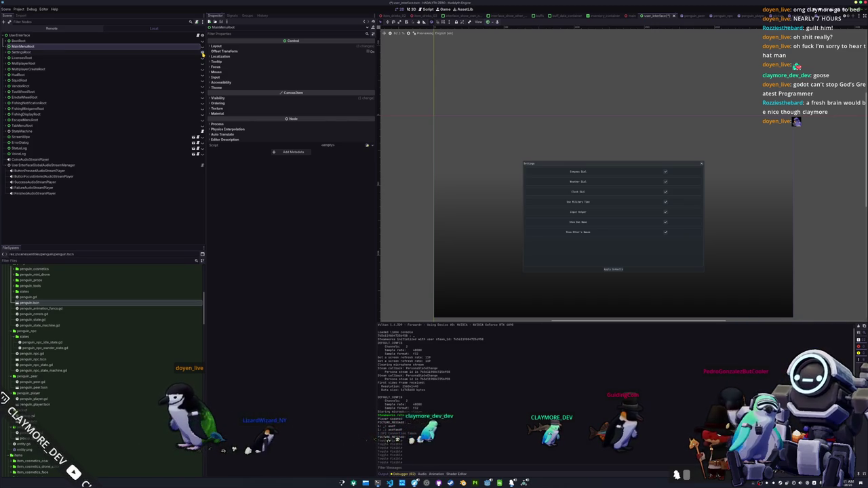
{"action": "left_click", "coordinate": [202, 53]}
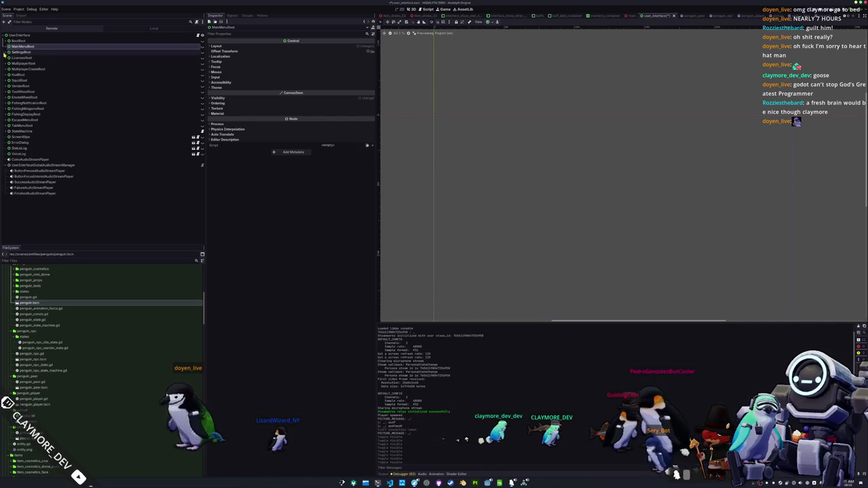
{"action": "left_click", "coordinate": [201, 53]}
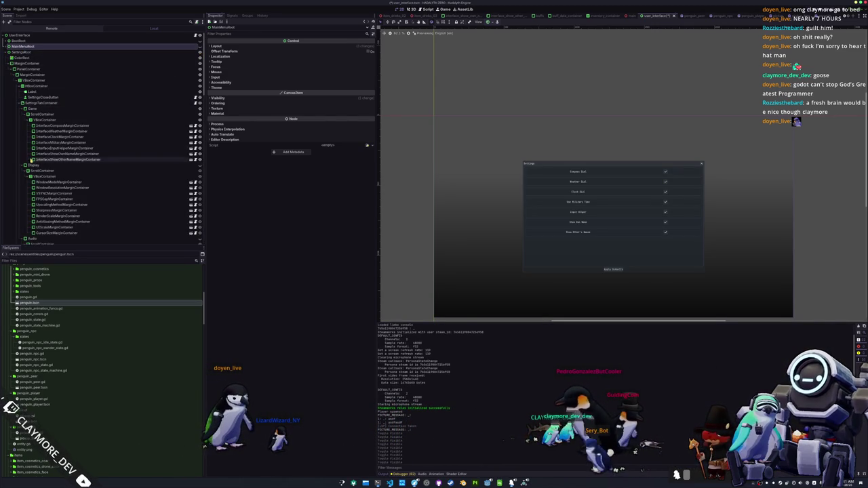
Step: Make the settings menu's Audio page visible in the preview
{"action": "scroll", "coordinate": [135, 176], "scroll_direction": "down", "scroll_amount": 3}
{"action": "left_click", "coordinate": [162, 186]}
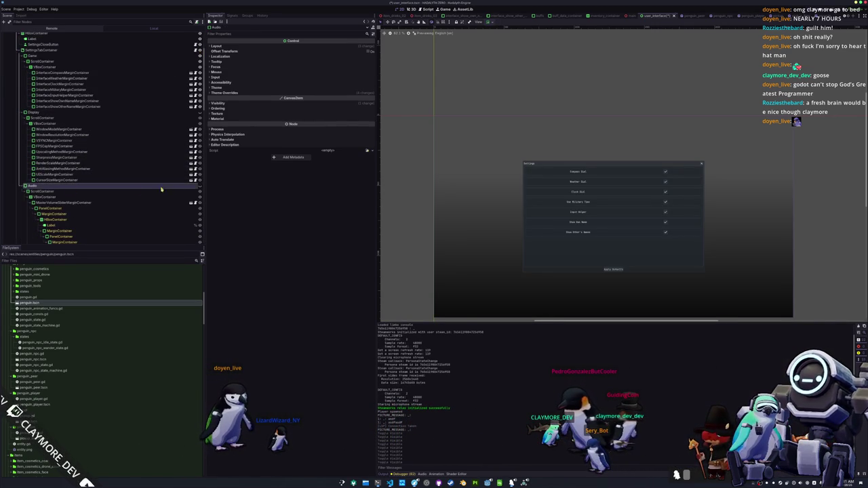
{"action": "left_click", "coordinate": [200, 186]}
{"action": "scroll", "coordinate": [189, 187], "scroll_direction": "down", "scroll_amount": 4}
{"action": "scroll", "coordinate": [129, 183], "scroll_direction": "down", "scroll_amount": 10}
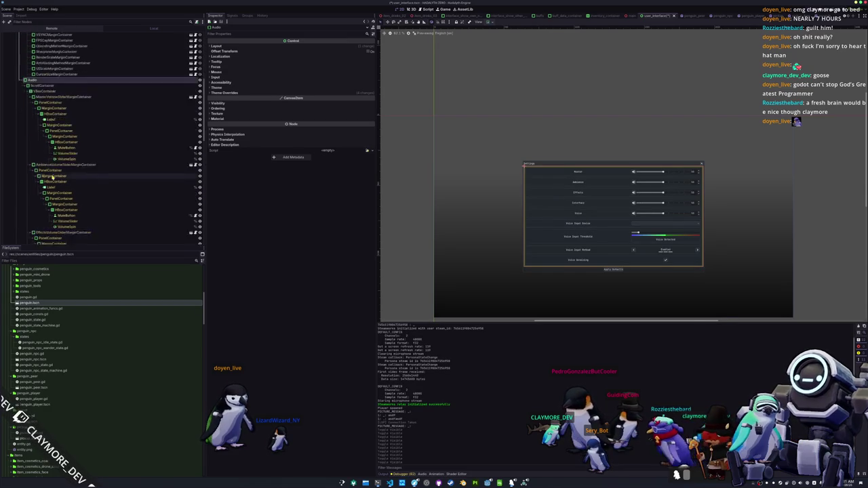
Step: Filter the FileSystem list by 'voice'
{"action": "left_click", "coordinate": [40, 260]}
{"action": "type", "text": "voice"}
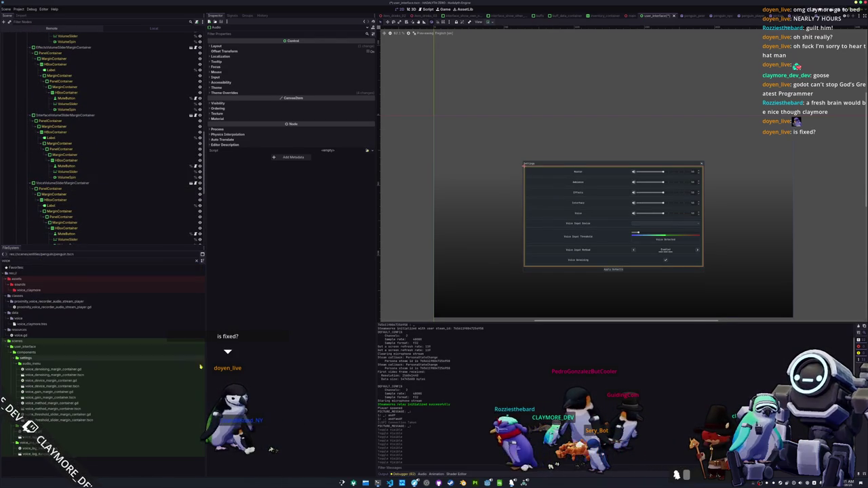
{"action": "key", "text": "alt+Tab"}
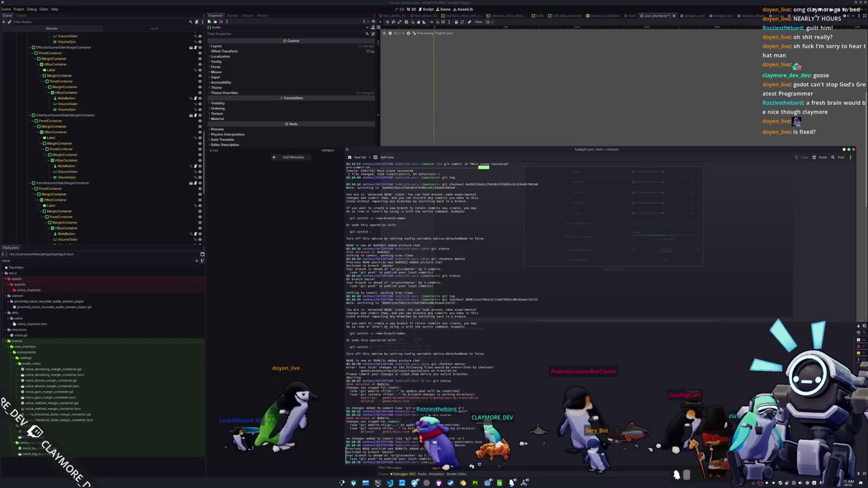
Step: Commit as 'Recovered from massive data loss', check git status, then close Konsole
{"action": "scroll", "coordinate": [676, 475], "scroll_direction": "down", "scroll_amount": 3}
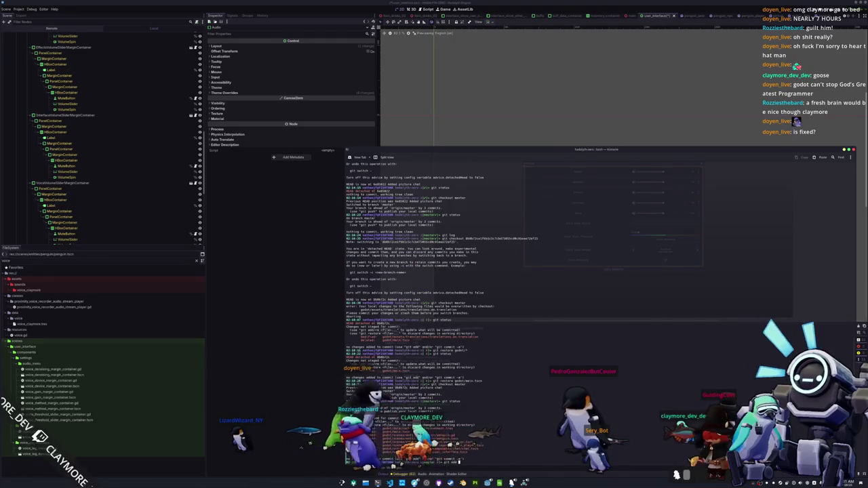
{"action": "scroll", "coordinate": [676, 475], "scroll_direction": "down", "scroll_amount": 3}
{"action": "scroll", "coordinate": [676, 475], "scroll_direction": "down", "scroll_amount": 3}
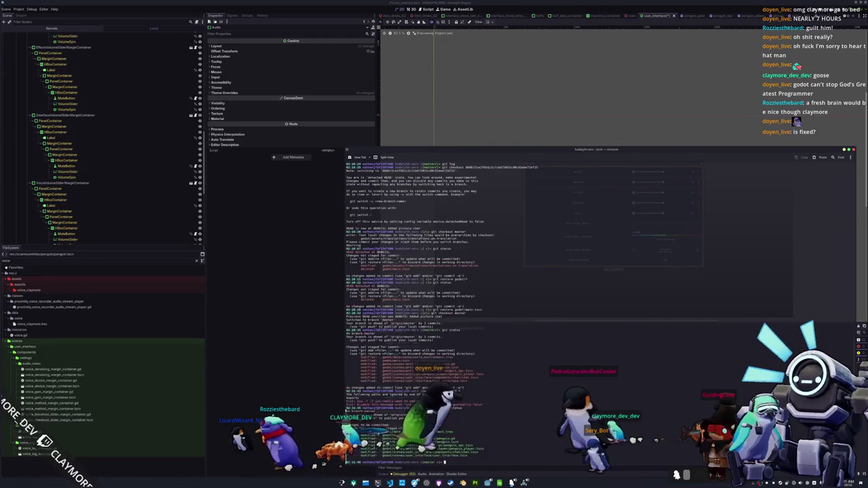
{"action": "type", "text": "git com"}
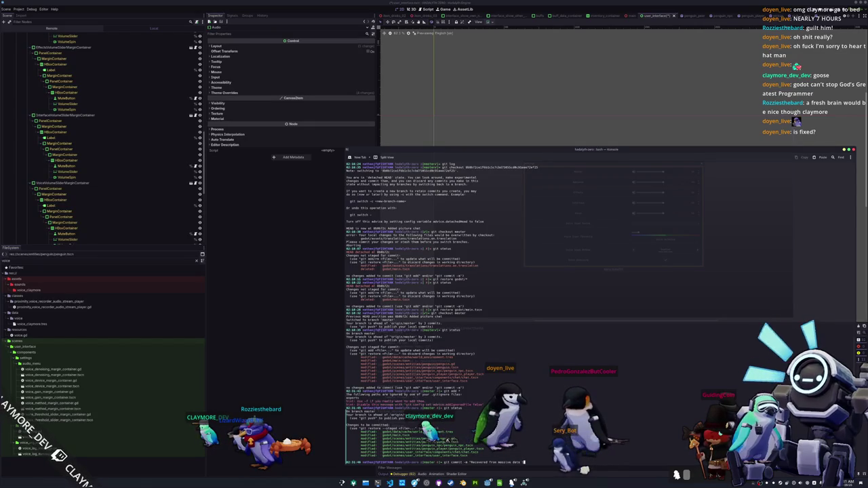
{"action": "key", "text": "Return"}
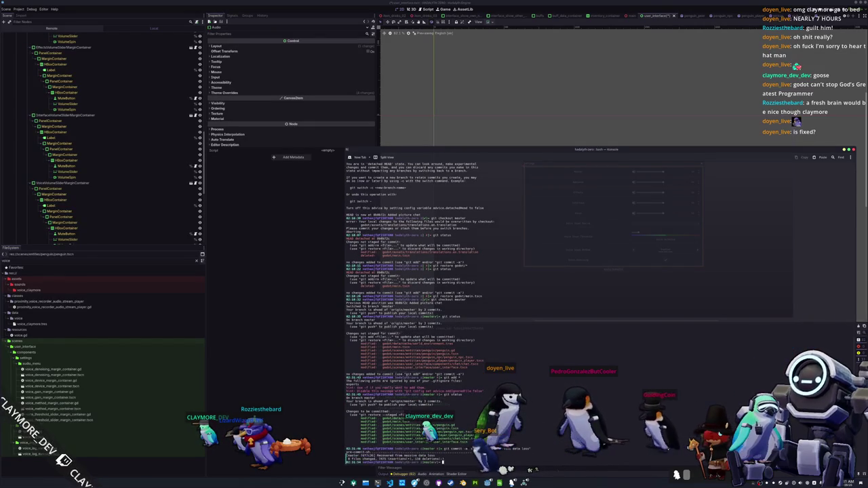
{"action": "type", "text": "git status"}
{"action": "key", "text": "Return"}
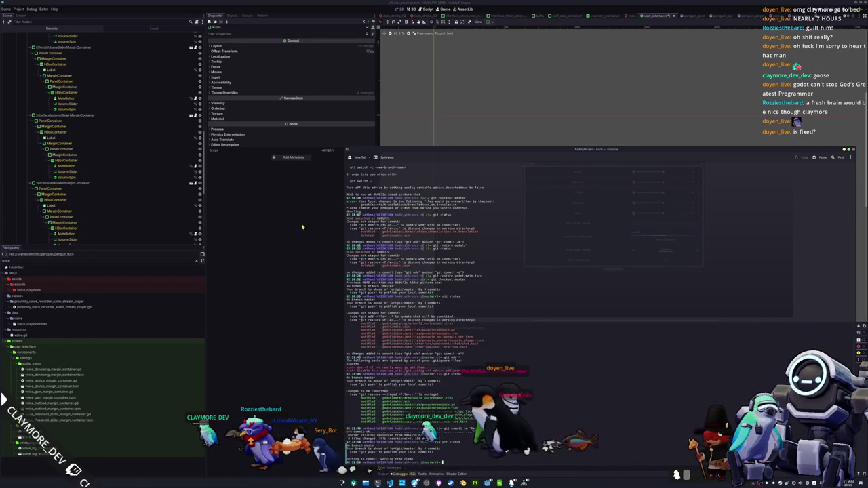
{"action": "left_click", "coordinate": [193, 202]}
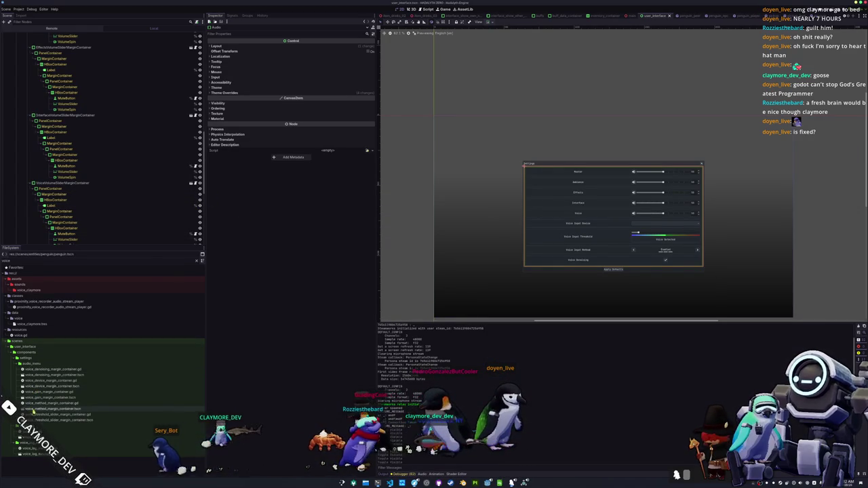
Step: Collapse the Interface, Voice, Effects and Ambience volume slider branches
{"action": "scroll", "coordinate": [68, 119], "scroll_direction": "up", "scroll_amount": 3}
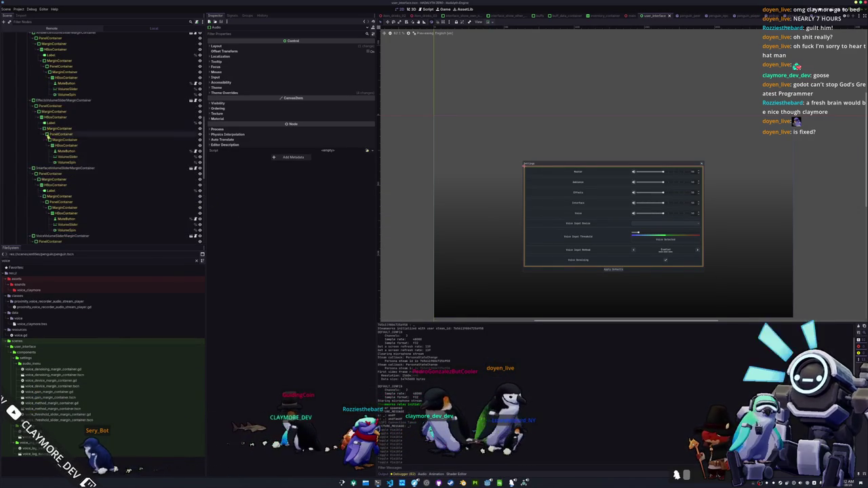
{"action": "left_click", "coordinate": [32, 167]}
{"action": "left_click", "coordinate": [32, 174]}
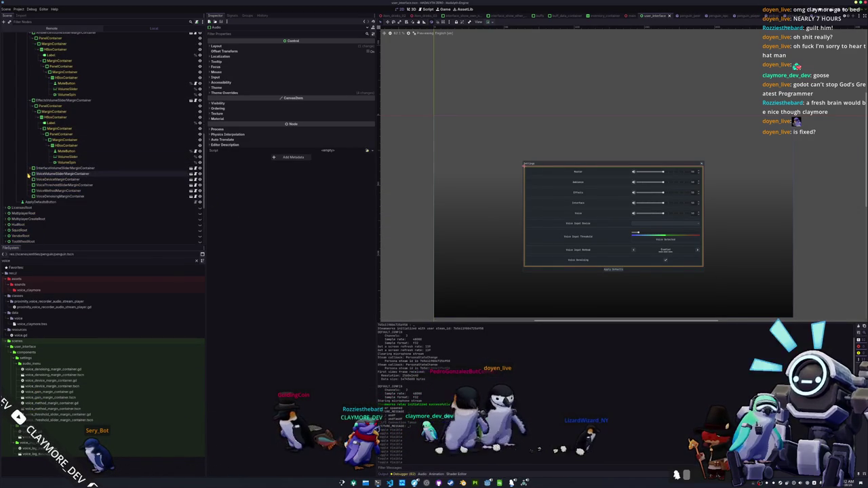
{"action": "left_click", "coordinate": [32, 100]}
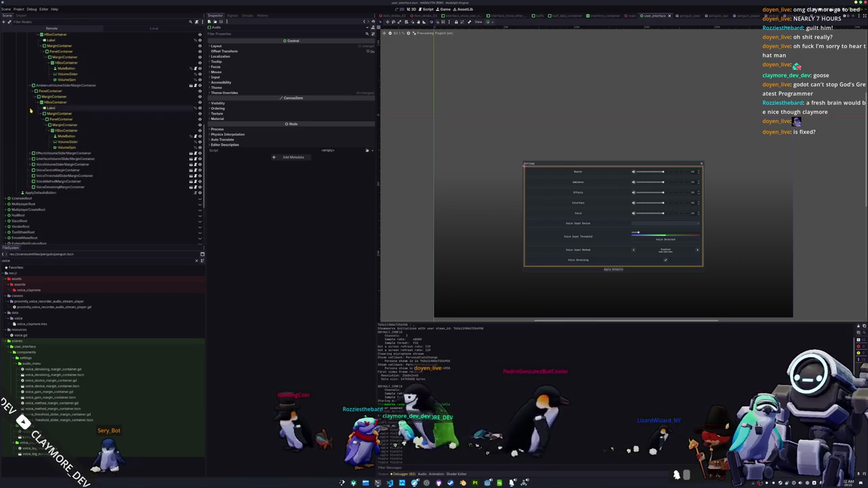
{"action": "left_click", "coordinate": [31, 89]}
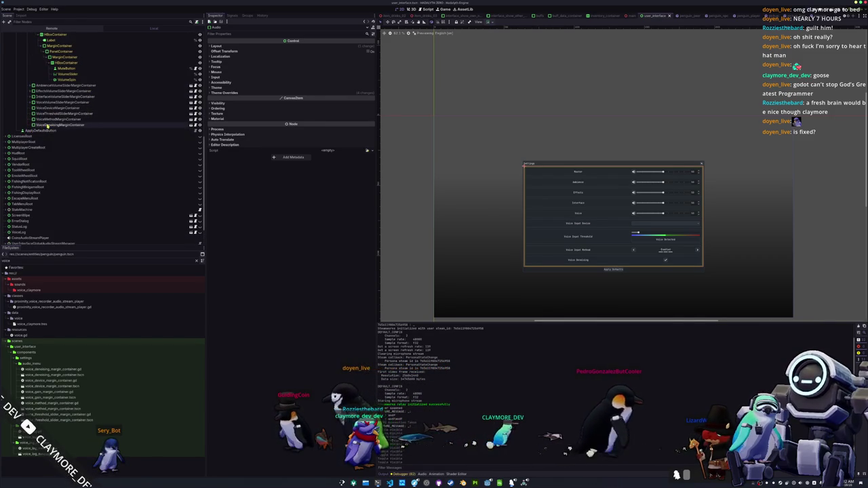
Step: Add voice_gain_margin_container.tscn to the audio settings and save the scene
{"action": "left_click_drag", "start_coordinate": [48, 397], "coordinate": [67, 107]}
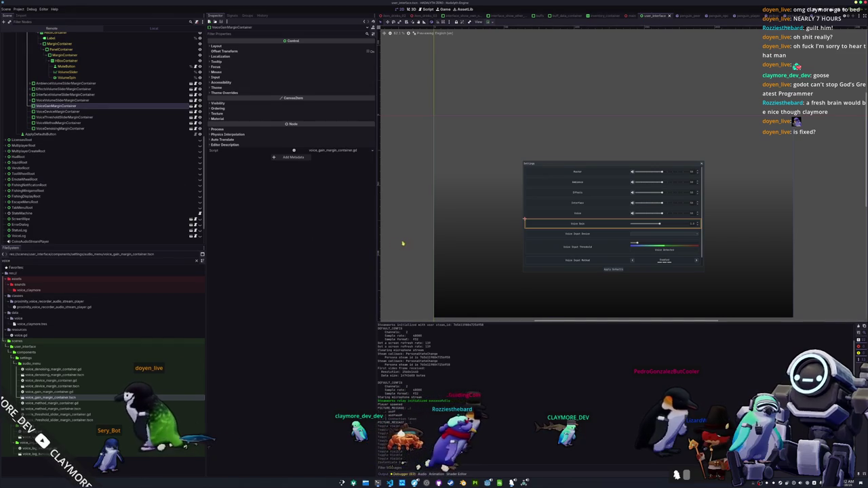
{"action": "key", "text": "ctrl+s"}
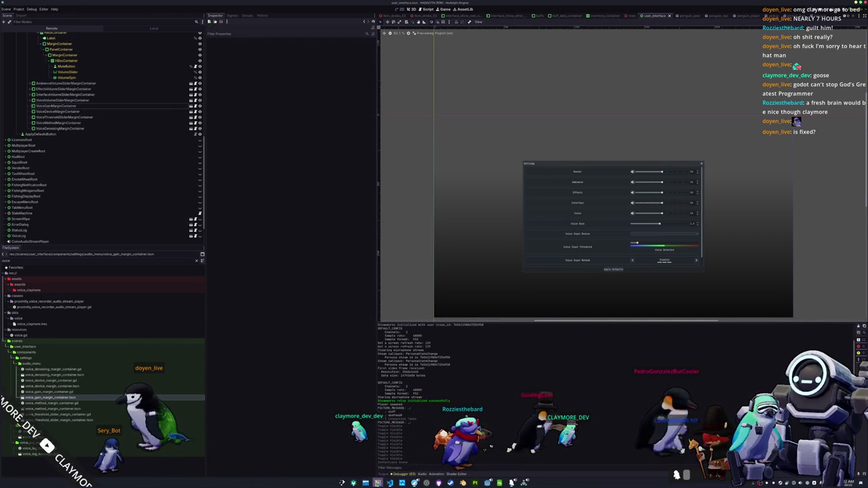
{"action": "key", "text": "alt+Tab"}
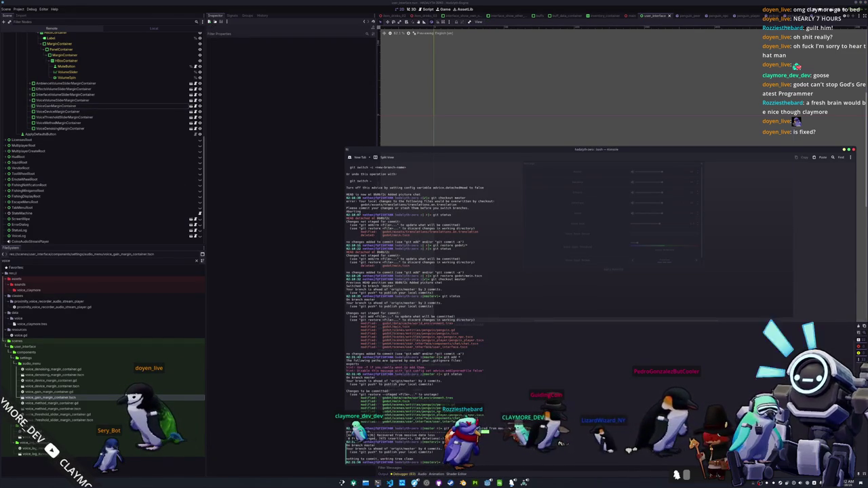
Step: Commit 'Added voice gain setting' and push it to the remote
{"action": "key", "text": "Return"}
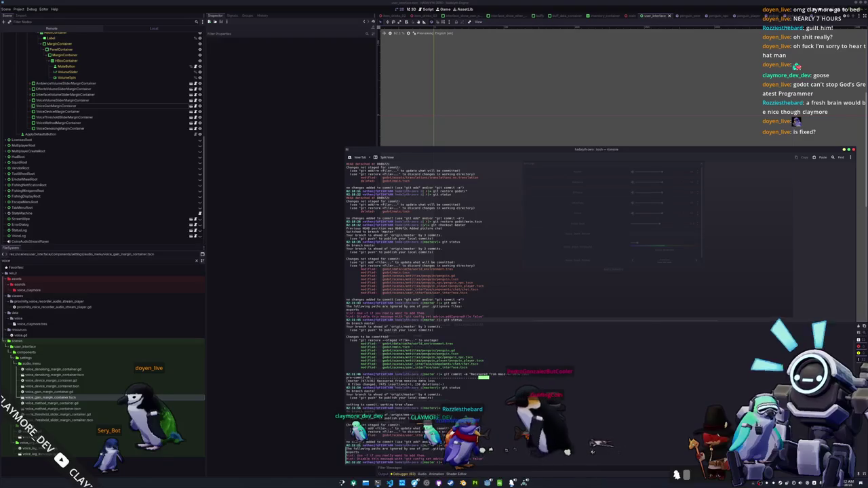
{"action": "type", "text": "git commit -m \"Added voice gain setting"}
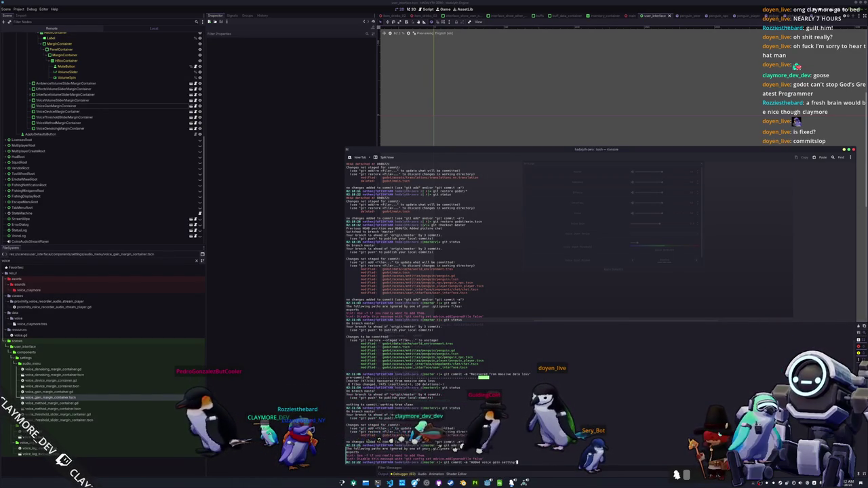
{"action": "key", "text": "Return"}
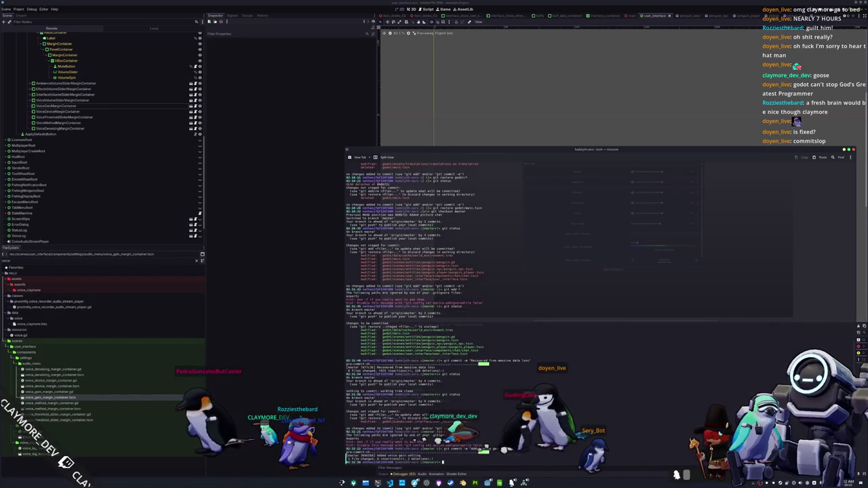
{"action": "type", "text": "git push"}
{"action": "key", "text": "Return"}
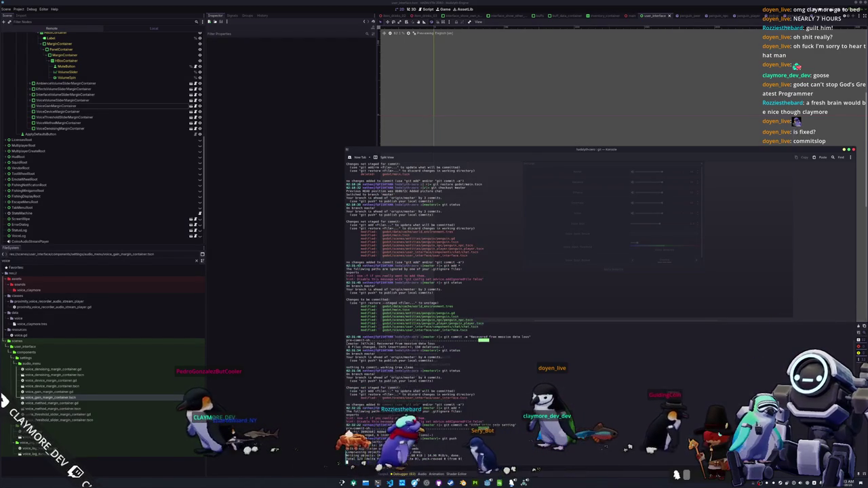
{"action": "key", "text": "alt+Tab"}
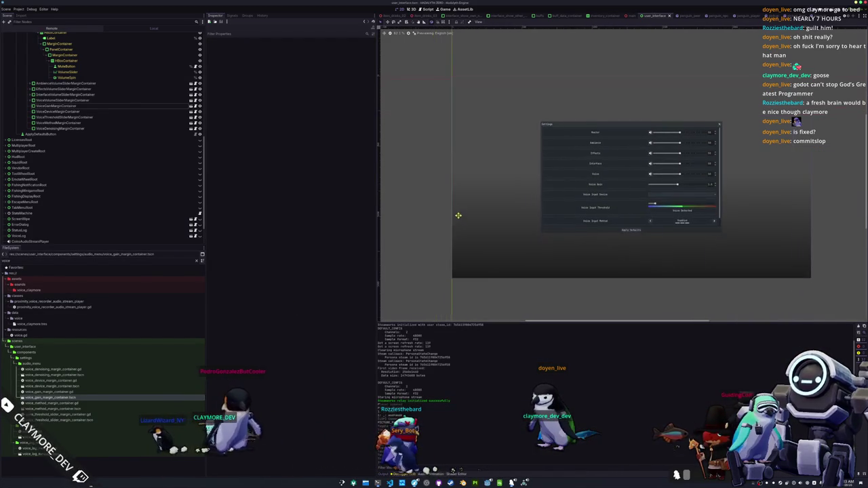
{"action": "left_click_drag", "start_coordinate": [455, 234], "coordinate": [445, 252]}
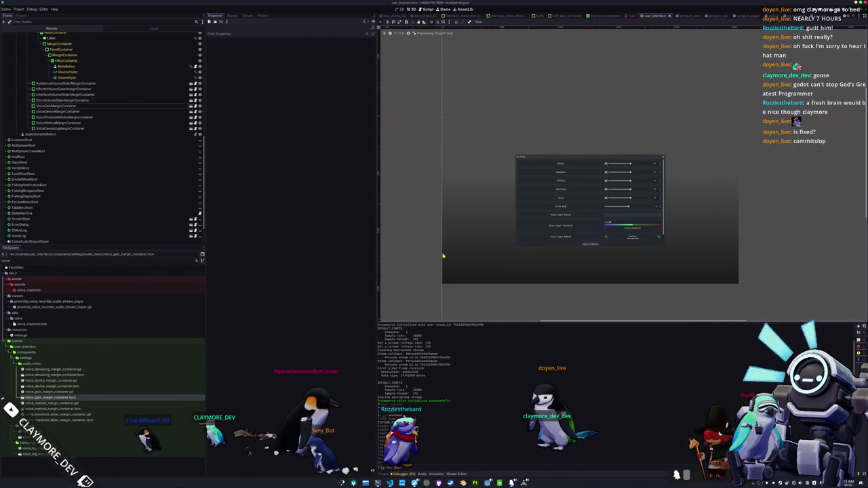
Step: Launch the game in singleplayer and send a WIN picture-chat drawing
{"action": "key", "text": "F5"}
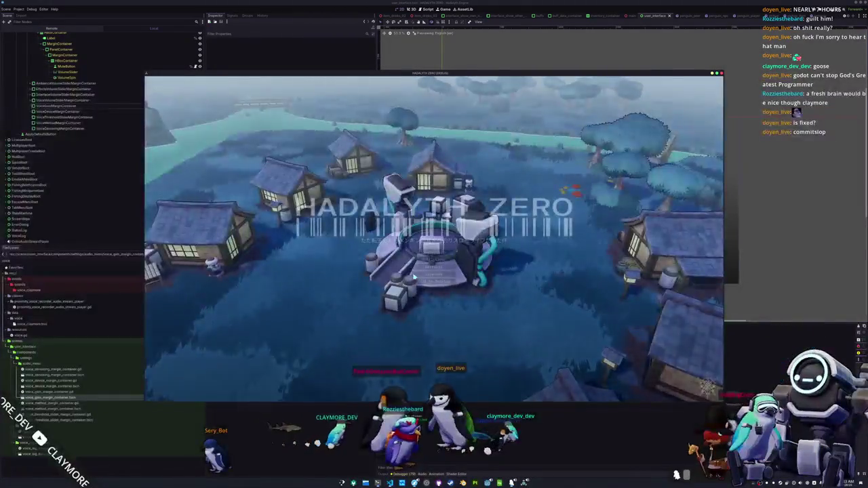
{"action": "left_click", "coordinate": [431, 253]}
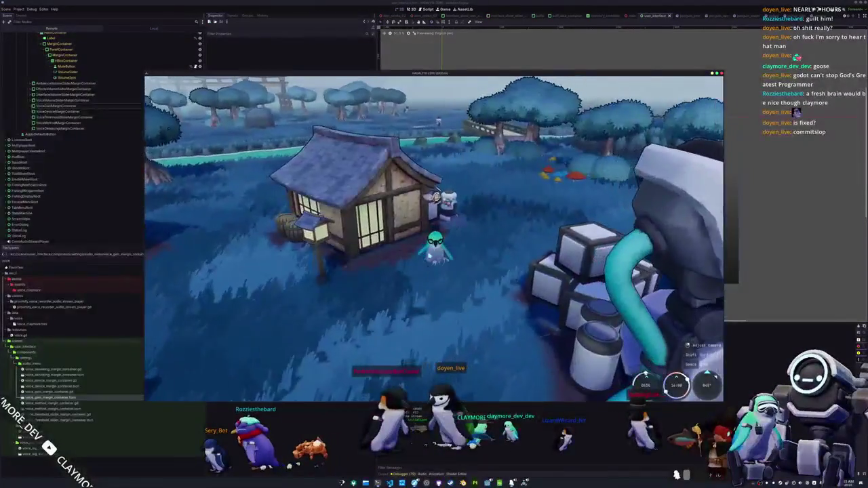
{"action": "key", "text": "Escape"}
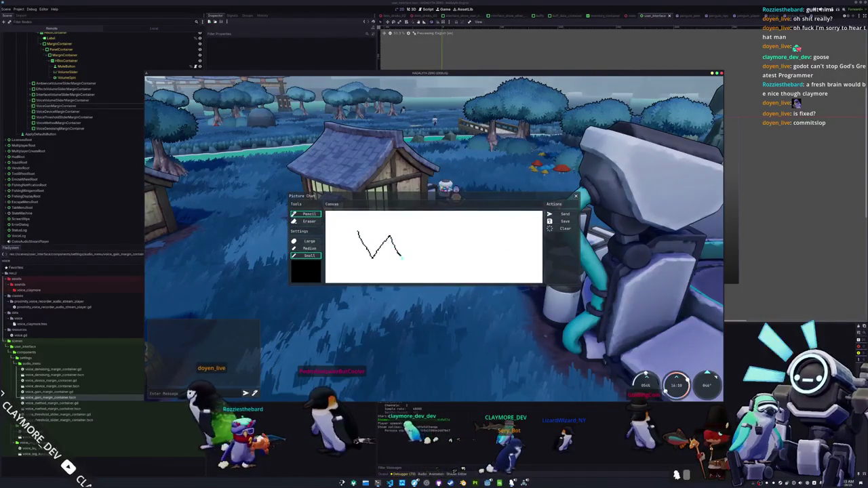
{"action": "mouse_move", "coordinate": [421, 234]}
{"action": "left_mouse_down"}
{"action": "mouse_move", "coordinate": [421, 253]}
{"action": "mouse_move", "coordinate": [432, 233]}
{"action": "mouse_move", "coordinate": [441, 252]}
{"action": "mouse_move", "coordinate": [447, 233]}
{"action": "mouse_move", "coordinate": [475, 248]}
{"action": "left_mouse_up"}
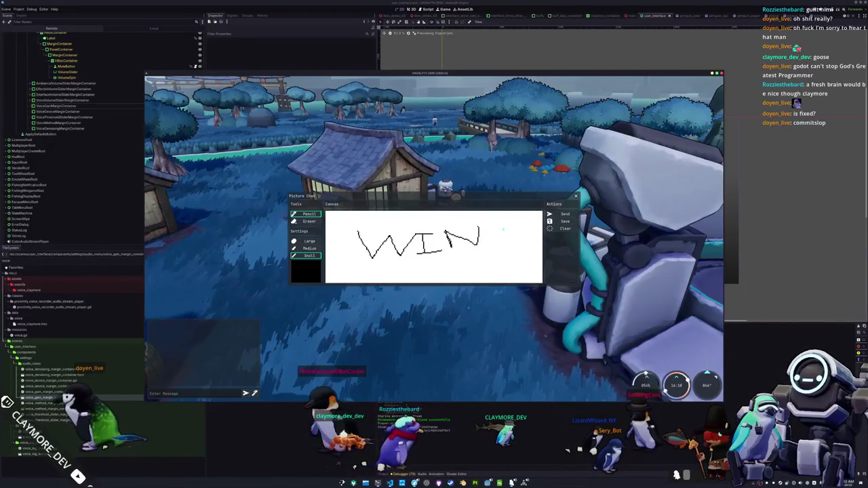
{"action": "left_click", "coordinate": [563, 214]}
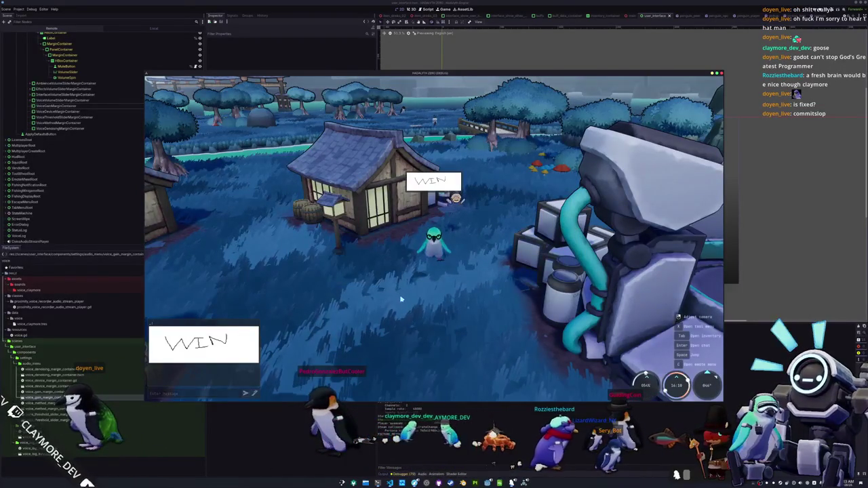
Step: Walk the penguin along the path toward the houses, then stop the game
{"action": "key", "text": "a"}
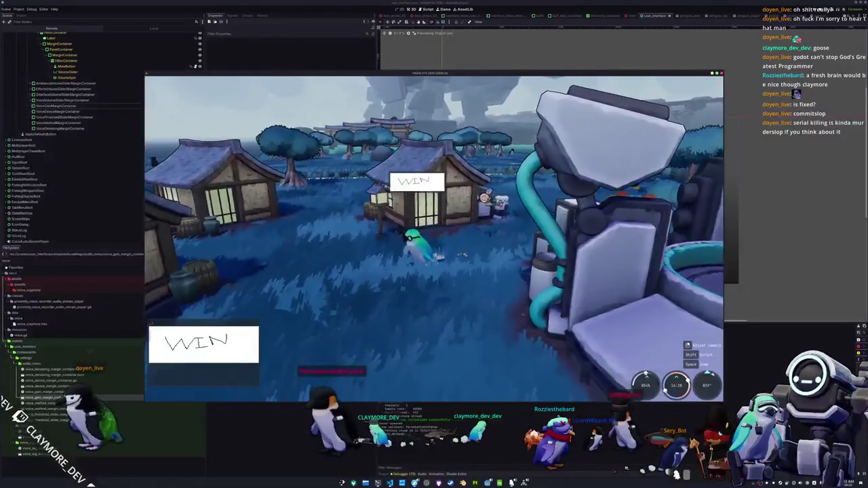
{"action": "key", "text": "w"}
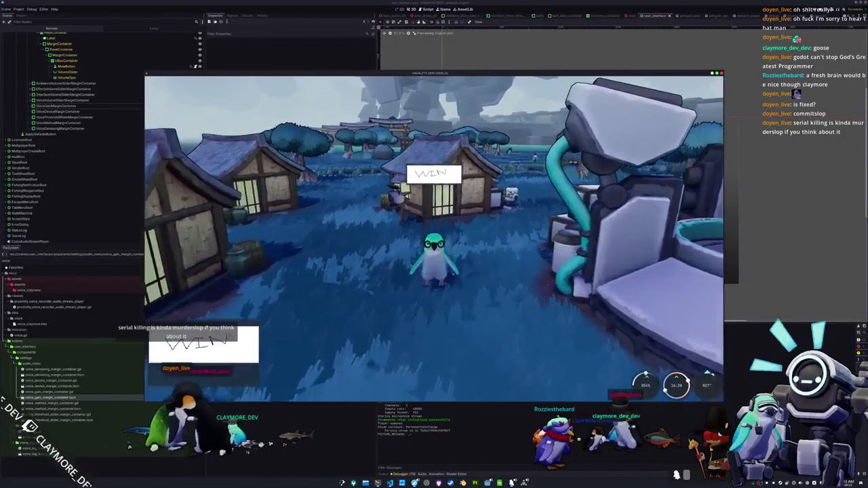
{"action": "key", "text": "w"}
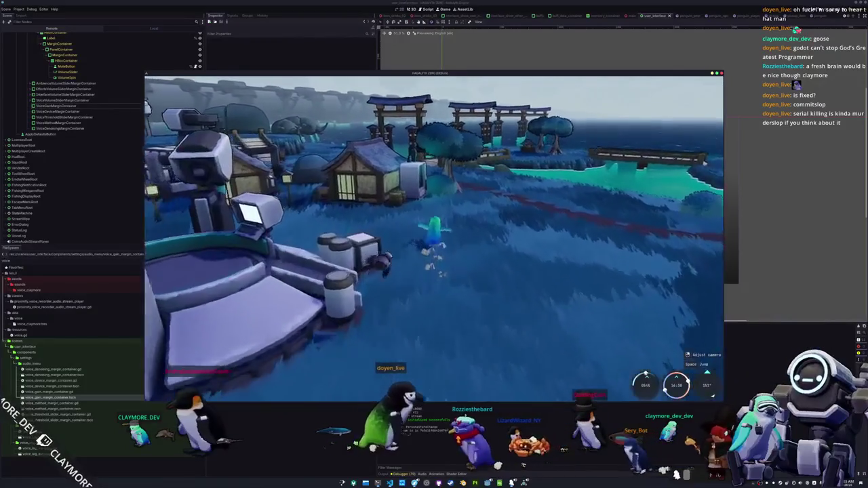
{"action": "key", "text": "w"}
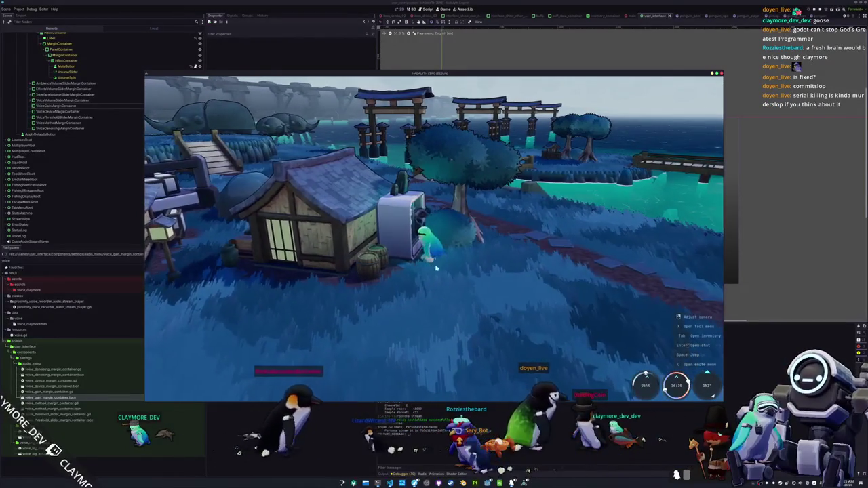
{"action": "key", "text": "a"}
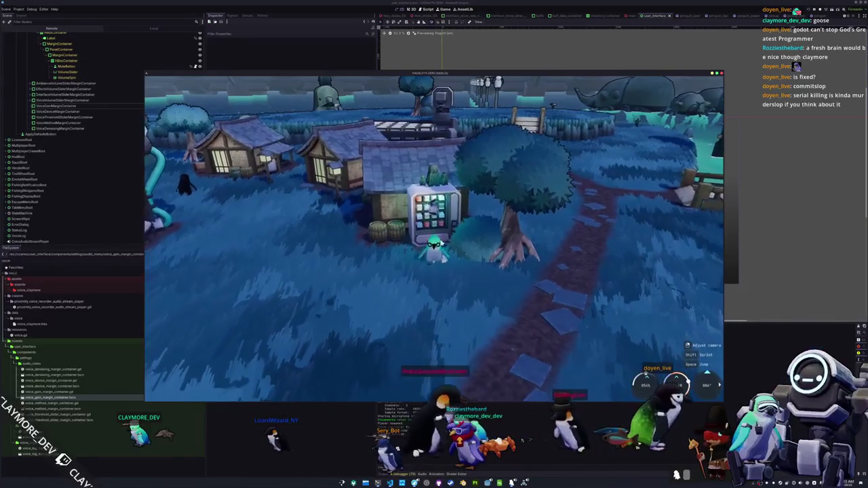
{"action": "key", "text": "F8"}
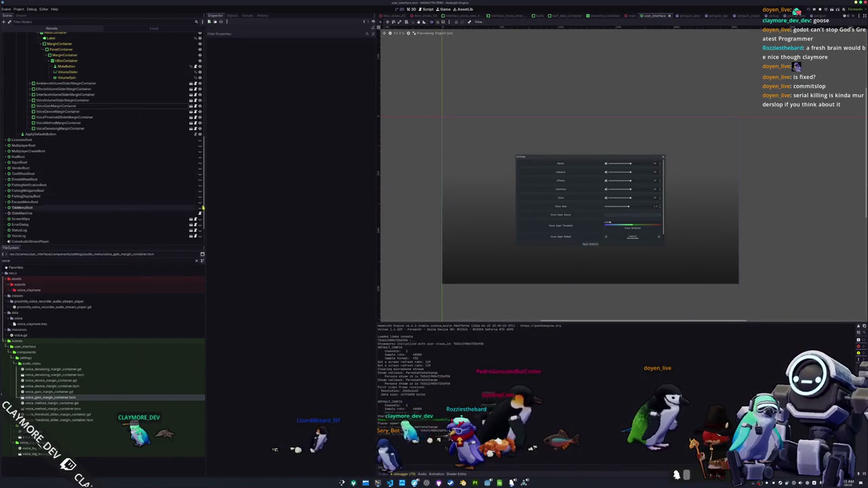
Step: Open penguin.tscn and inspect its three RayCast3D nodes and the Penguin root
{"action": "key", "text": "shift+alt+o"}
{"action": "key", "text": "Down"}
{"action": "key", "text": "Down"}
{"action": "key", "text": "Down"}
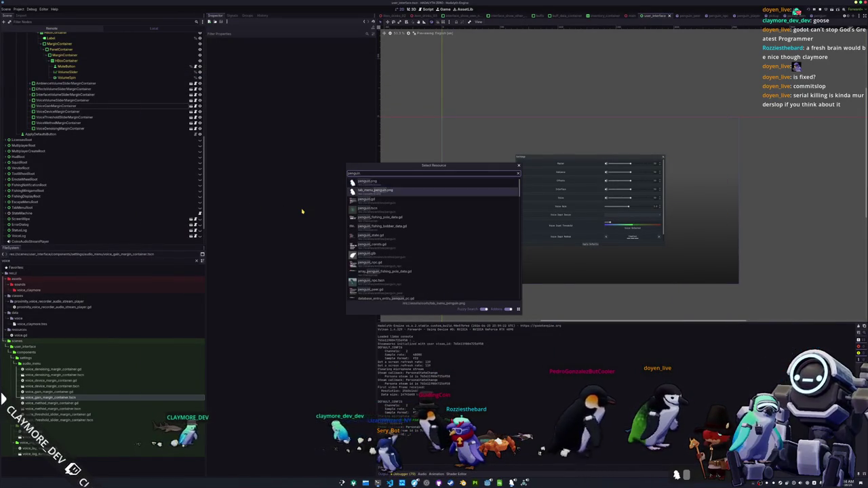
{"action": "key", "text": "Return"}
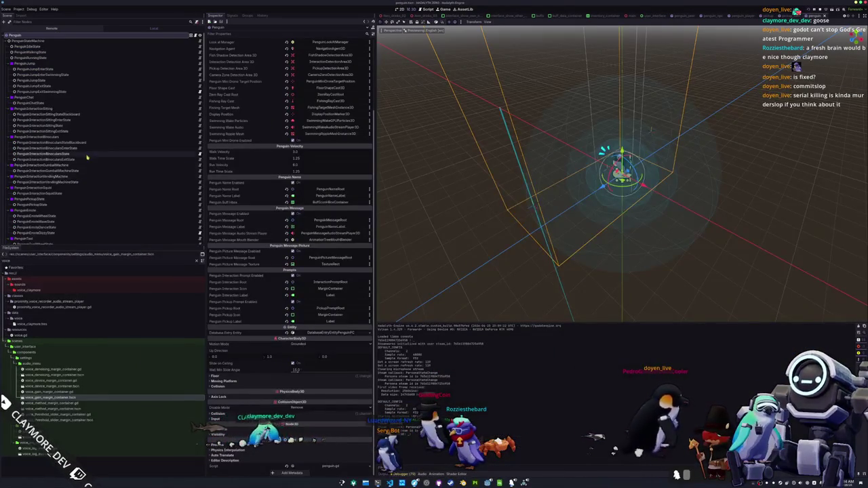
{"action": "scroll", "coordinate": [39, 172], "scroll_direction": "down", "scroll_amount": 10}
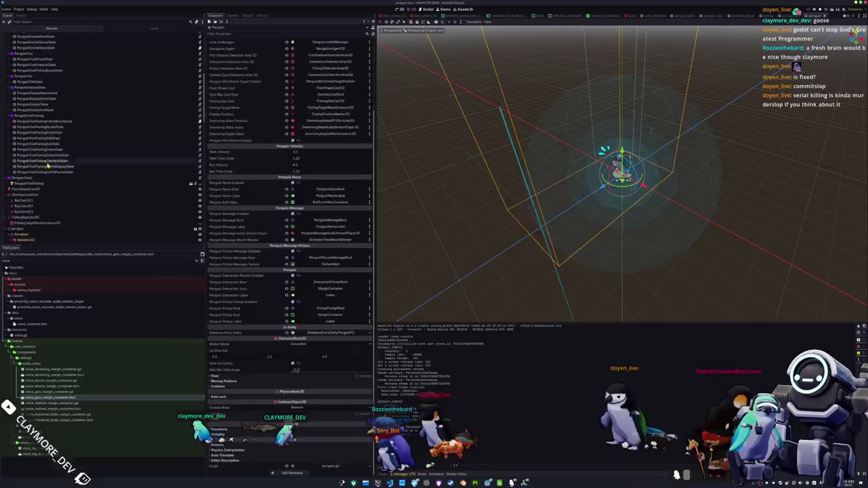
{"action": "left_click", "coordinate": [24, 174]}
{"action": "left_click", "coordinate": [35, 180]}
{"action": "left_click", "coordinate": [35, 185]}
{"action": "scroll", "coordinate": [35, 181], "scroll_direction": "down", "scroll_amount": 5}
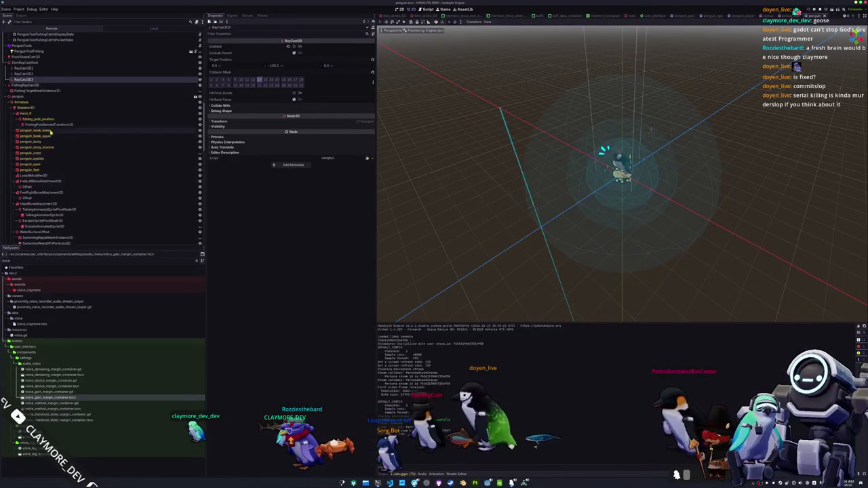
{"action": "scroll", "coordinate": [49, 132], "scroll_direction": "up", "scroll_amount": 10}
{"action": "left_click", "coordinate": [34, 36]}
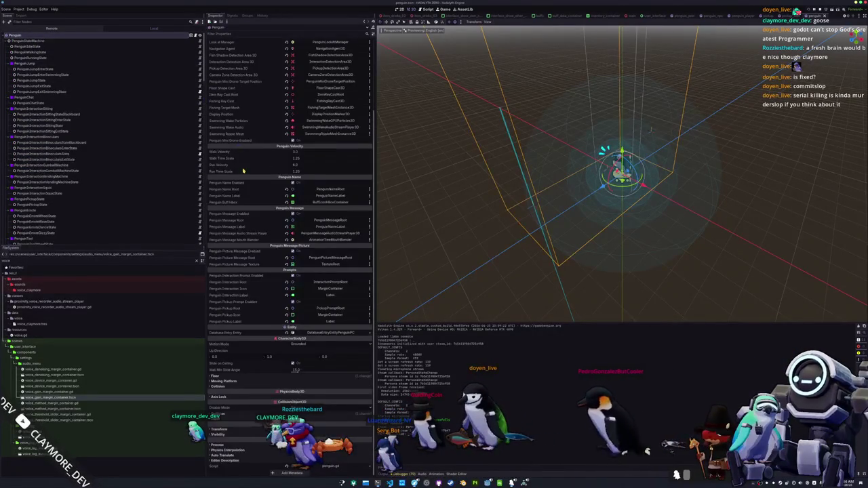
Step: Check the collision layer and mask of InteractionDetectionArea3D and PickupDetectionArea3D
{"action": "scroll", "coordinate": [243, 171], "scroll_direction": "up", "scroll_amount": 3}
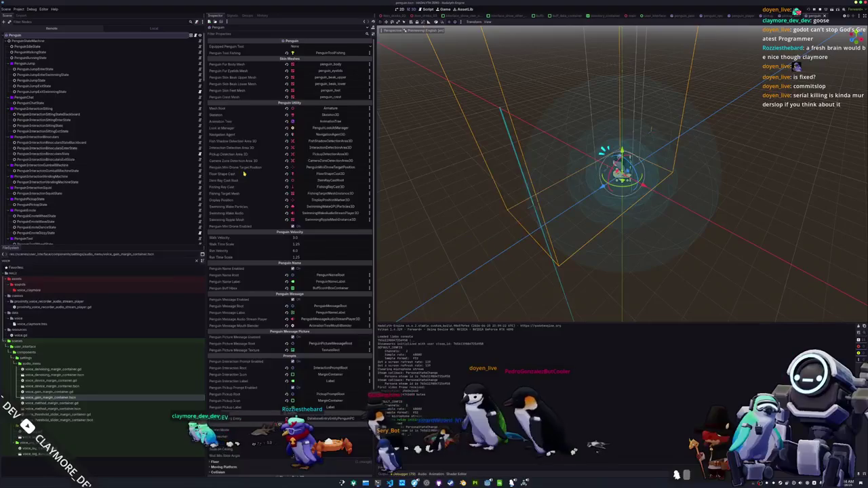
{"action": "scroll", "coordinate": [243, 174], "scroll_direction": "down", "scroll_amount": 3}
{"action": "scroll", "coordinate": [100, 195], "scroll_direction": "down", "scroll_amount": 5}
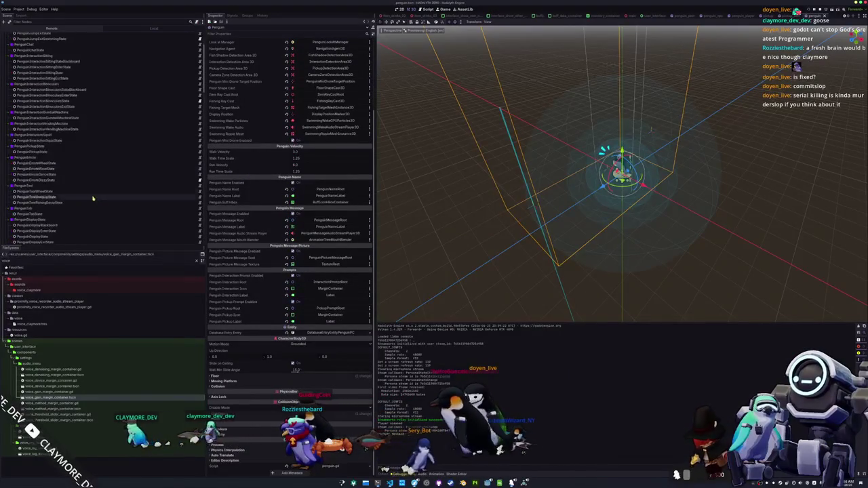
{"action": "scroll", "coordinate": [61, 204], "scroll_direction": "down", "scroll_amount": 5}
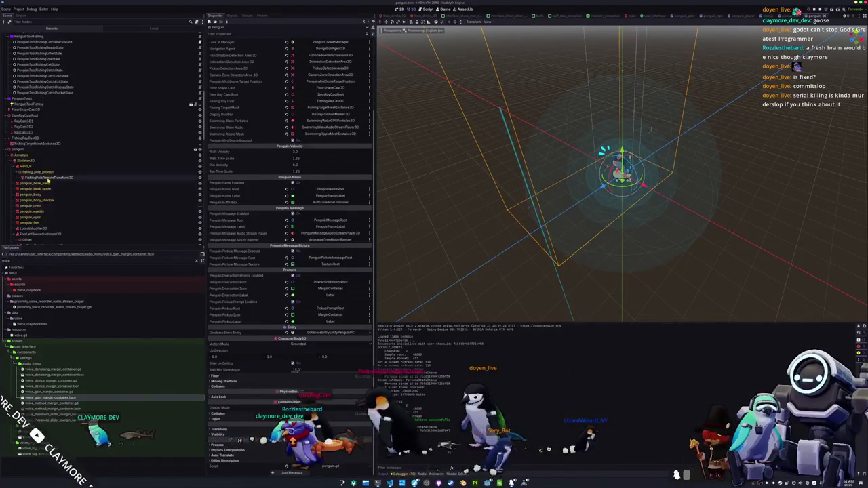
{"action": "scroll", "coordinate": [48, 186], "scroll_direction": "down", "scroll_amount": 4}
{"action": "scroll", "coordinate": [38, 179], "scroll_direction": "down", "scroll_amount": 5}
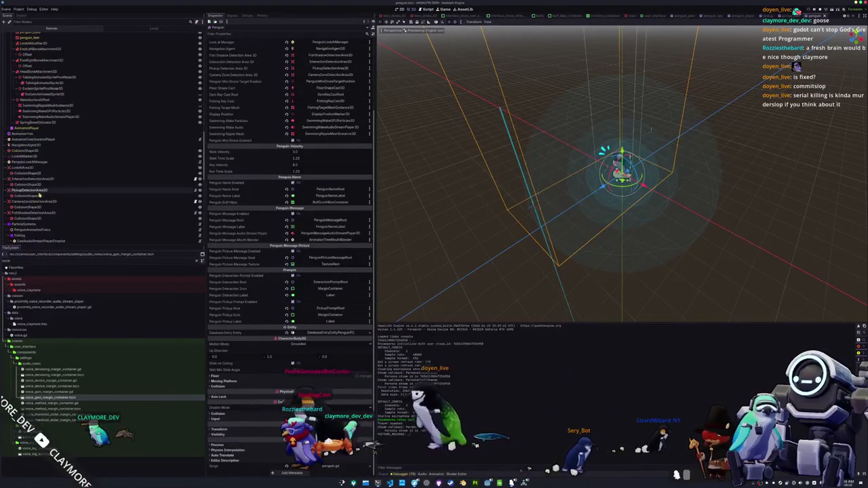
{"action": "left_click", "coordinate": [25, 179]}
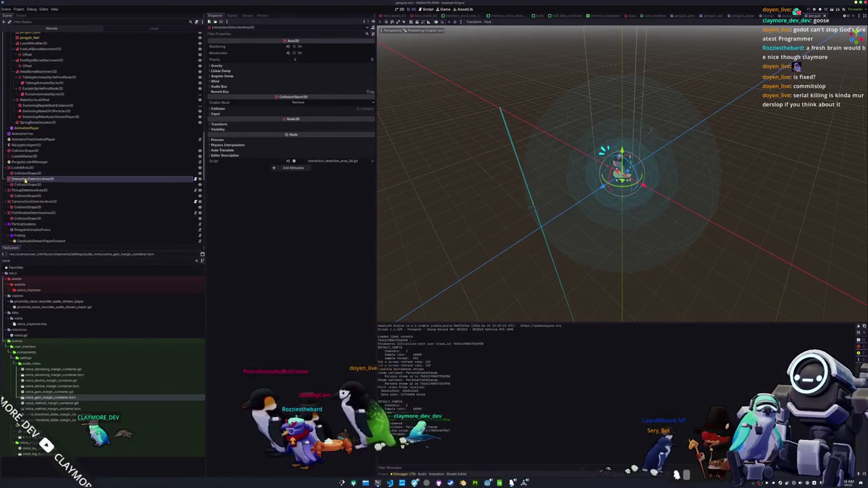
{"action": "left_click", "coordinate": [218, 108]}
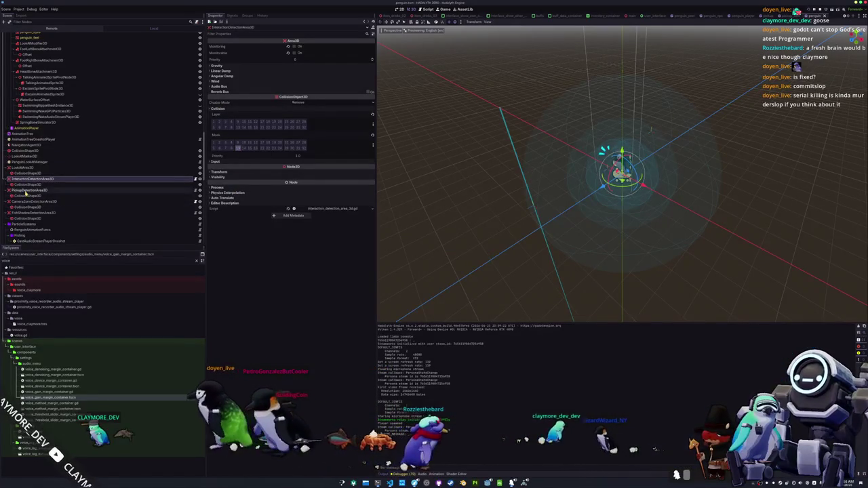
{"action": "left_click", "coordinate": [31, 190]}
{"action": "left_click", "coordinate": [218, 109]}
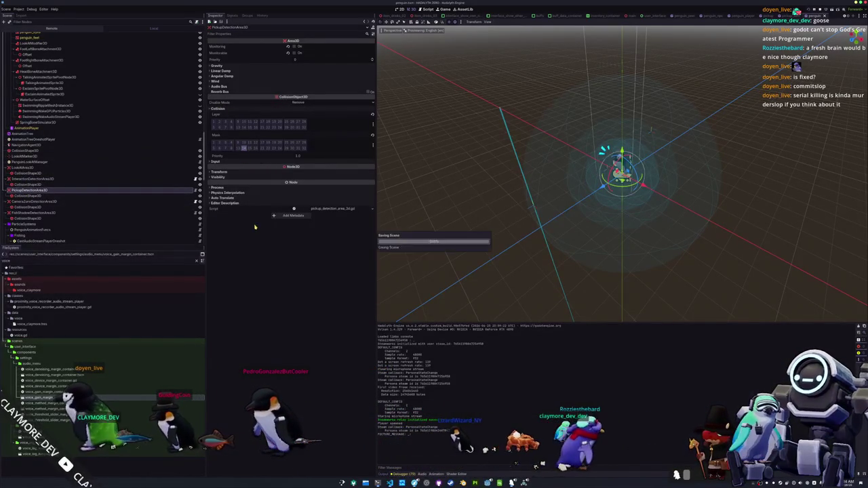
Step: Check the CameraZone and FishShadow detection areas' collision settings, plus FishShadow's input settings
{"action": "left_click", "coordinate": [71, 201]}
{"action": "left_click", "coordinate": [219, 108]}
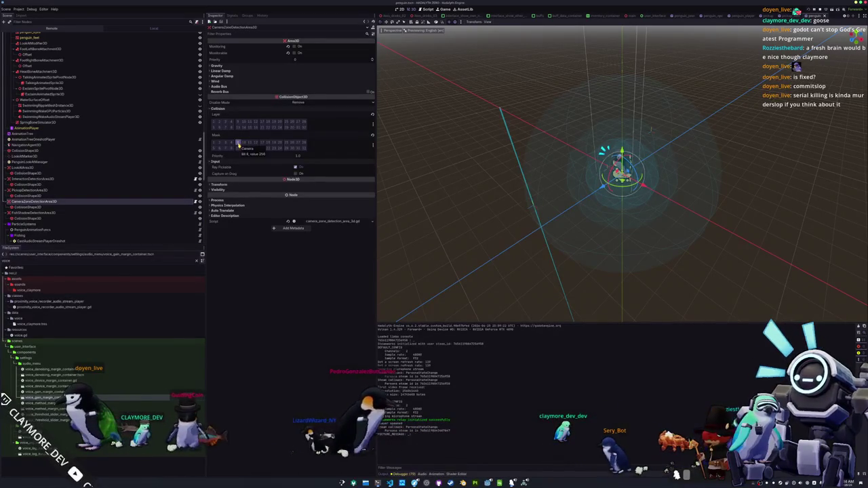
{"action": "left_click", "coordinate": [63, 214]}
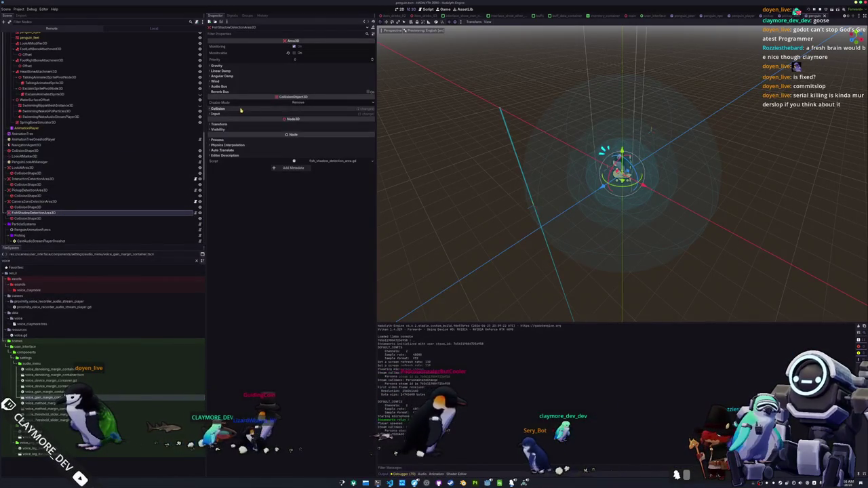
{"action": "left_click", "coordinate": [218, 109]}
{"action": "left_click", "coordinate": [230, 164]}
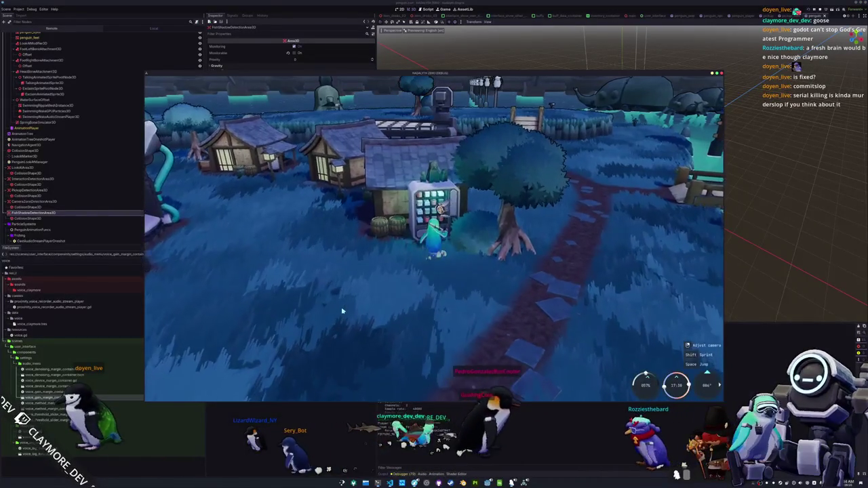
Step: Open and close the emote wheel, then the player inventory, in the running game
{"action": "key", "text": "c"}
{"action": "left_click", "coordinate": [591, 244]}
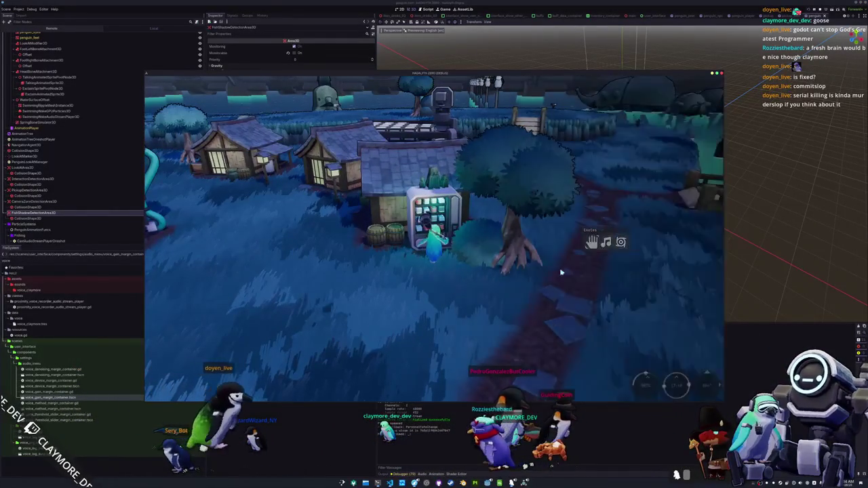
{"action": "key", "text": "Tab"}
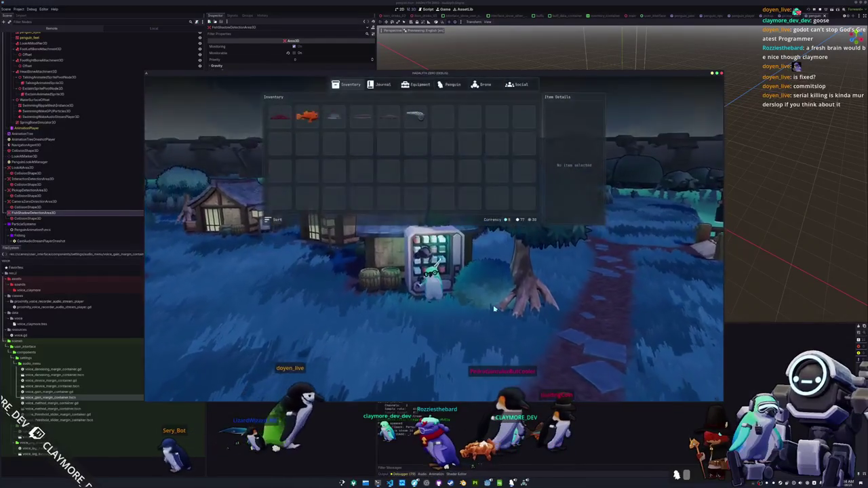
{"action": "key", "text": "Tab"}
Step: Walk the penguin back from the vending machine and swing the camera behind it
{"action": "key", "text": "s"}
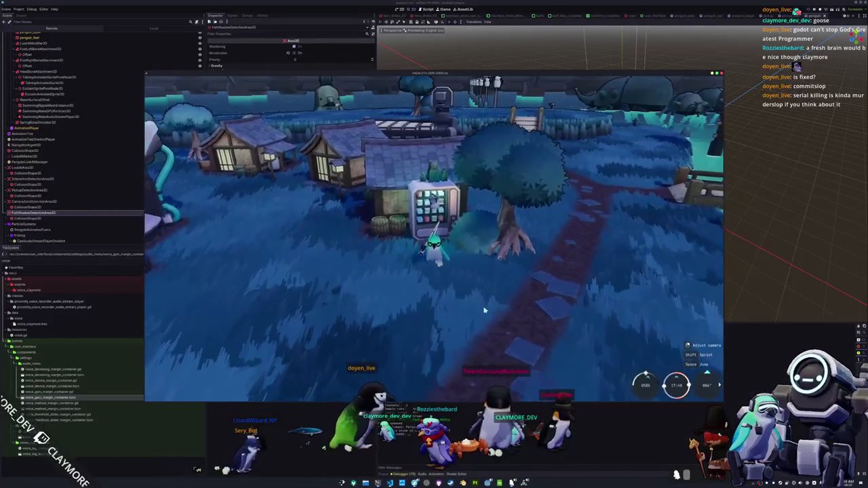
{"action": "left_click_drag", "start_coordinate": [422, 360], "coordinate": [319, 360]}
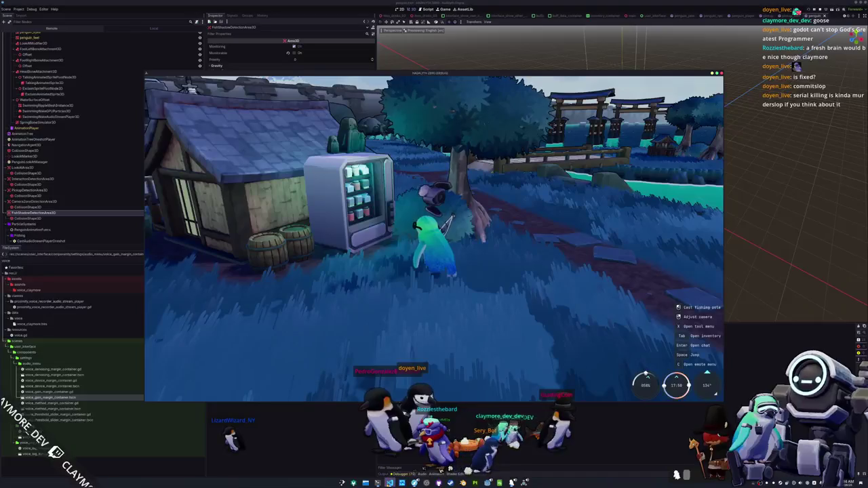
{"action": "key", "text": "alt+Tab"}
Step: Open global_data.gd in VS Code through the quick file search
{"action": "left_click", "coordinate": [535, 197]}
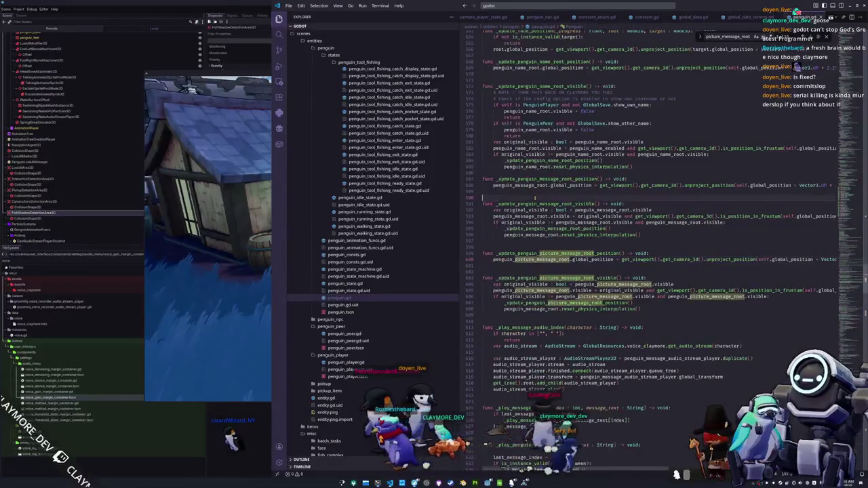
{"action": "key", "text": "ctrl+p"}
{"action": "type", "text": "git"}
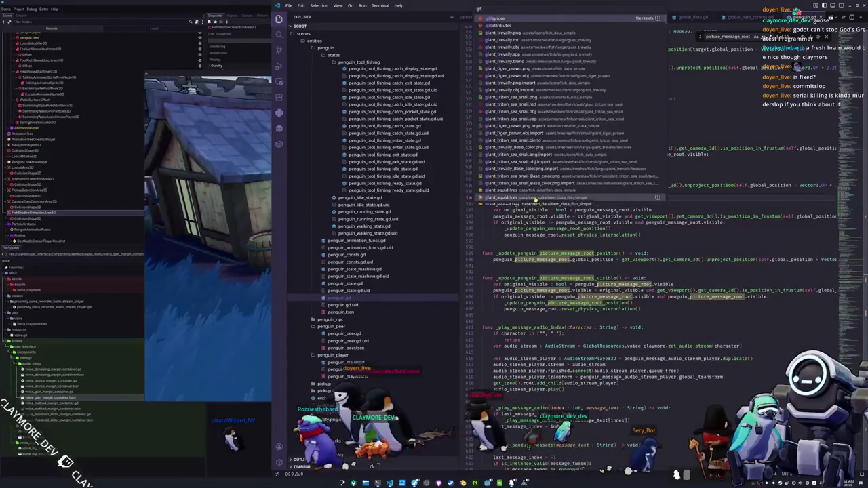
{"action": "key", "text": "Escape"}
{"action": "key", "text": "ctrl+p"}
{"action": "type", "text": "gl"}
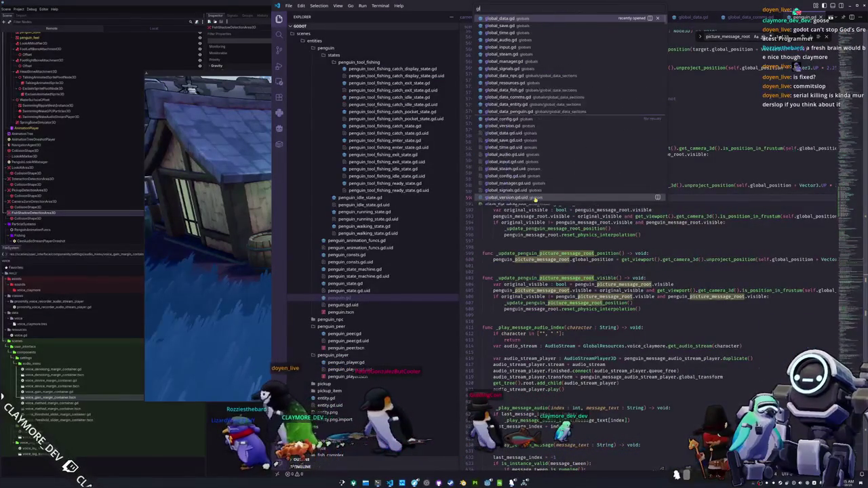
{"action": "key", "text": "BackSpace"}
{"action": "key", "text": "BackSpace"}
{"action": "key", "text": "BackSpace"}
{"action": "type", "text": "lobal_data"}
{"action": "key", "text": "Return"}
Step: Scroll to _initialize_interaction_nodes and select its sort_custom block
{"action": "scroll", "coordinate": [521, 213], "scroll_direction": "down", "scroll_amount": 20}
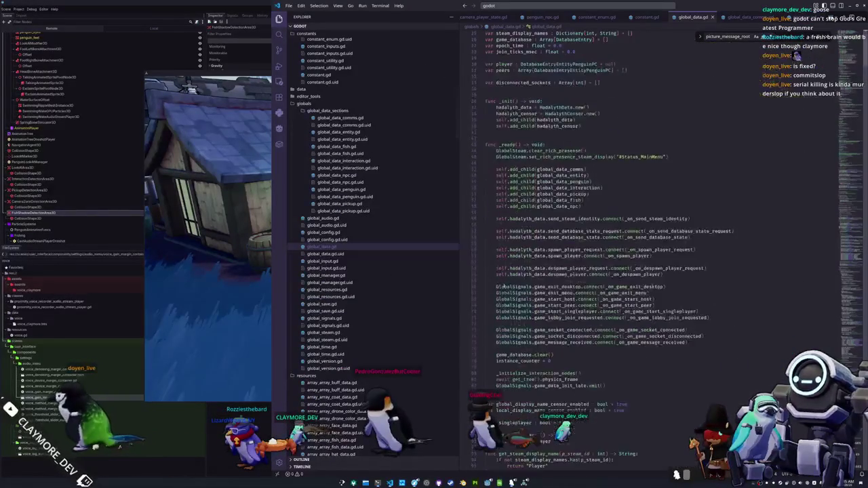
{"action": "scroll", "coordinate": [498, 286], "scroll_direction": "down", "scroll_amount": 16}
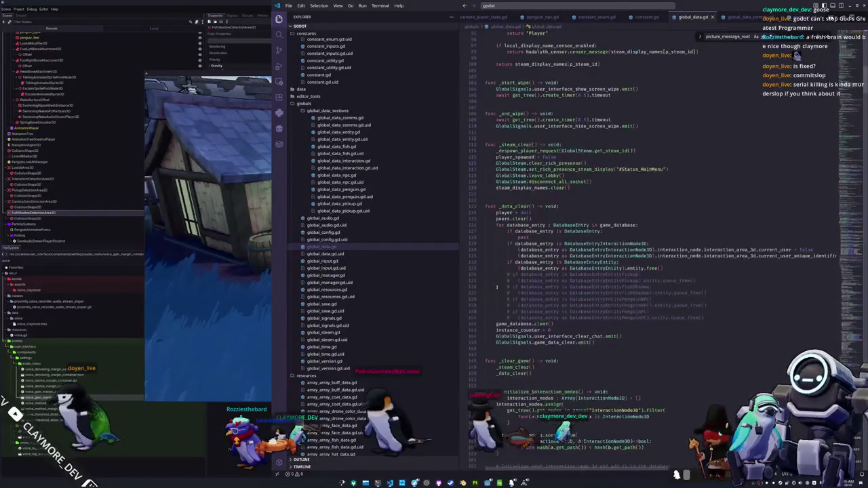
{"action": "scroll", "coordinate": [497, 286], "scroll_direction": "down", "scroll_amount": 4}
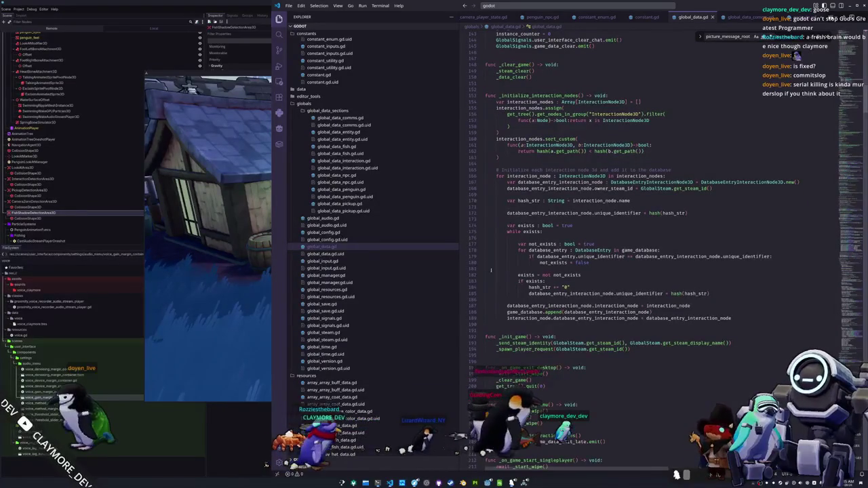
{"action": "mouse_move", "coordinate": [492, 142]}
{"action": "left_mouse_down"}
{"action": "mouse_move", "coordinate": [587, 149]}
{"action": "mouse_move", "coordinate": [512, 158]}
{"action": "left_mouse_up"}
{"action": "key", "text": "alt+Tab"}
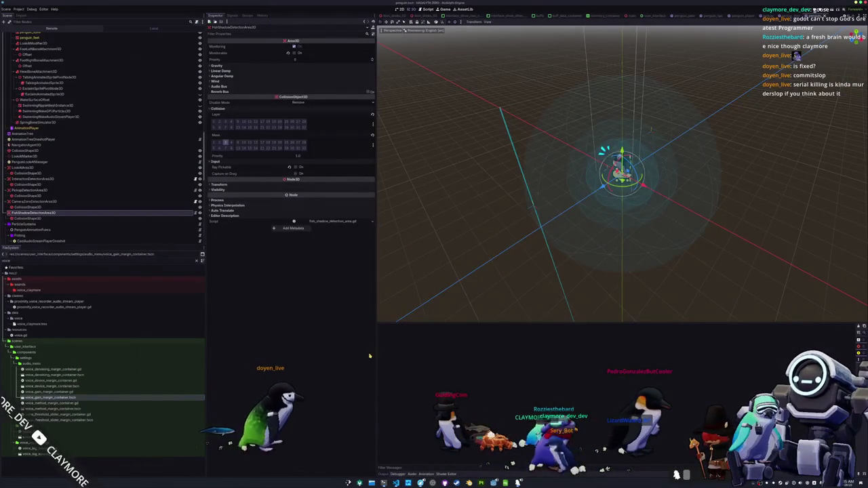
Step: Launch a fresh game instance with F5 and list the project's global groups
{"action": "key", "text": "F5"}
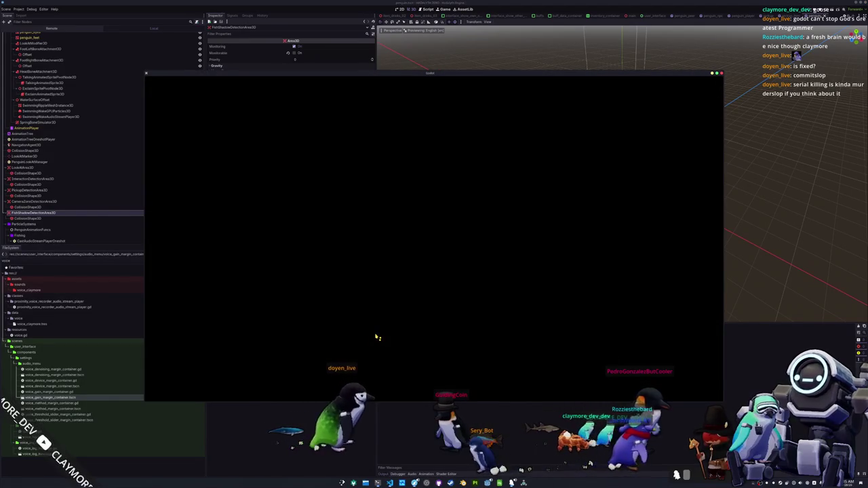
{"action": "left_click", "coordinate": [244, 15]}
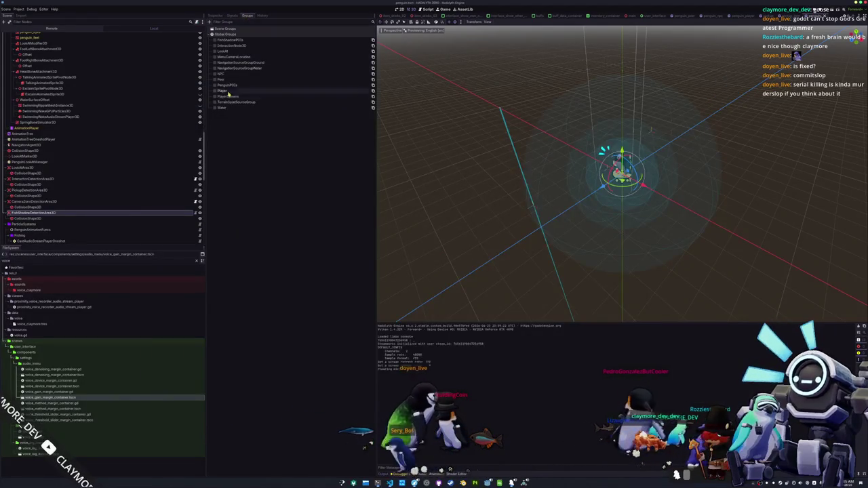
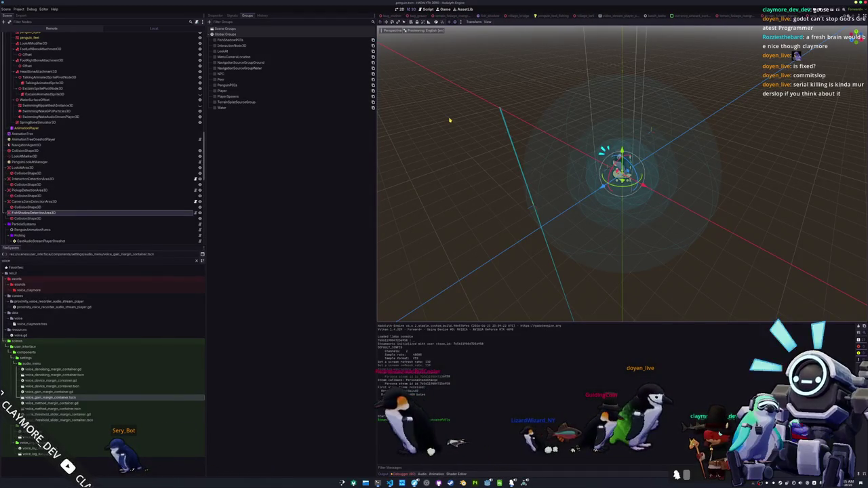
Step: Open main.tscn through quick-open and launch the game with F5
{"action": "key", "text": "alt+shift+o"}
{"action": "type", "text": "main"}
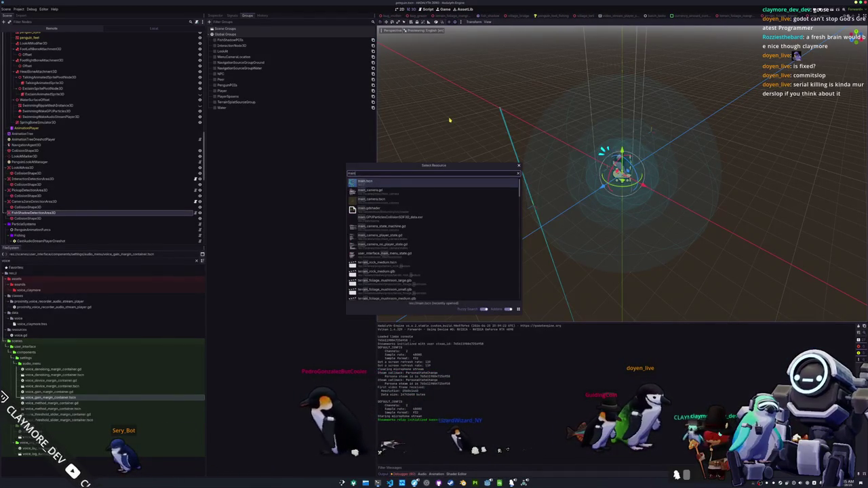
{"action": "key", "text": "Return"}
{"action": "key", "text": "F5"}
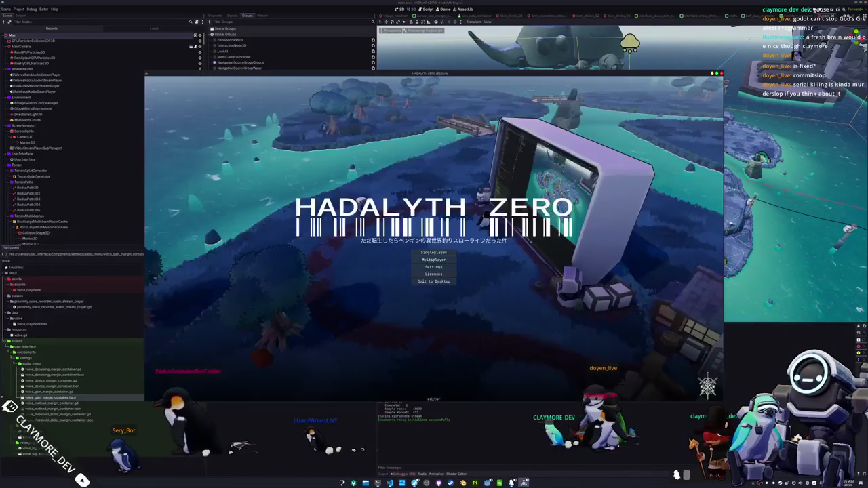
Step: Start from the title menu, walk through the village to use the vending machine, then stop the game
{"action": "left_click", "coordinate": [434, 252]}
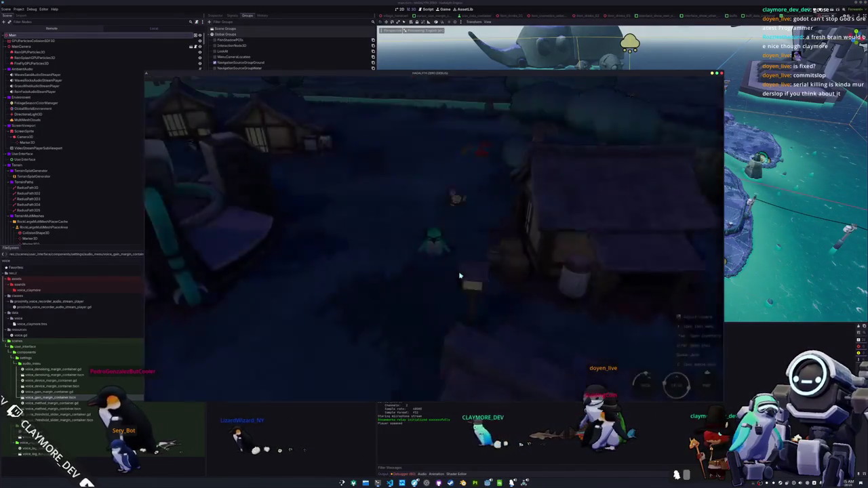
{"action": "key", "text": "a"}
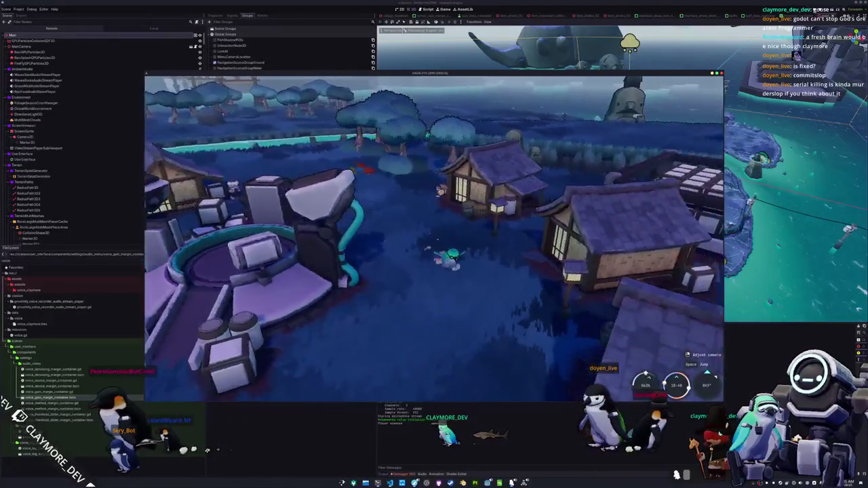
{"action": "key", "text": "w"}
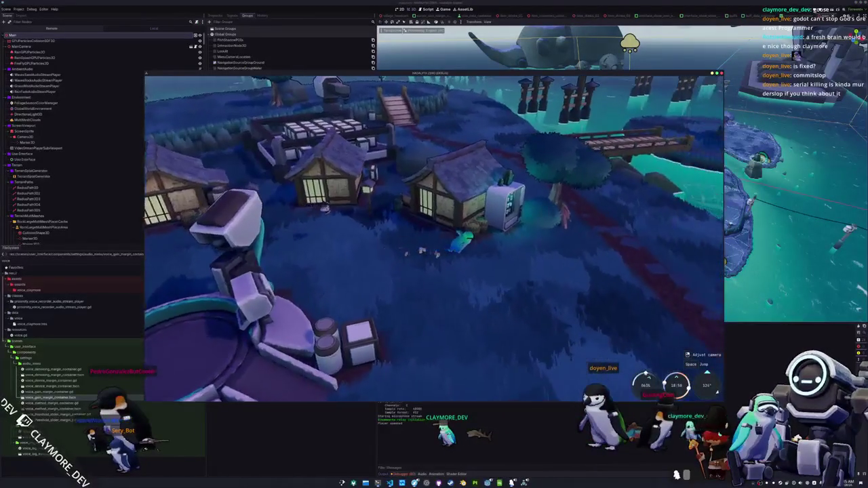
{"action": "key", "text": "w"}
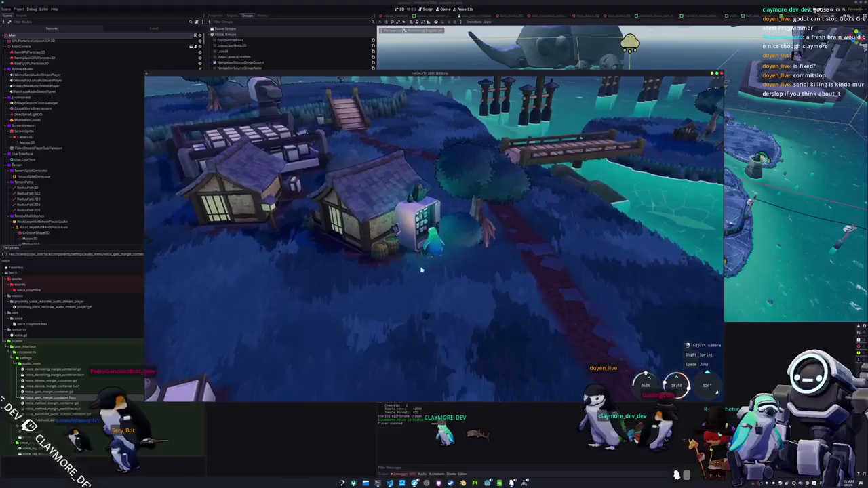
{"action": "key", "text": "e"}
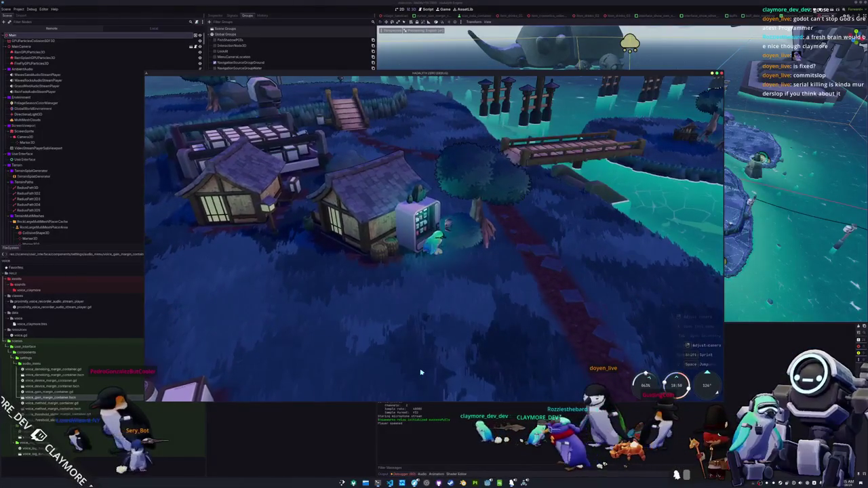
{"action": "key", "text": "s"}
{"action": "key", "text": "w"}
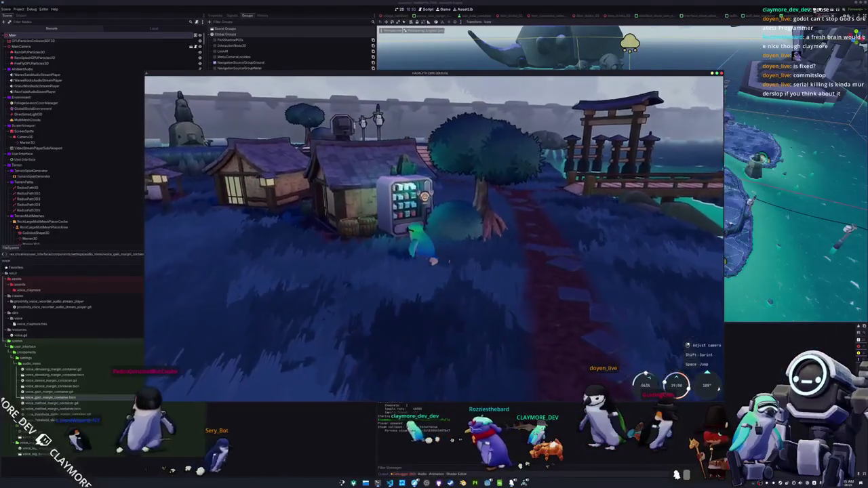
{"action": "key", "text": "F8"}
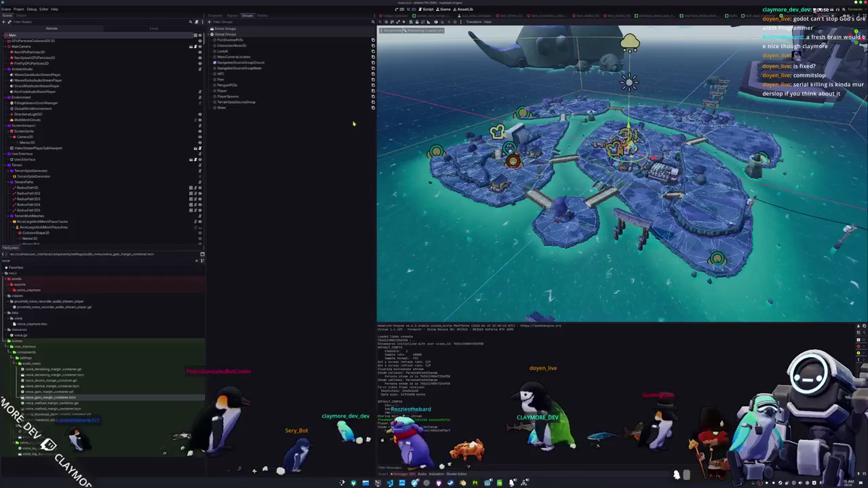
Step: Open the penguin player scene and select its four detection Area3D nodes together
{"action": "key", "text": "shift+alt+o"}
{"action": "type", "text": "penguin_player"}
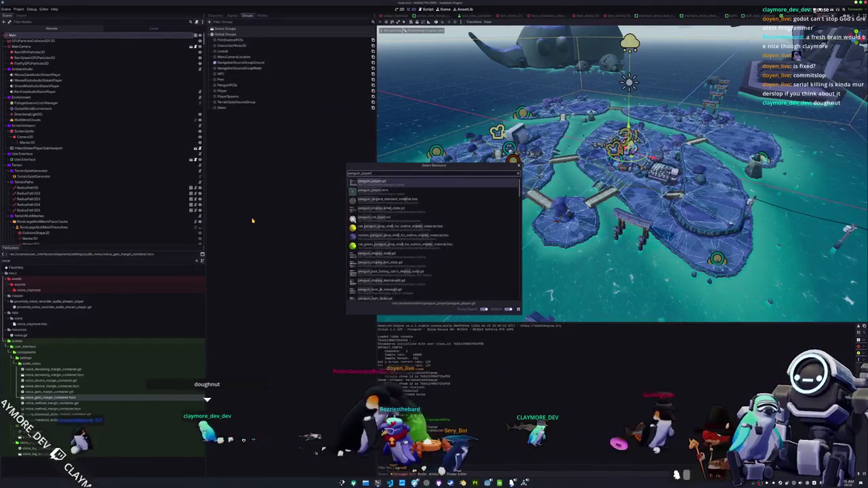
{"action": "key", "text": "Return"}
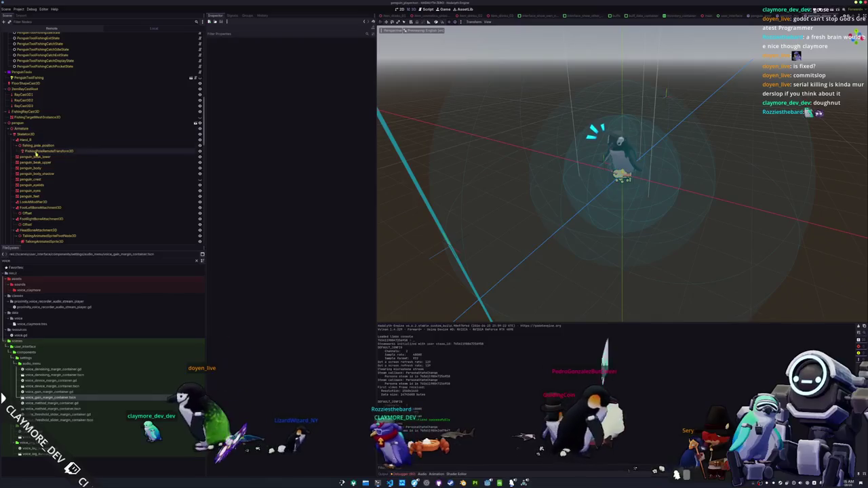
{"action": "scroll", "coordinate": [34, 179], "scroll_direction": "down", "scroll_amount": 3}
{"action": "left_click", "coordinate": [34, 179]}
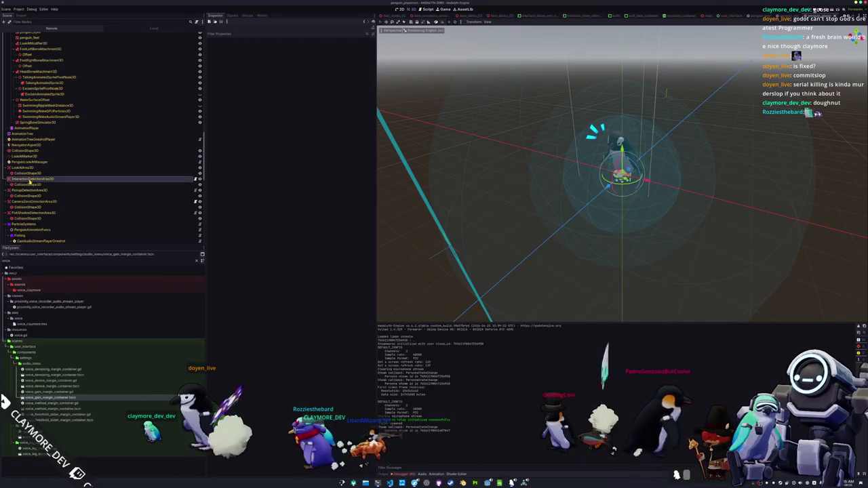
{"action": "left_click", "coordinate": [29, 191], "text": "ctrl"}
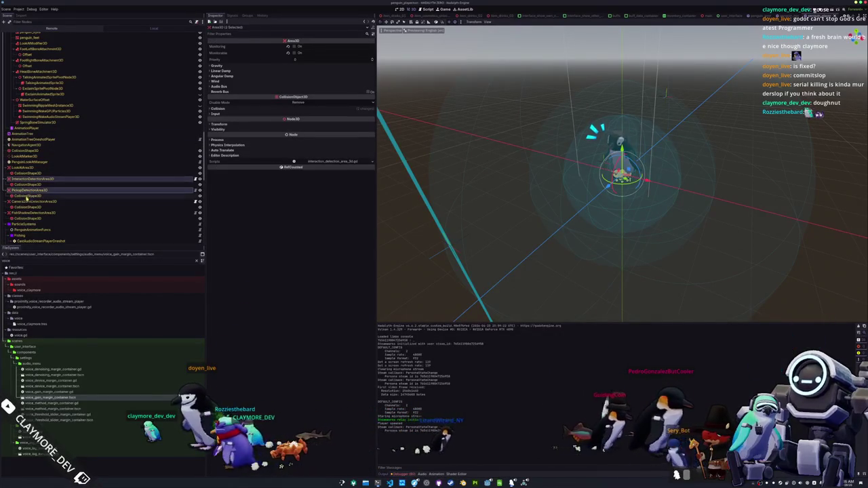
{"action": "left_click", "coordinate": [24, 203], "text": "ctrl"}
{"action": "left_click", "coordinate": [22, 169], "text": "ctrl"}
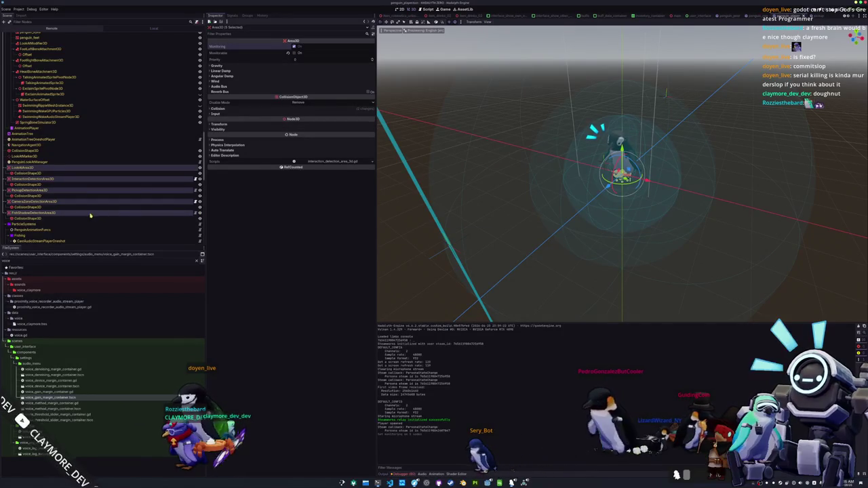
Step: Show FishingPoleRemoteTransform3D's Update settings for position, rotation and scale
{"action": "scroll", "coordinate": [91, 216], "scroll_direction": "down", "scroll_amount": 2}
{"action": "scroll", "coordinate": [80, 221], "scroll_direction": "down", "scroll_amount": 10}
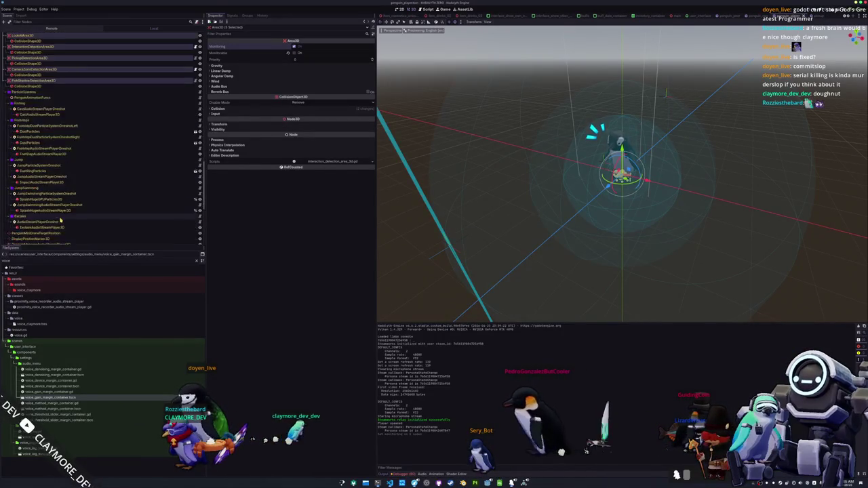
{"action": "scroll", "coordinate": [41, 203], "scroll_direction": "up", "scroll_amount": 2}
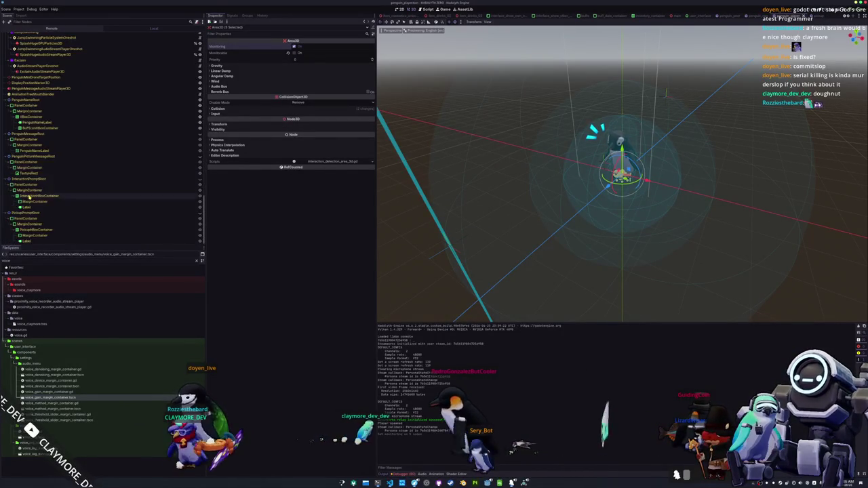
{"action": "scroll", "coordinate": [31, 198], "scroll_direction": "up", "scroll_amount": 10}
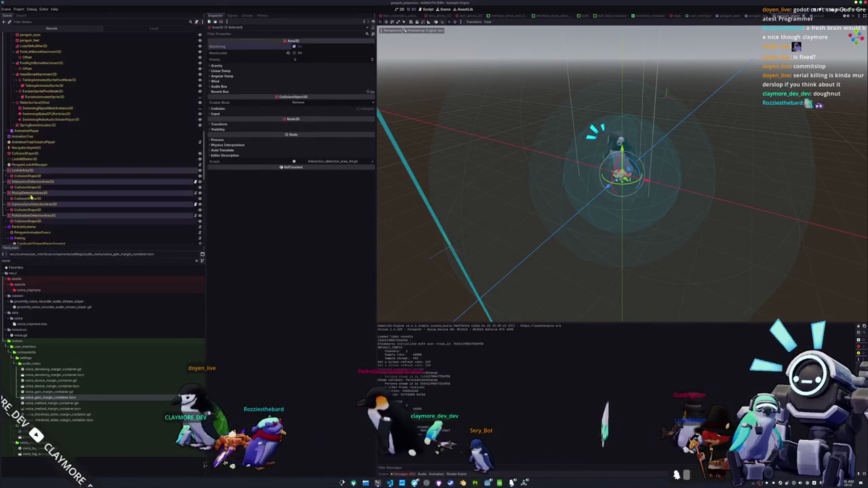
{"action": "scroll", "coordinate": [24, 154], "scroll_direction": "up", "scroll_amount": 3}
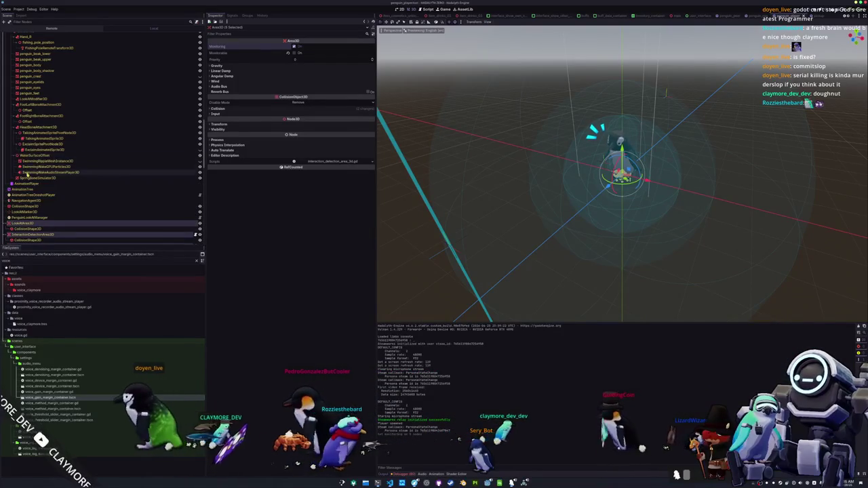
{"action": "scroll", "coordinate": [30, 173], "scroll_direction": "up", "scroll_amount": 2}
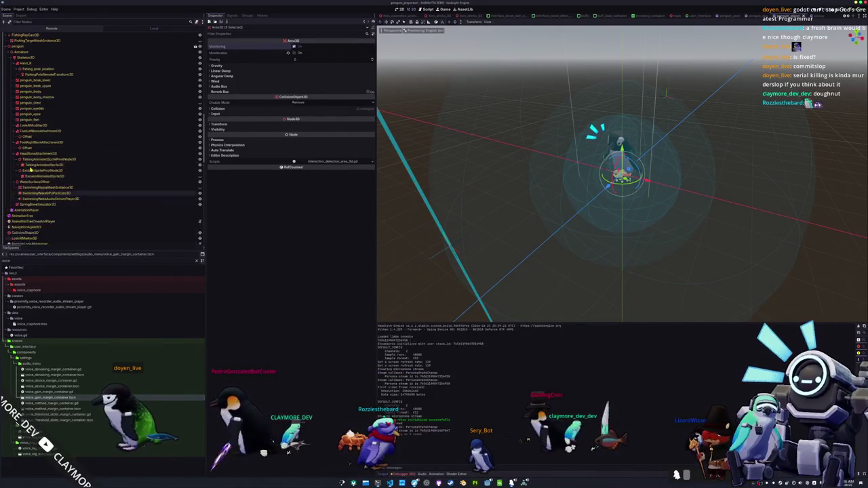
{"action": "scroll", "coordinate": [31, 169], "scroll_direction": "up", "scroll_amount": 4}
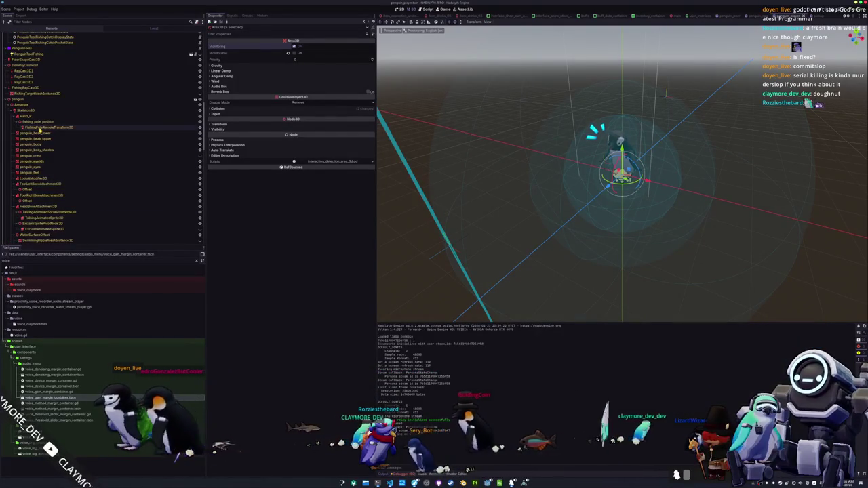
{"action": "left_click", "coordinate": [40, 129]}
{"action": "scroll", "coordinate": [40, 131], "scroll_direction": "up", "scroll_amount": 2}
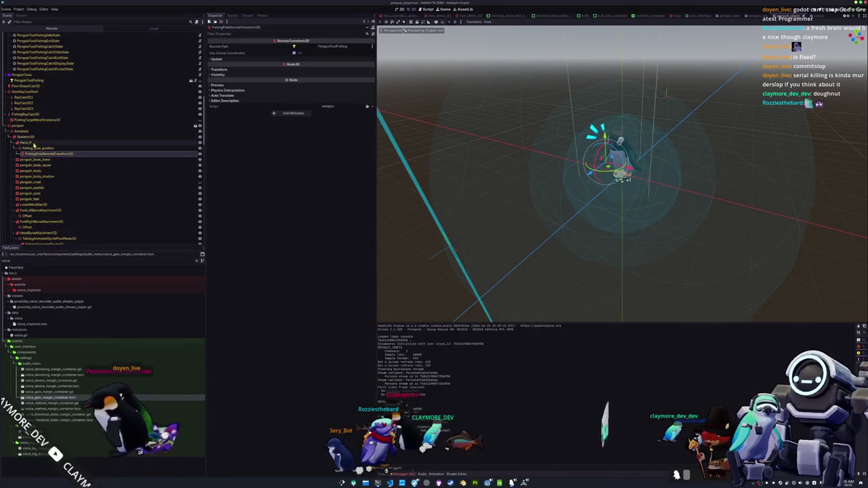
{"action": "scroll", "coordinate": [33, 144], "scroll_direction": "up", "scroll_amount": 2}
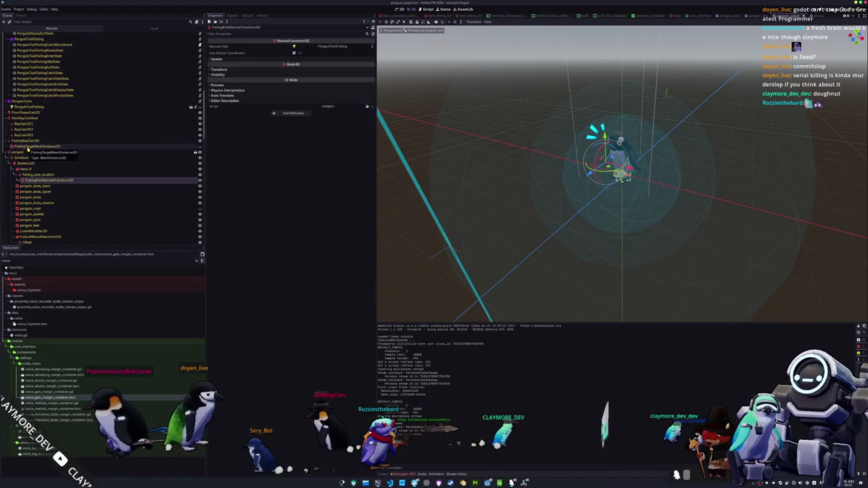
{"action": "left_click", "coordinate": [220, 60]}
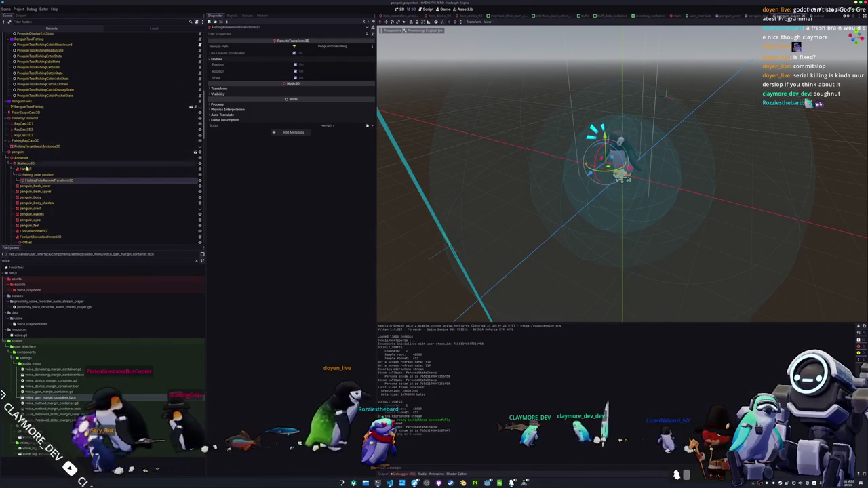
Step: Inspect the FishingRayCast3D, the three RayCast3D nodes and FloorShapeCast3D
{"action": "left_click", "coordinate": [27, 141]}
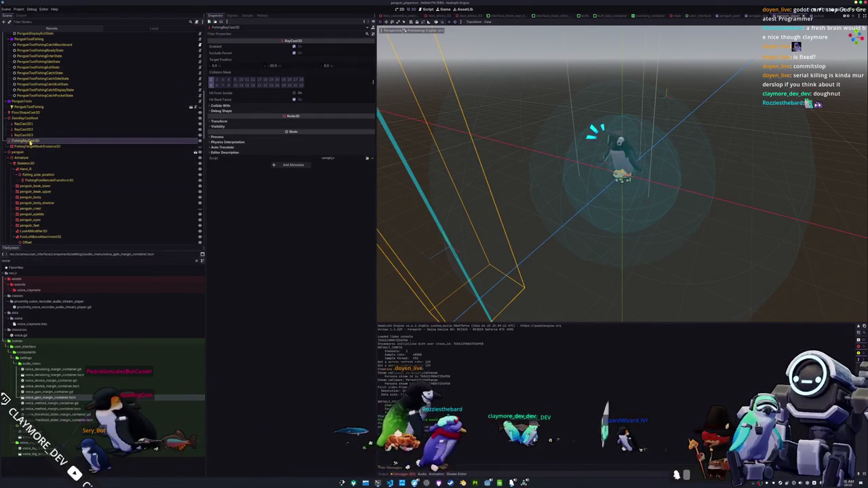
{"action": "left_click", "coordinate": [26, 124]}
{"action": "left_click", "coordinate": [26, 130]}
{"action": "left_click", "coordinate": [27, 135]}
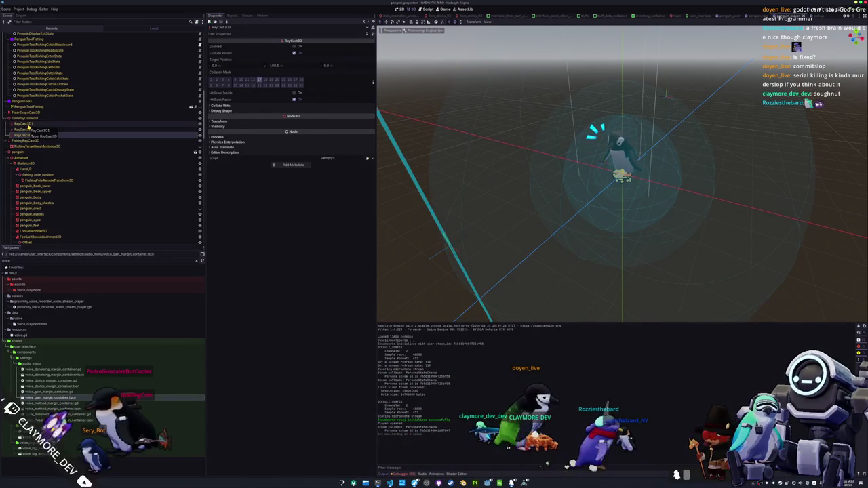
{"action": "left_click", "coordinate": [29, 114]}
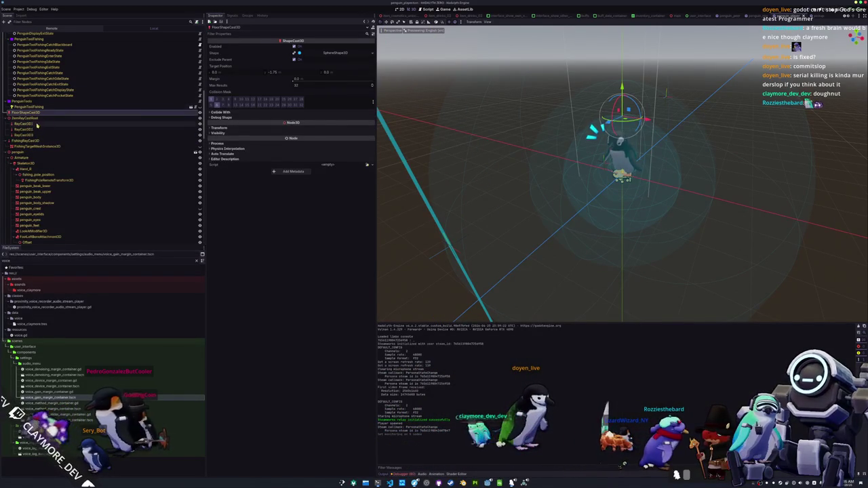
{"action": "left_click", "coordinate": [27, 124]}
{"action": "left_click", "coordinate": [26, 135], "text": "shift"}
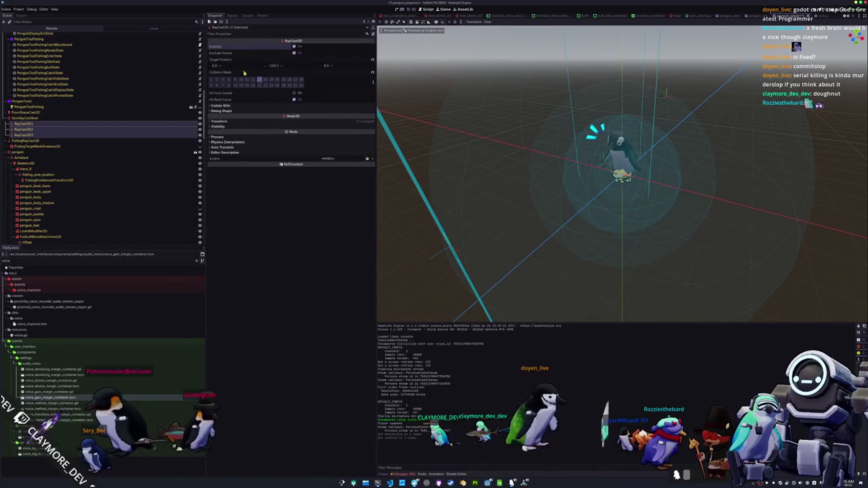
{"action": "left_click", "coordinate": [34, 112]}
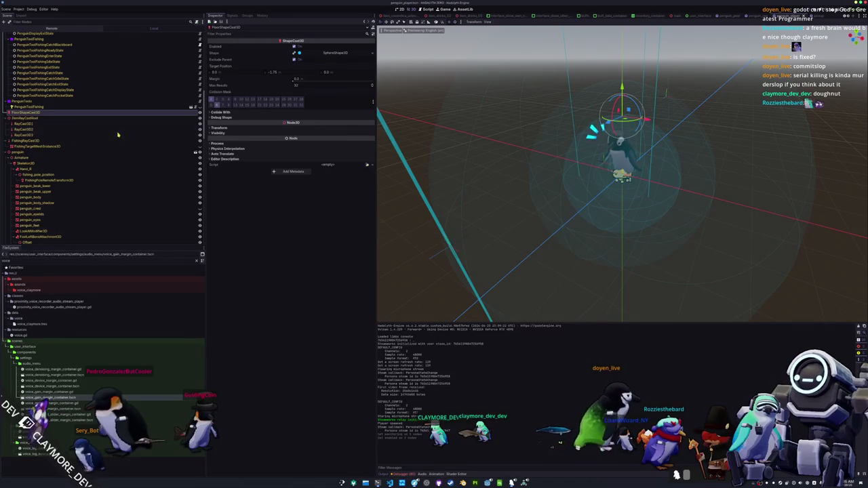
Step: Change FloorShapeCast3D's Target Position X from -2.0 to -1.75
{"action": "scroll", "coordinate": [118, 135], "scroll_direction": "up", "scroll_amount": 10}
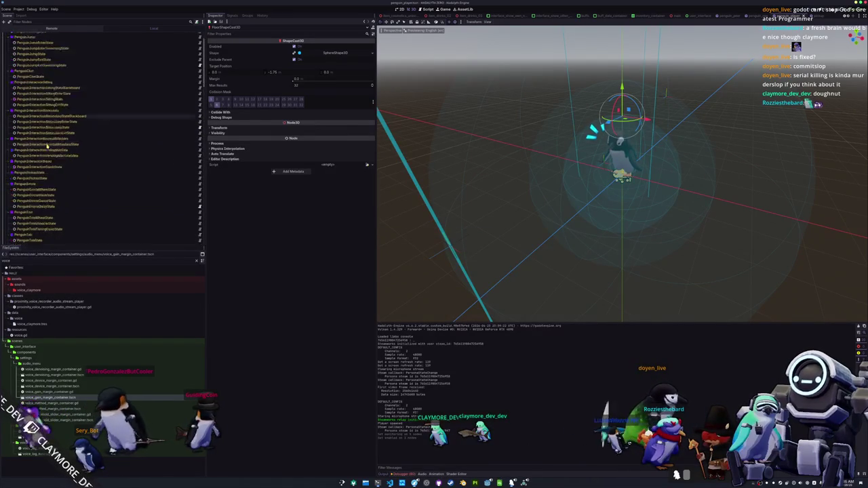
{"action": "scroll", "coordinate": [47, 145], "scroll_direction": "down", "scroll_amount": 10}
{"action": "left_click_drag", "start_coordinate": [407, 149], "coordinate": [459, 150]}
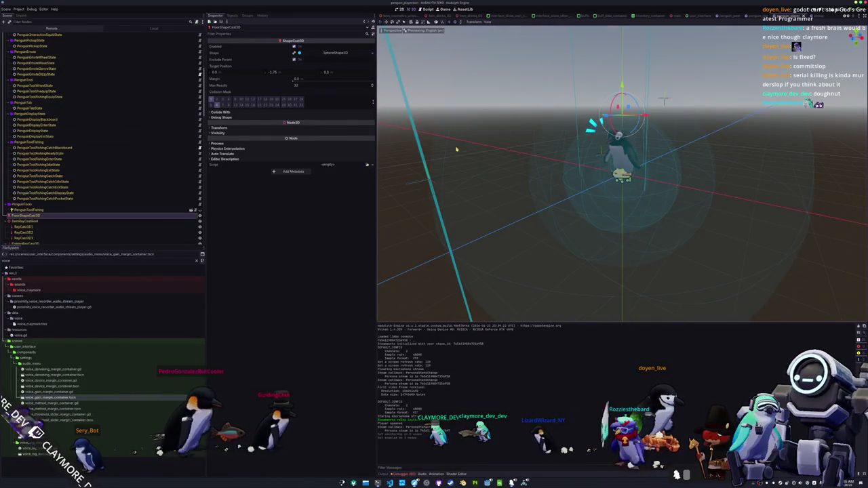
{"action": "left_click", "coordinate": [21, 221]}
{"action": "left_click", "coordinate": [27, 216]}
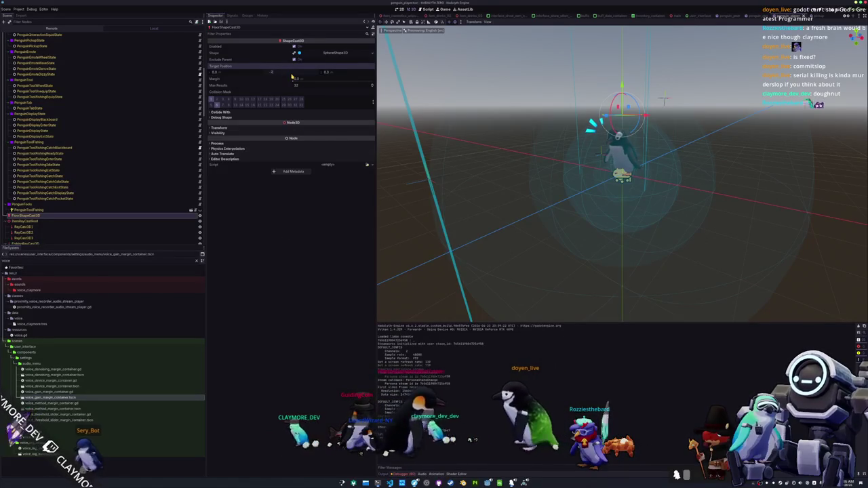
{"action": "left_click_drag", "start_coordinate": [292, 76], "coordinate": [298, 77]}
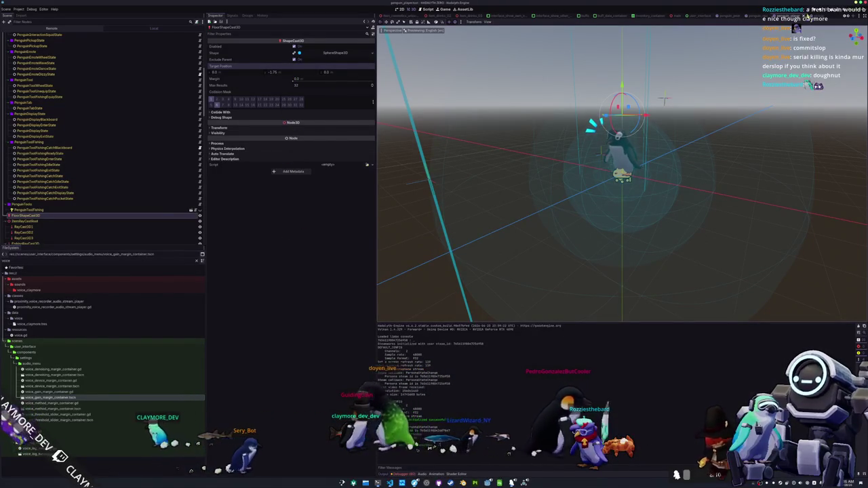
Step: Reselect FloorShapeCast3D in the penguin scene and restart the game with F8 then F5
{"action": "left_click", "coordinate": [678, 16]}
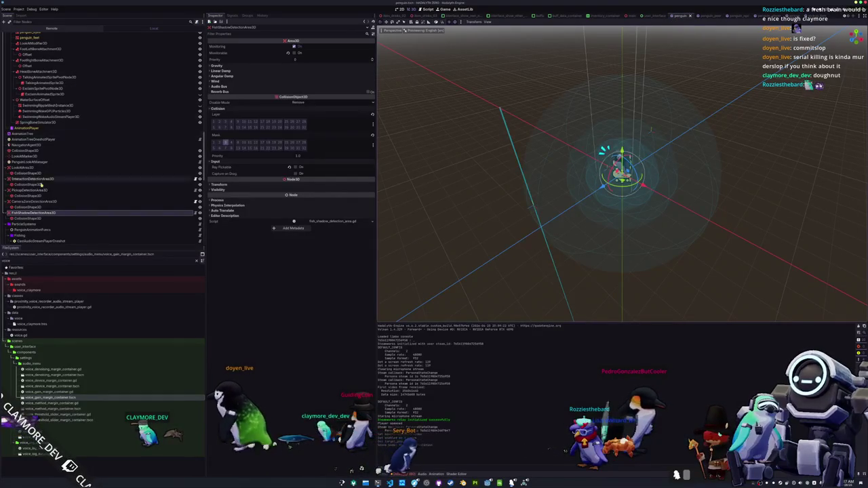
{"action": "scroll", "coordinate": [42, 184], "scroll_direction": "up", "scroll_amount": 5}
{"action": "scroll", "coordinate": [41, 185], "scroll_direction": "up", "scroll_amount": 3}
{"action": "scroll", "coordinate": [41, 184], "scroll_direction": "down", "scroll_amount": 5}
{"action": "left_click", "coordinate": [54, 165]}
{"action": "left_click", "coordinate": [56, 158]}
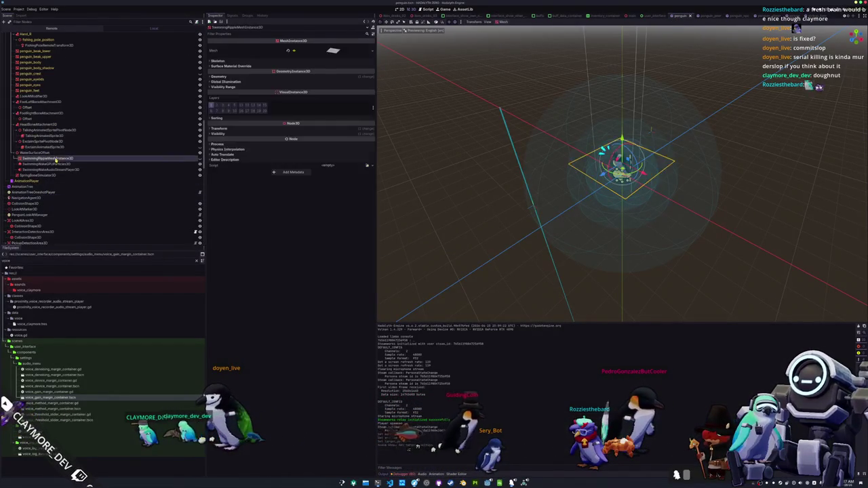
{"action": "left_click", "coordinate": [49, 164]}
{"action": "left_click", "coordinate": [42, 175]}
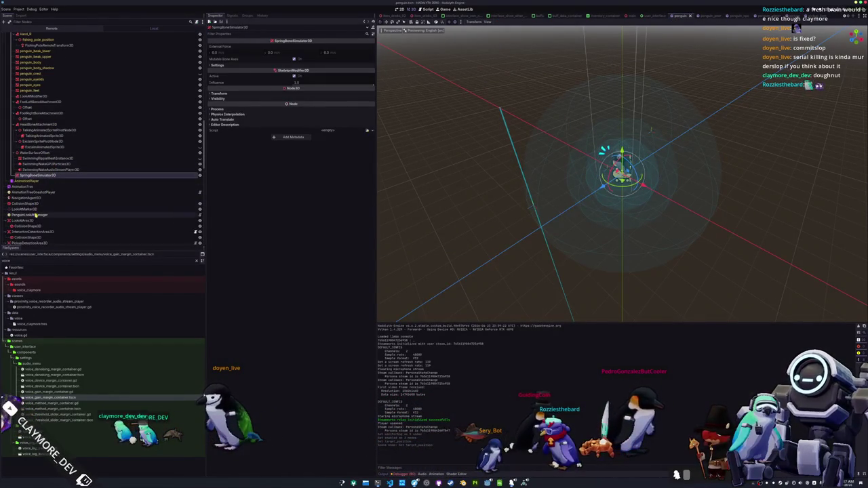
{"action": "scroll", "coordinate": [35, 212], "scroll_direction": "up", "scroll_amount": 6}
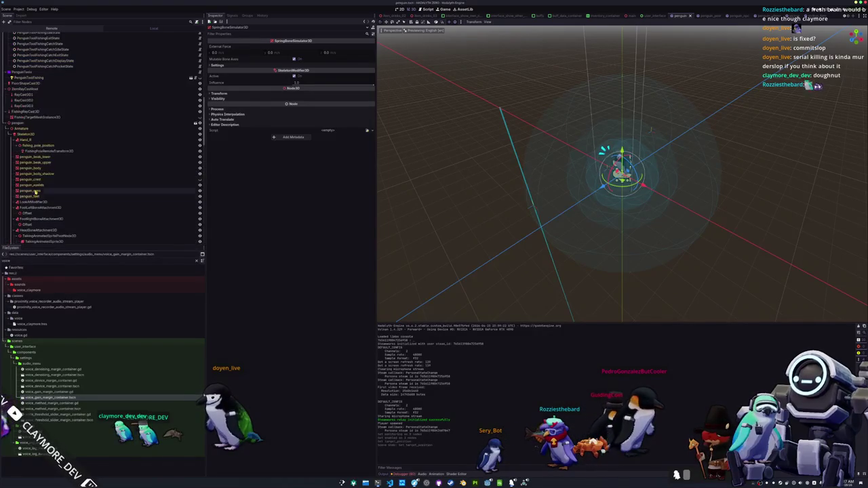
{"action": "left_click", "coordinate": [106, 84]}
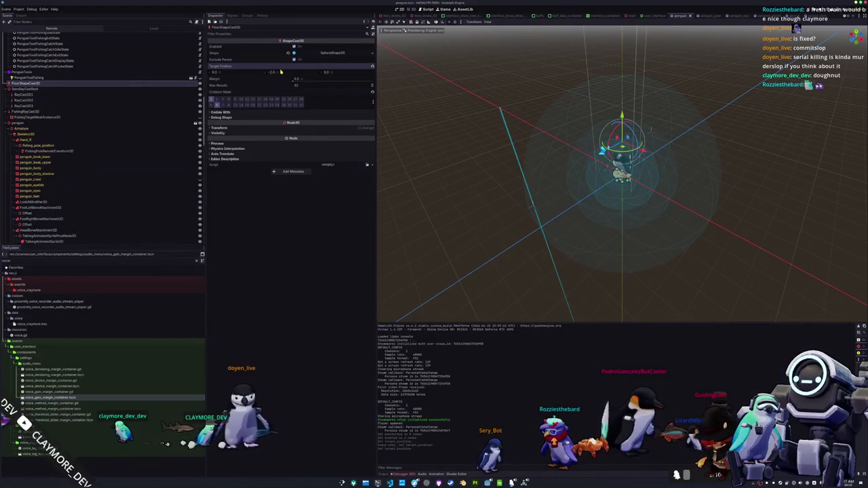
{"action": "key", "text": "F8"}
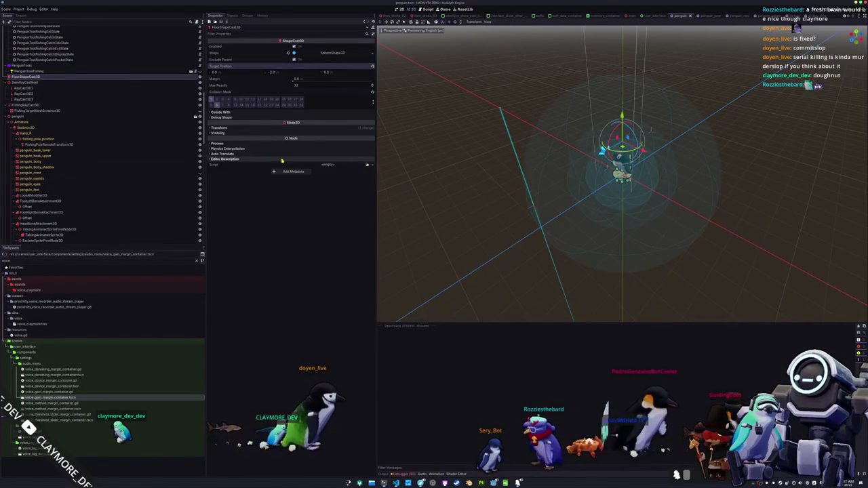
{"action": "key", "text": "F5"}
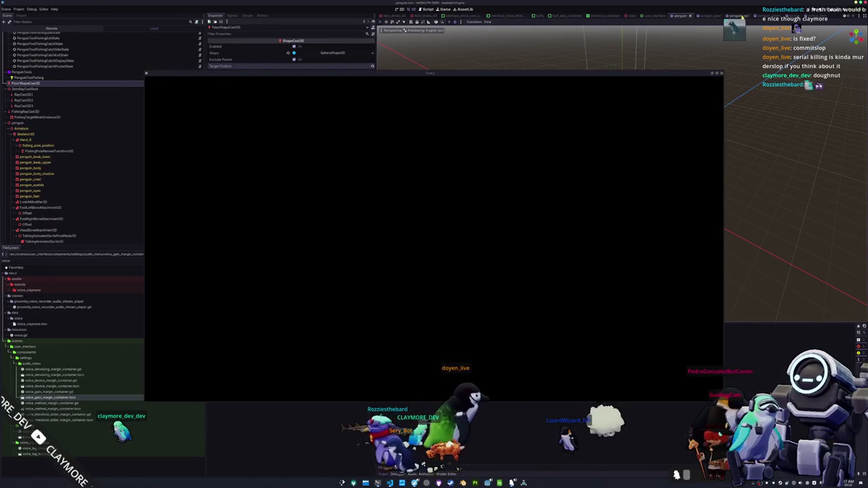
Step: Select the PenguinNPC root in penguin_npc, then buy a Gumball from the in-game vendor
{"action": "left_click", "coordinate": [732, 15]}
{"action": "left_click", "coordinate": [55, 36]}
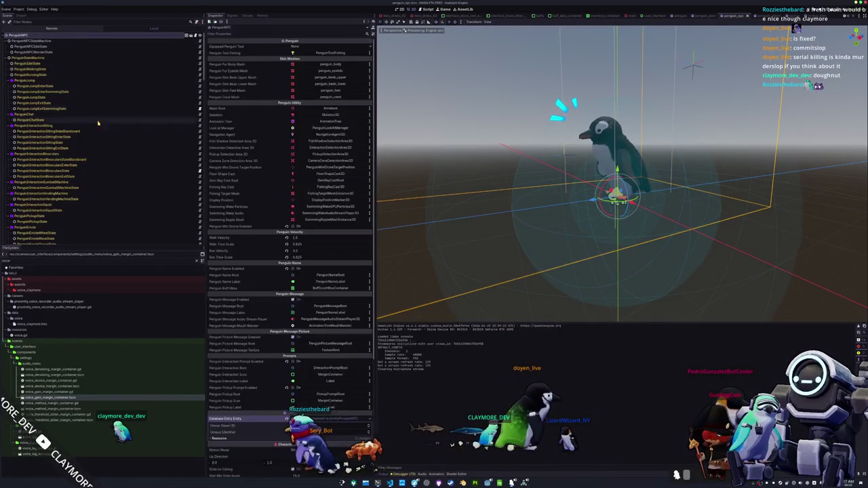
{"action": "scroll", "coordinate": [248, 267], "scroll_direction": "down", "scroll_amount": 5}
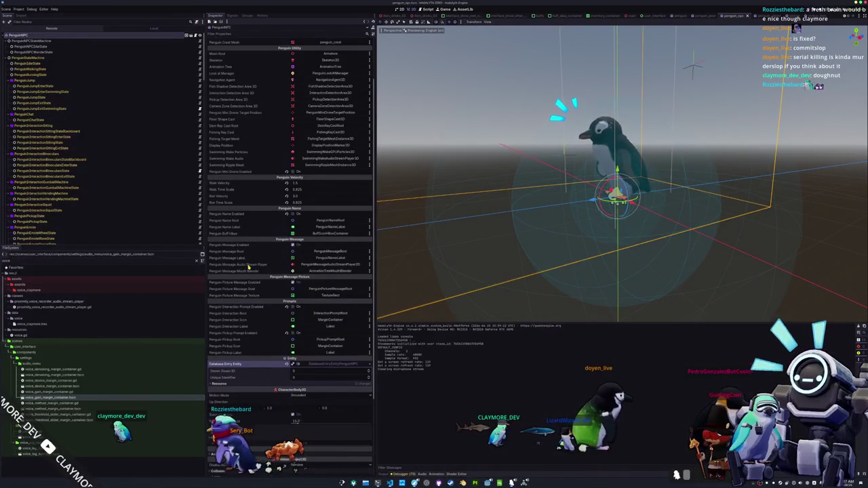
{"action": "key", "text": "alt+Tab"}
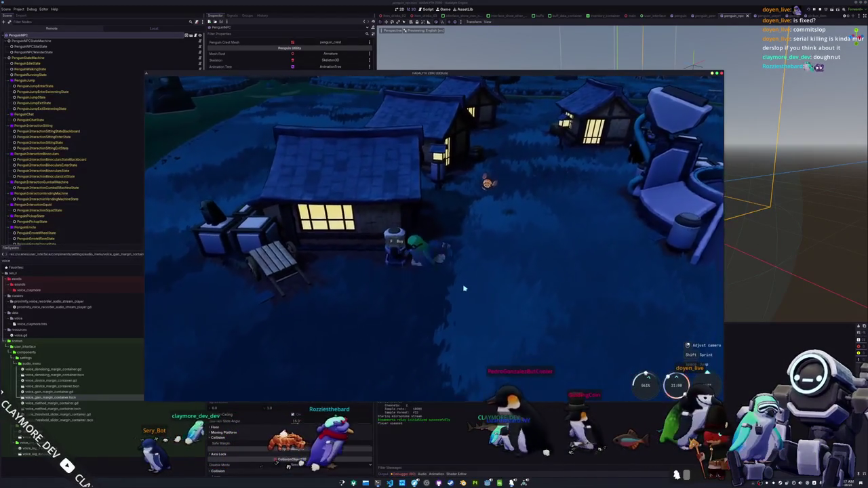
{"action": "key", "text": "e"}
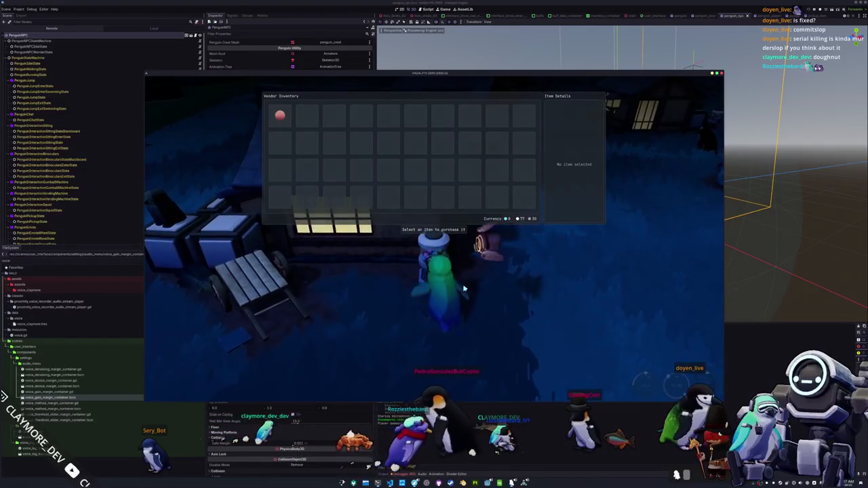
{"action": "key", "text": "Escape"}
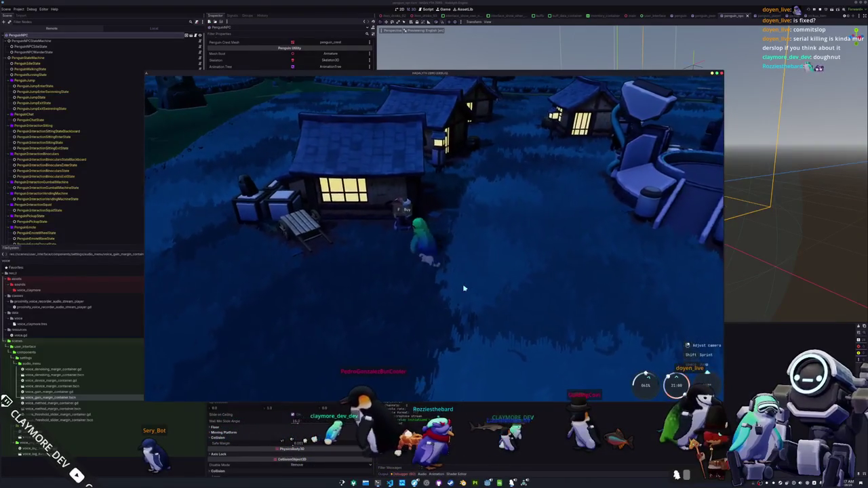
{"action": "key", "text": "e"}
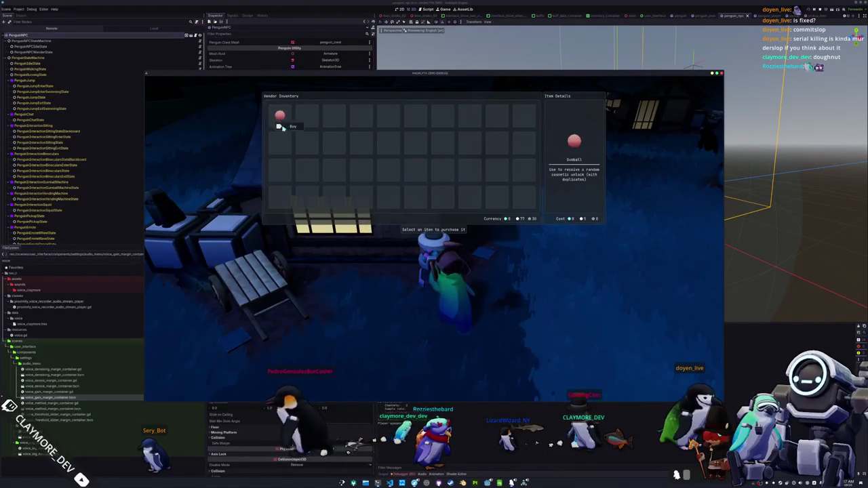
{"action": "left_click", "coordinate": [280, 116]}
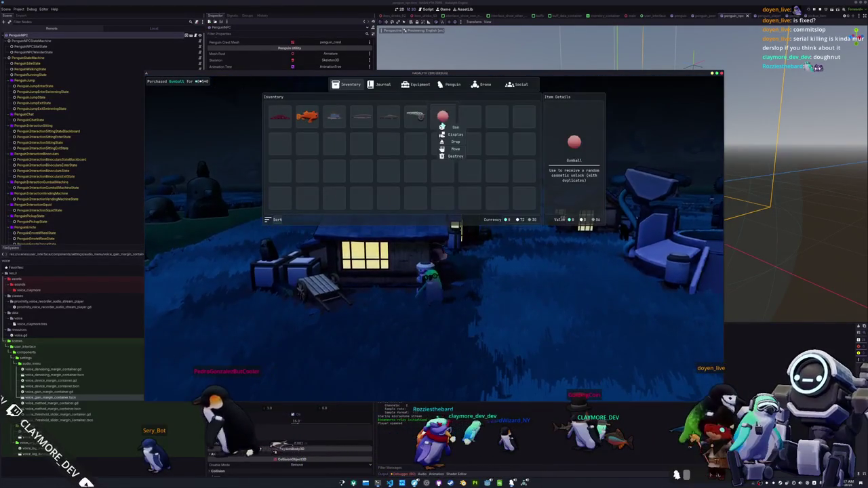
{"action": "key", "text": "Escape"}
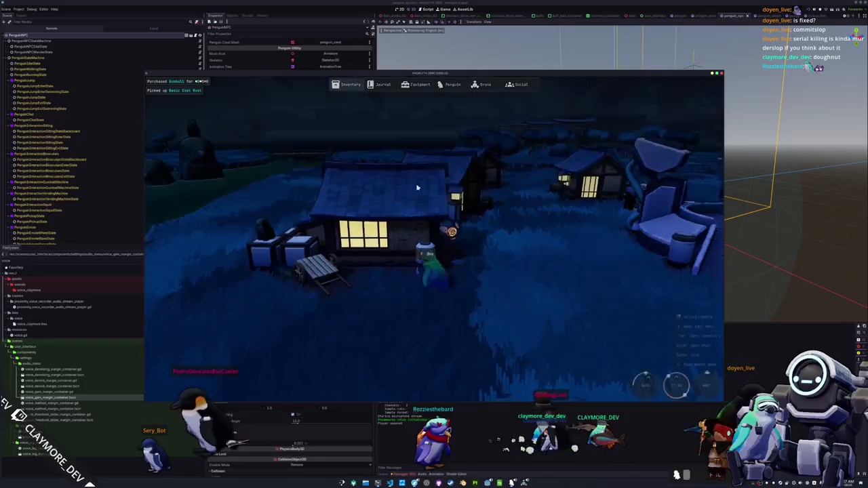
Step: Buy Seal Milk at the vending machine and drink it from the inventory for its boost
{"action": "mouse_move", "coordinate": [421, 262]}
{"action": "left_mouse_down"}
{"action": "mouse_move", "coordinate": [432, 245]}
{"action": "mouse_move", "coordinate": [483, 254]}
{"action": "mouse_move", "coordinate": [491, 294]}
{"action": "left_mouse_up"}
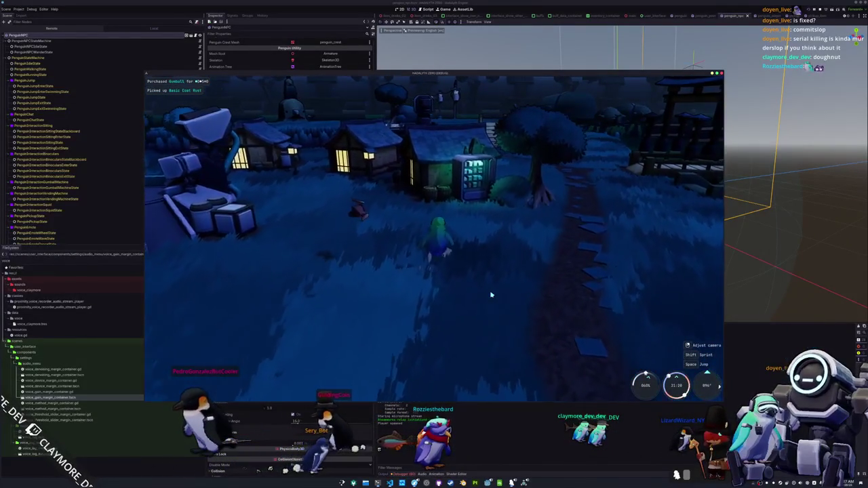
{"action": "key", "text": "w"}
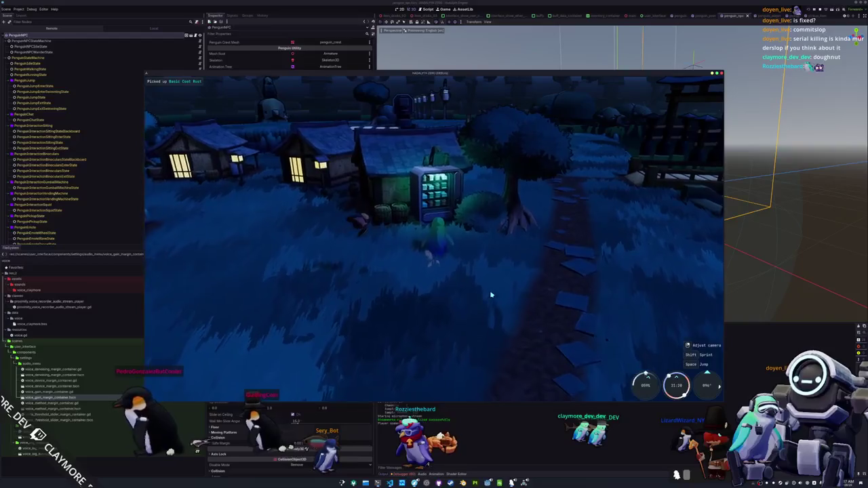
{"action": "key", "text": "e"}
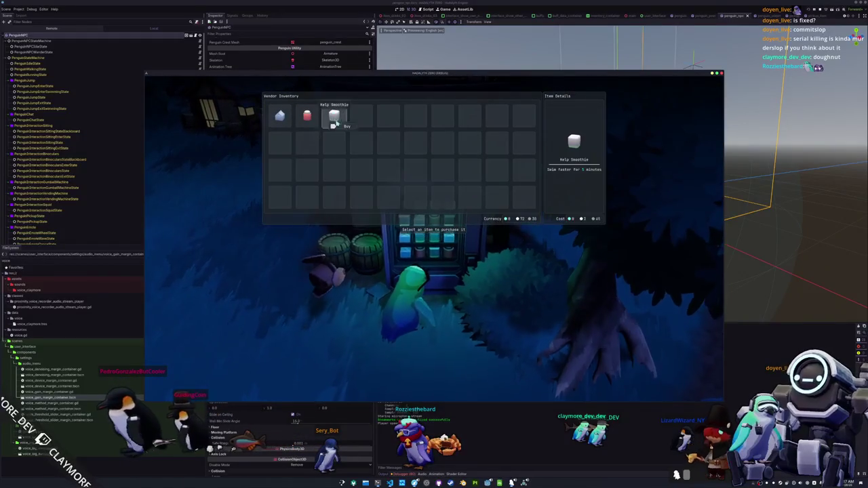
{"action": "left_click", "coordinate": [284, 129]}
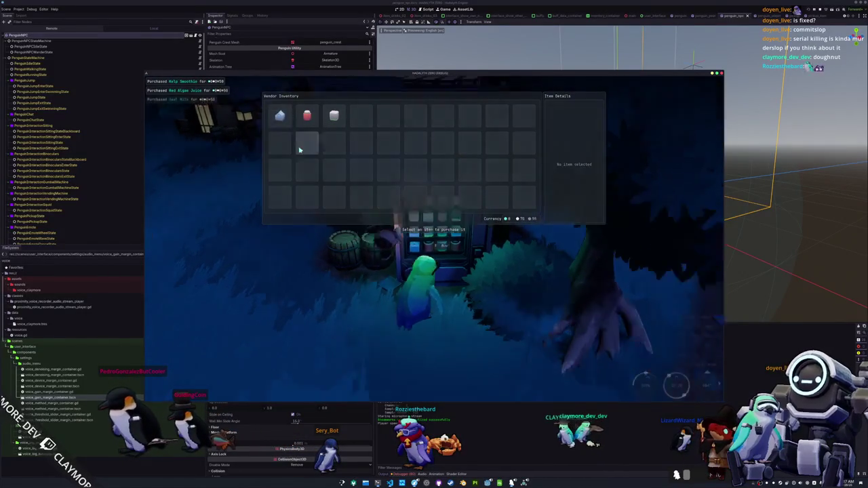
{"action": "key", "text": "i"}
{"action": "right_click", "coordinate": [468, 119]}
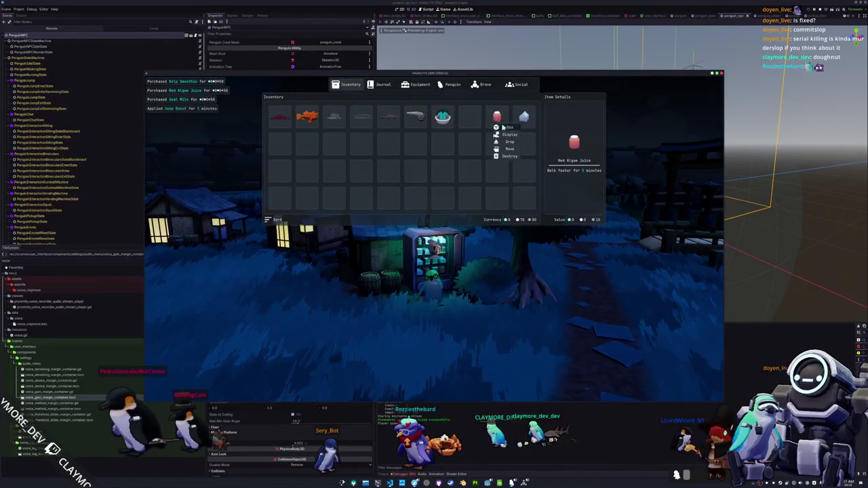
{"action": "left_click", "coordinate": [531, 127]}
{"action": "key", "text": "i"}
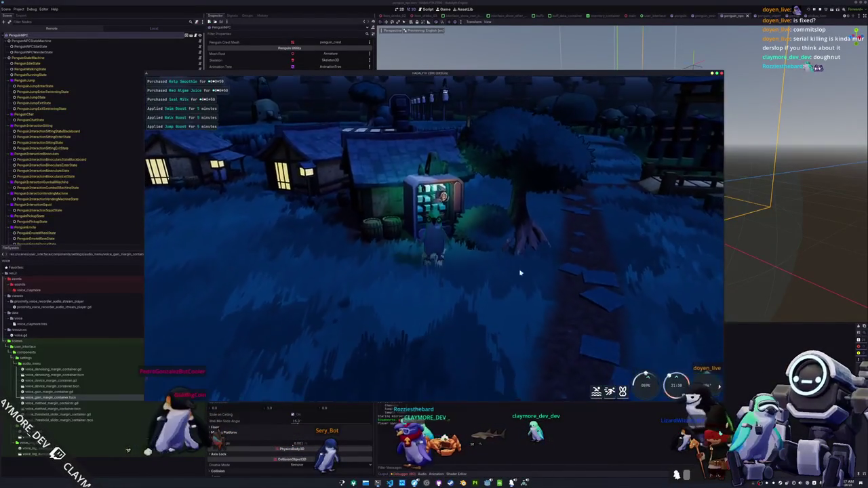
{"action": "key", "text": "w"}
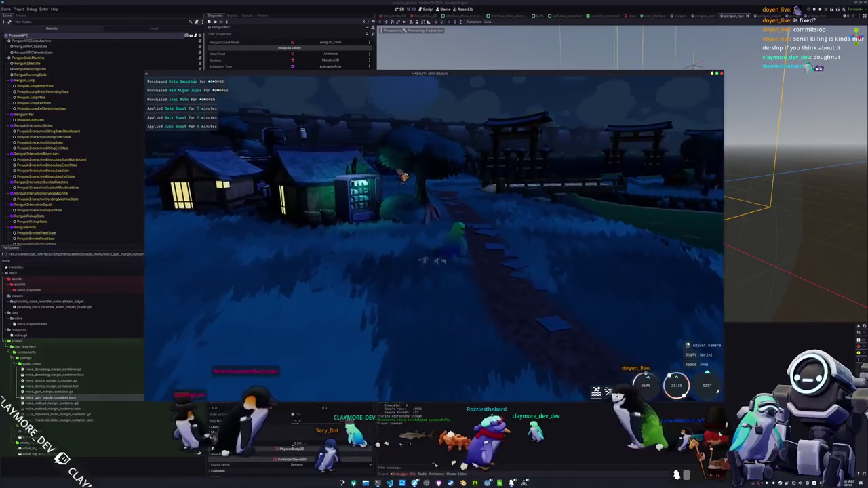
Step: Walk the penguin to the water's edge and cast the fishing line
{"action": "key", "text": "d"}
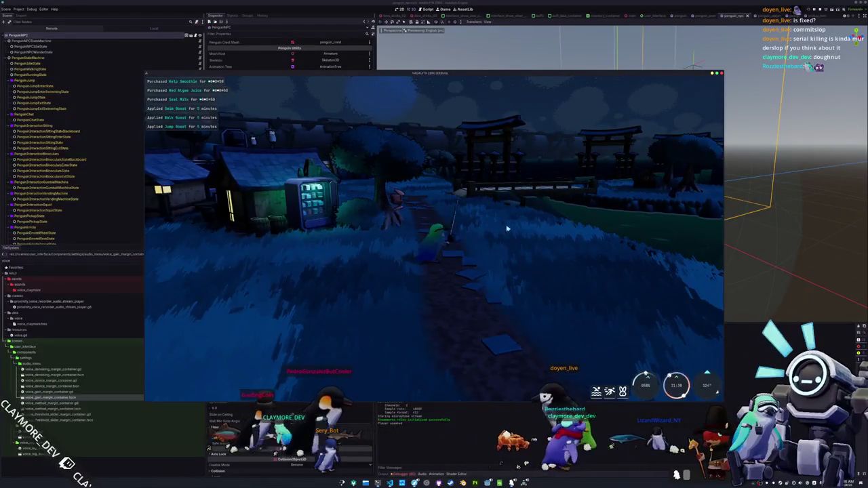
{"action": "key", "text": "w"}
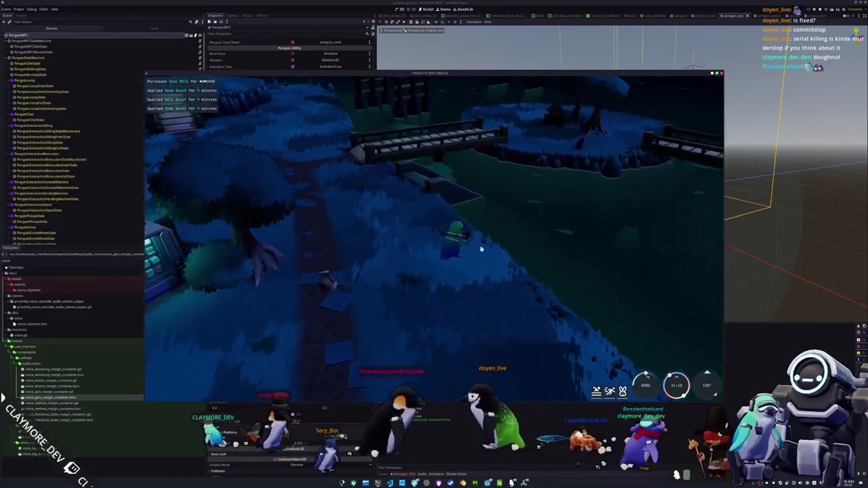
{"action": "key", "text": "w"}
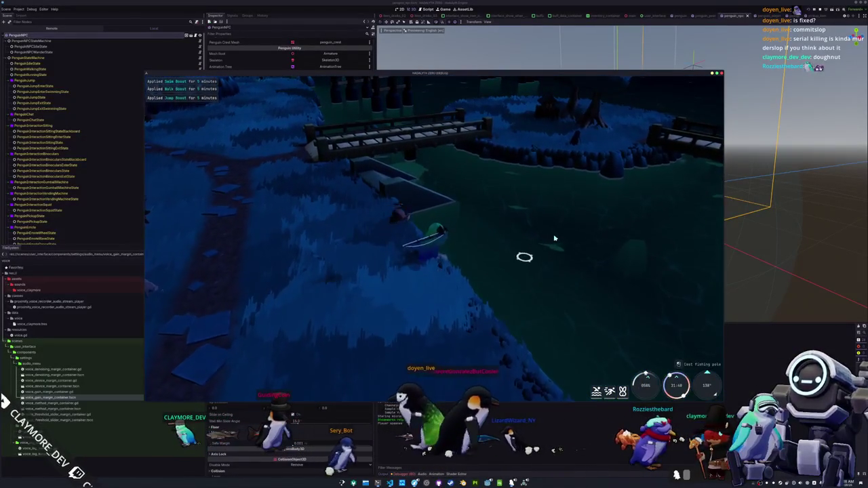
{"action": "left_click", "coordinate": [542, 302]}
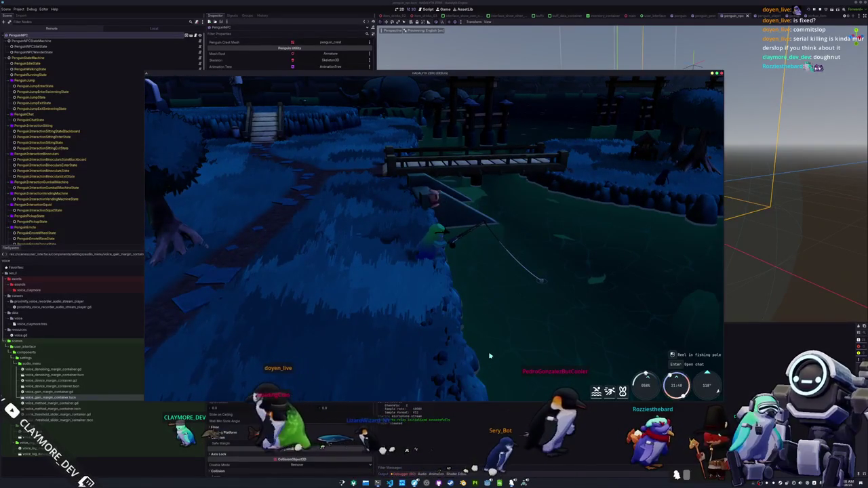
{"action": "mouse_move", "coordinate": [550, 310]}
{"action": "left_mouse_down"}
{"action": "mouse_move", "coordinate": [435, 243]}
{"action": "mouse_move", "coordinate": [421, 297]}
{"action": "left_mouse_up"}
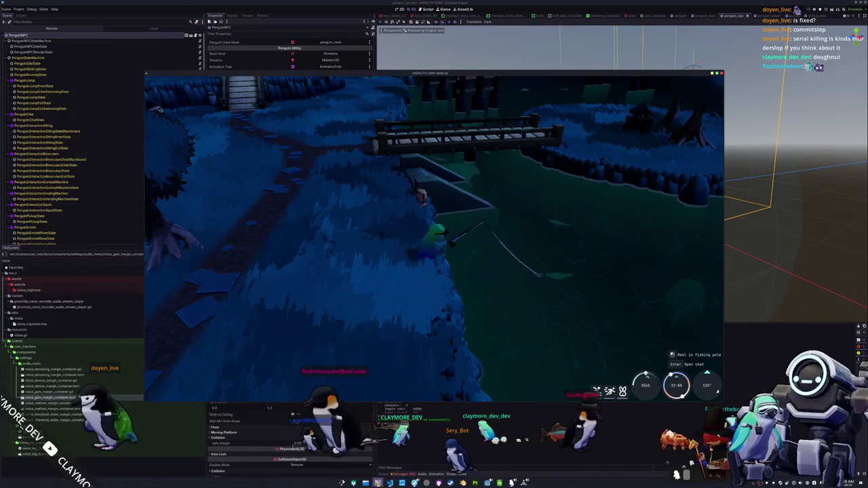
Step: Check the repository with git status in the terminal
{"action": "key", "text": "alt+Tab"}
{"action": "type", "text": "git status"}
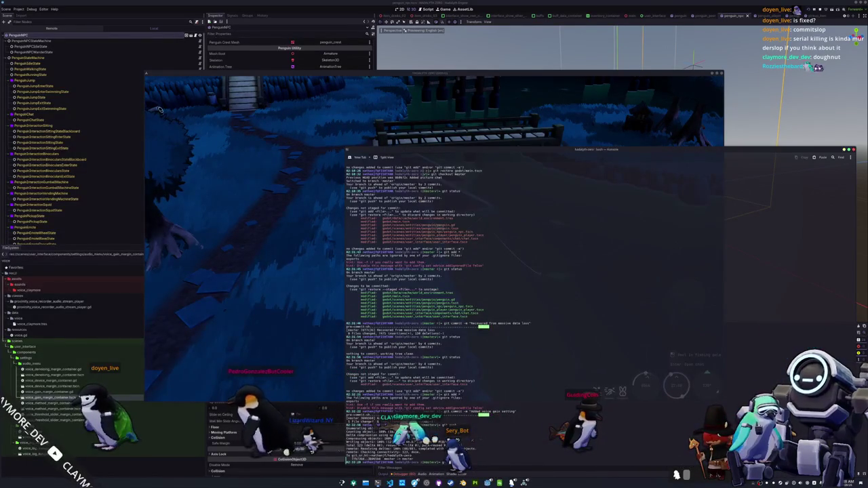
{"action": "key", "text": "Return"}
{"action": "key", "text": "alt+Tab"}
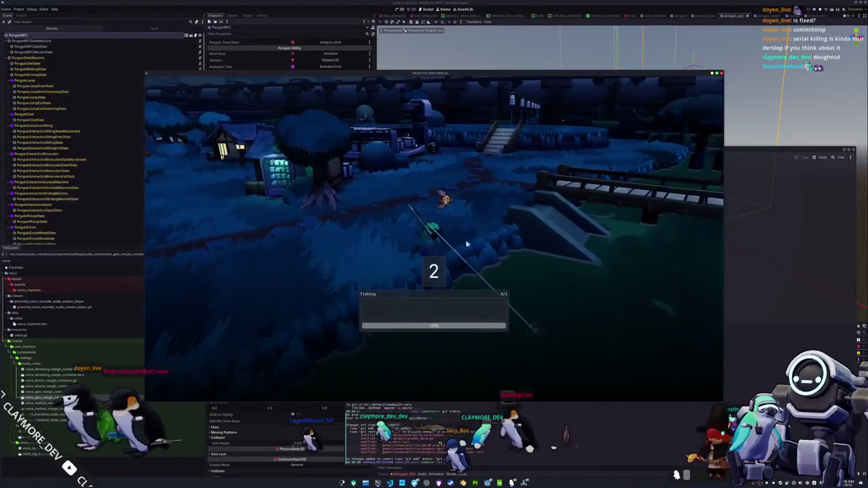
Step: Complete the Up, Right, Left, Down arrow sequence to catch an Achilles Tang, then open the Escape menu
{"action": "key", "text": "Up"}
{"action": "key", "text": "Right"}
{"action": "key", "text": "Right"}
{"action": "key", "text": "Right"}
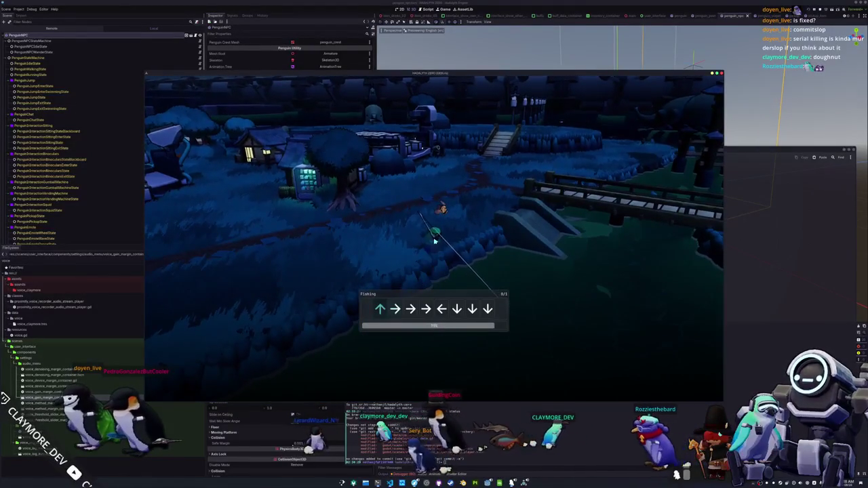
{"action": "key", "text": "Left"}
{"action": "key", "text": "Down"}
{"action": "key", "text": "Down"}
{"action": "key", "text": "Down"}
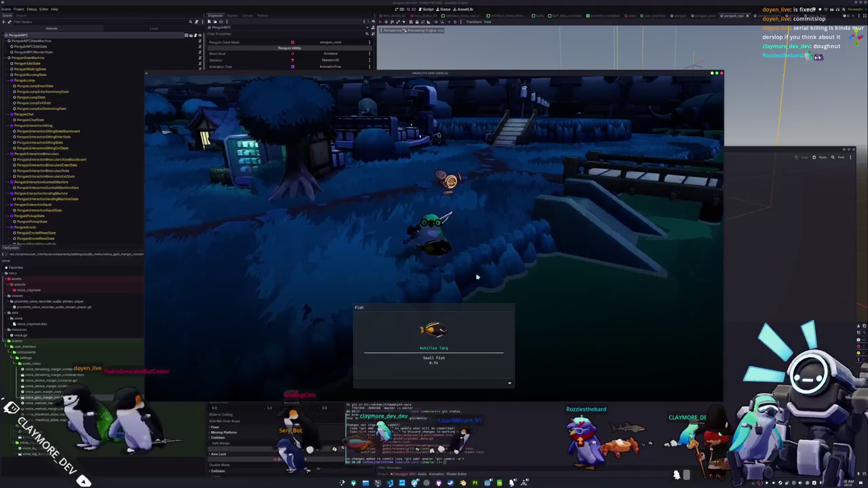
{"action": "key", "text": "Escape"}
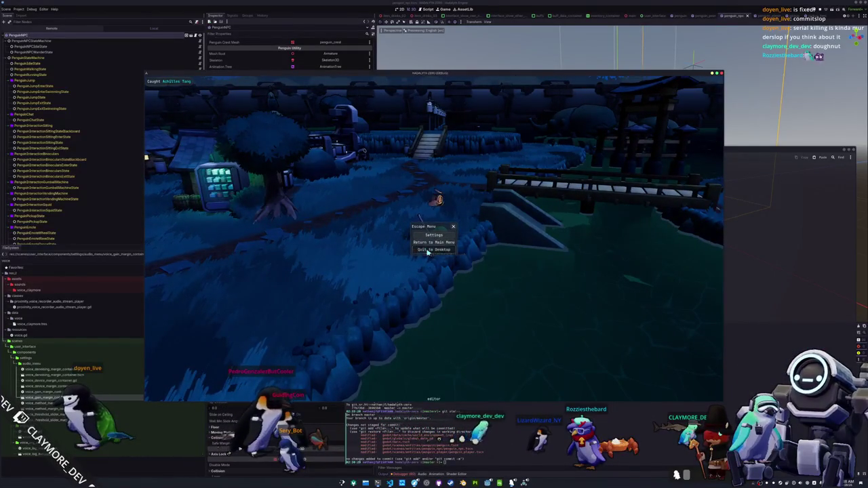
Step: Quit the game to desktop and stage all changes with git add ., checking git status
{"action": "left_click", "coordinate": [428, 250]}
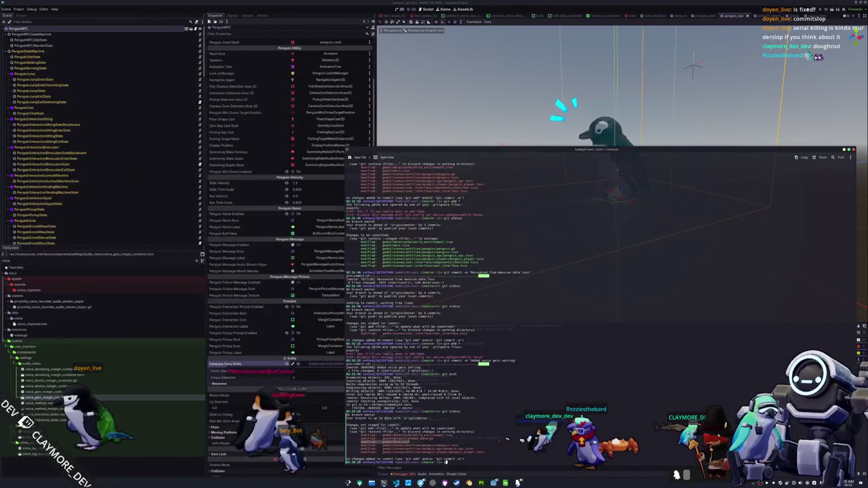
{"action": "left_click", "coordinate": [425, 462]}
{"action": "type", "text": "git status"}
{"action": "key", "text": "Return"}
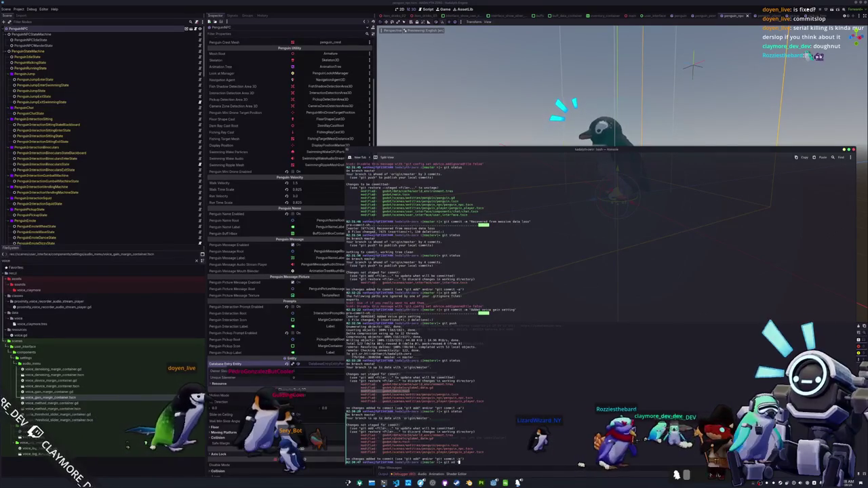
{"action": "key", "text": "Return"}
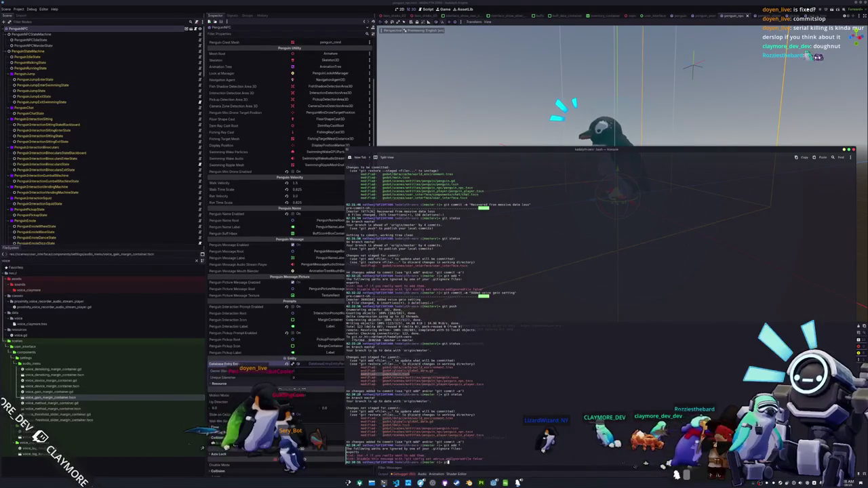
{"action": "type", "text": "atus"}
{"action": "key", "text": "Return"}
{"action": "type", "text": "git commit -m \"Recovered penguin configuration\""}
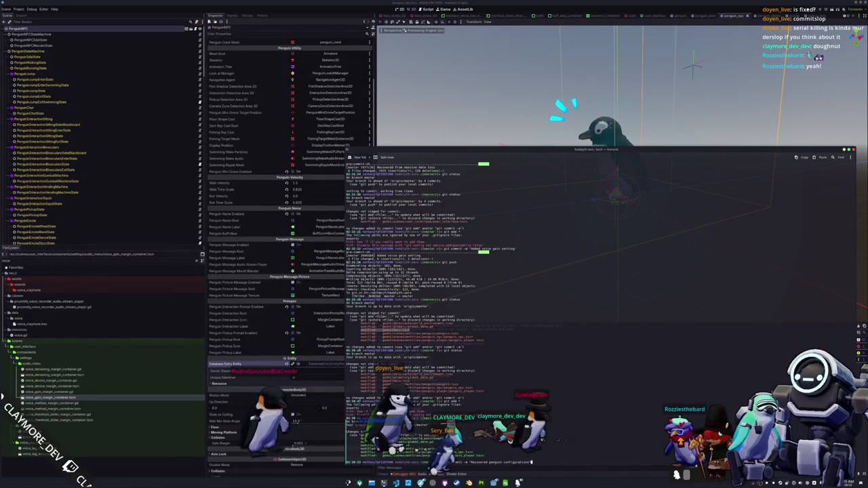
Step: Commit as "Recovered penguin configurations", push to the remote, and open Dolphin
{"action": "key", "text": "Return"}
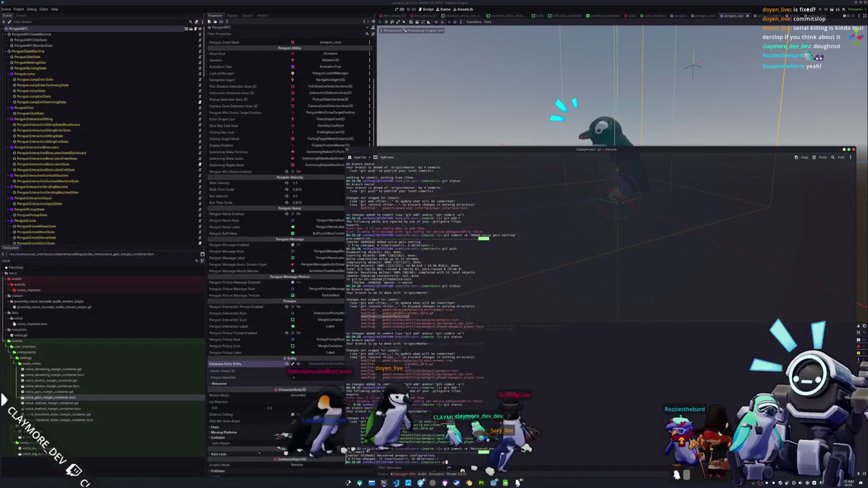
{"action": "type", "text": "git push"}
{"action": "key", "text": "Return"}
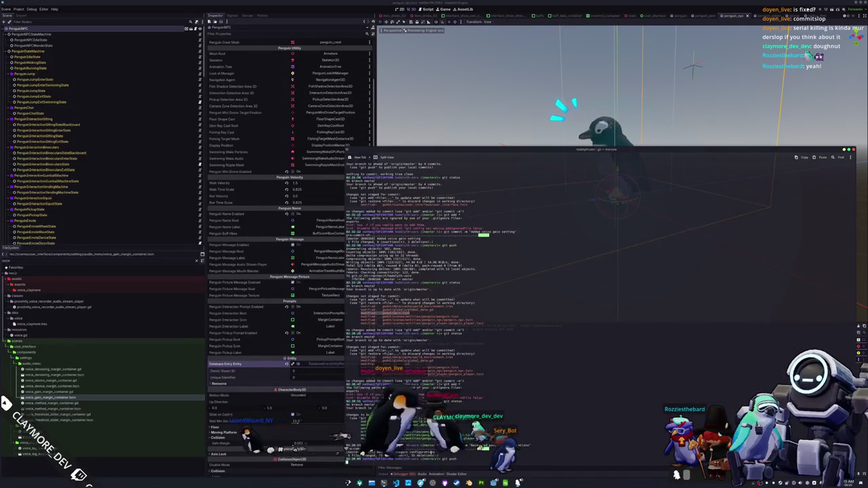
{"action": "key", "text": "super+e"}
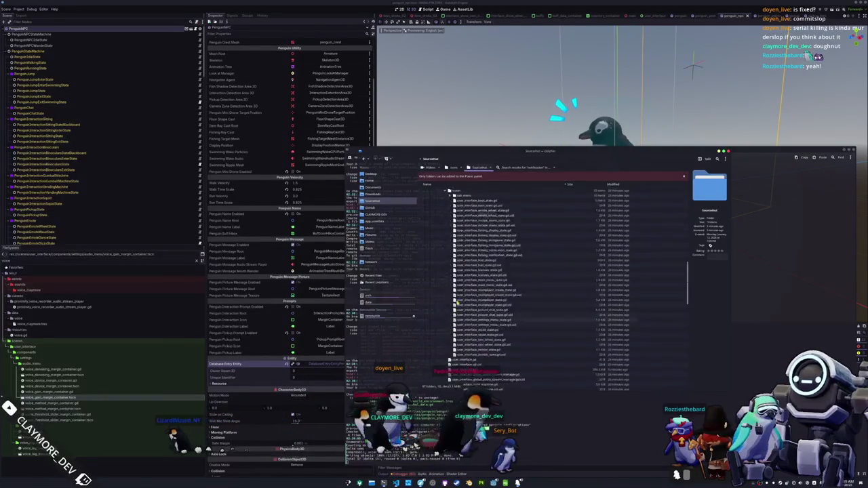
Step: Collapse the godot folder in Dolphin's tree and quit Dolphin
{"action": "scroll", "coordinate": [449, 245], "scroll_direction": "up", "scroll_amount": 1}
{"action": "scroll", "coordinate": [434, 224], "scroll_direction": "up", "scroll_amount": 2}
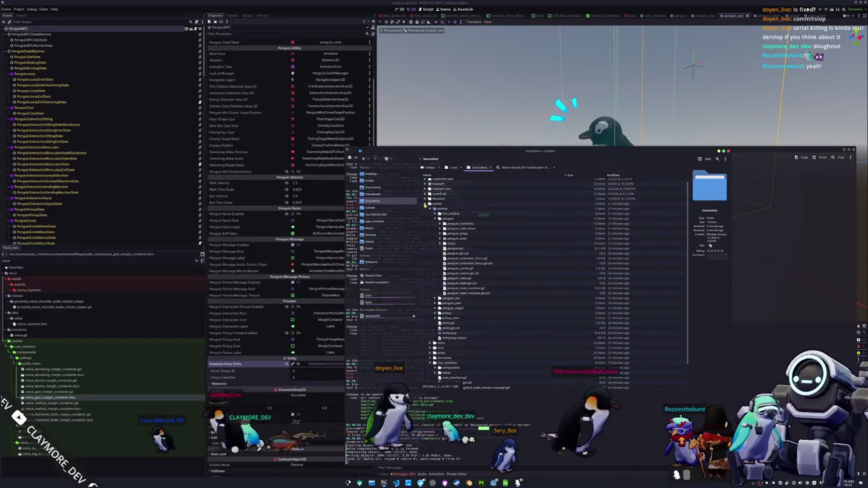
{"action": "left_click", "coordinate": [428, 219]}
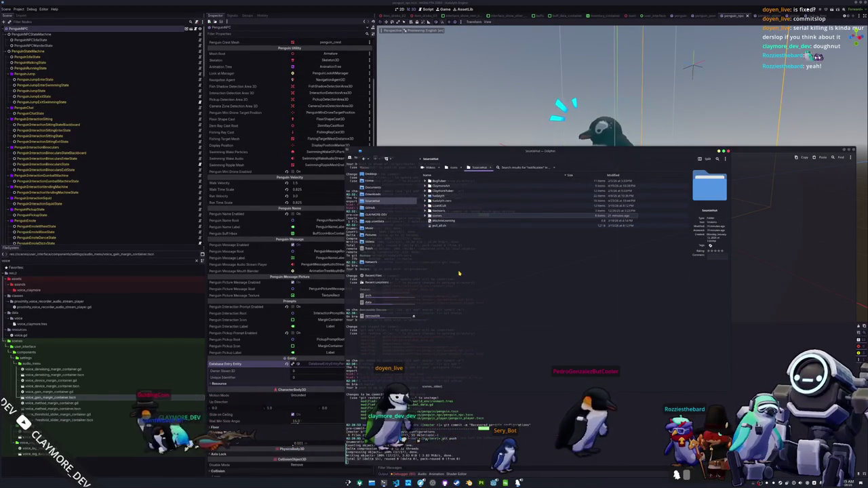
{"action": "key", "text": "ctrl+q"}
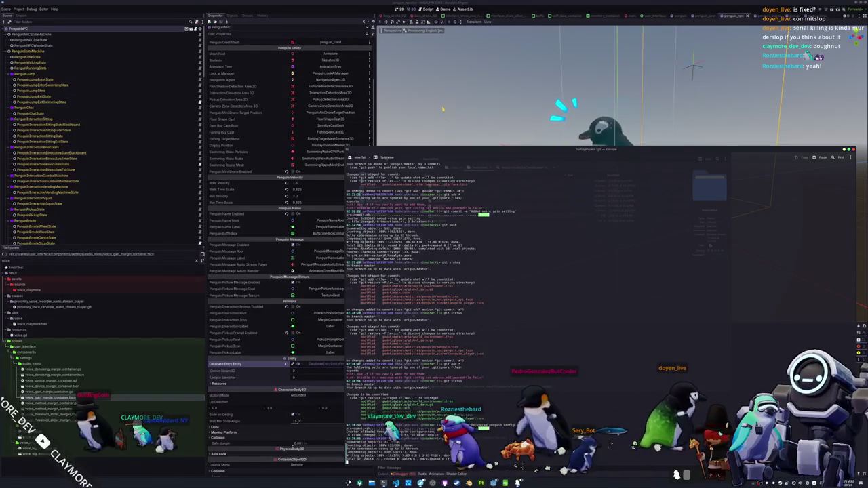
Step: Close Konsole and Export All presets (Windows, Linux, Personal Desktop) as Release builds
{"action": "key", "text": "ctrl+d"}
{"action": "left_click", "coordinate": [15, 9]}
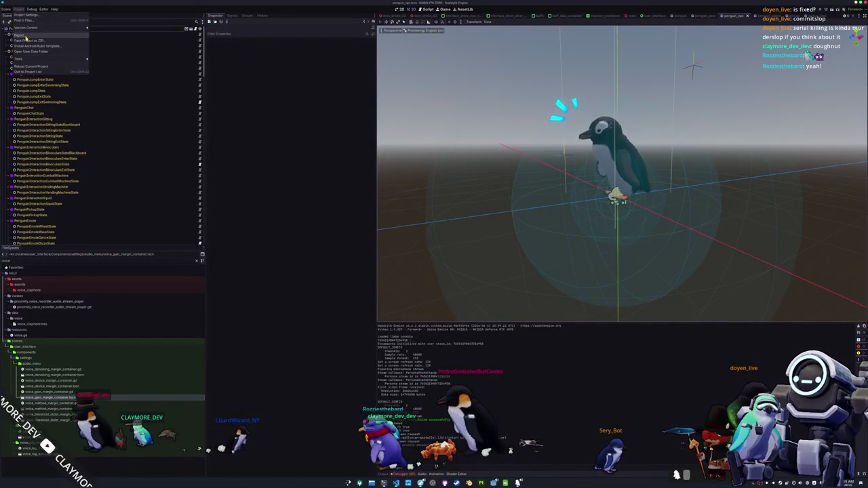
{"action": "left_click", "coordinate": [25, 36]}
{"action": "left_click", "coordinate": [290, 366]}
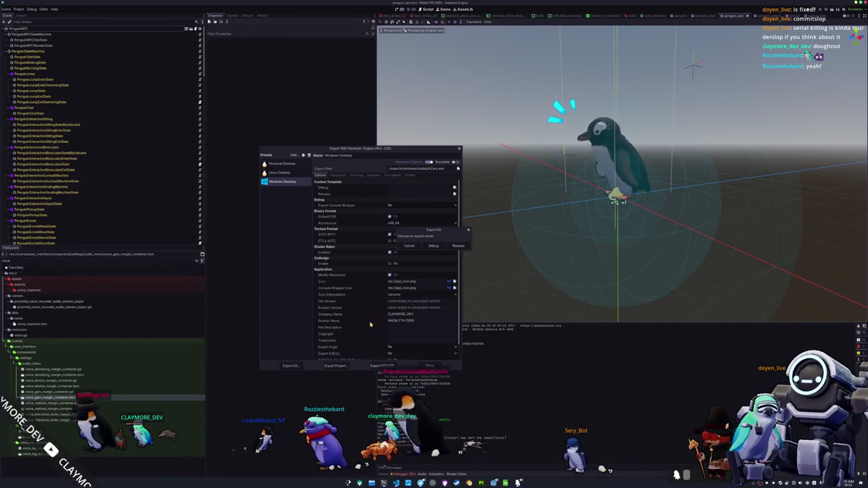
{"action": "left_click", "coordinate": [459, 246]}
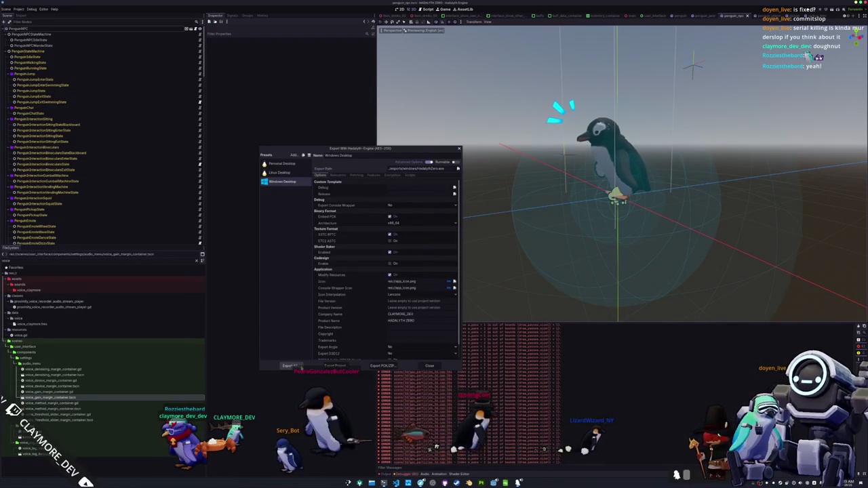
{"action": "left_click", "coordinate": [459, 246]}
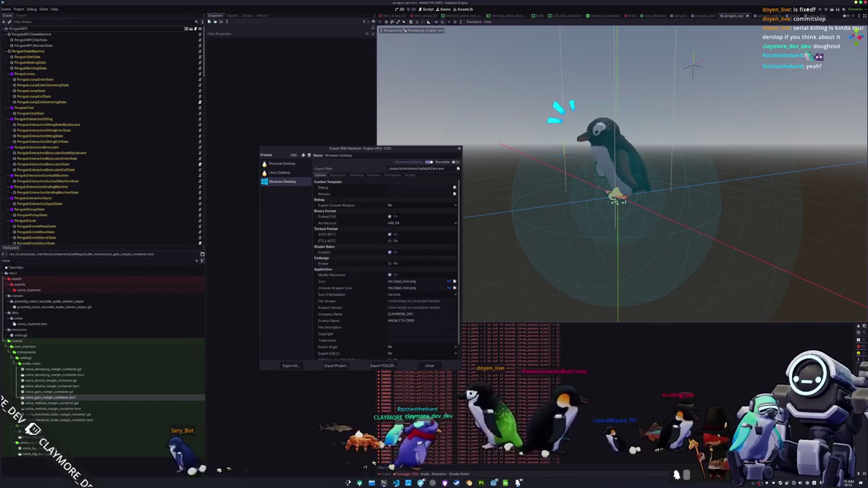
{"action": "left_click", "coordinate": [429, 366]}
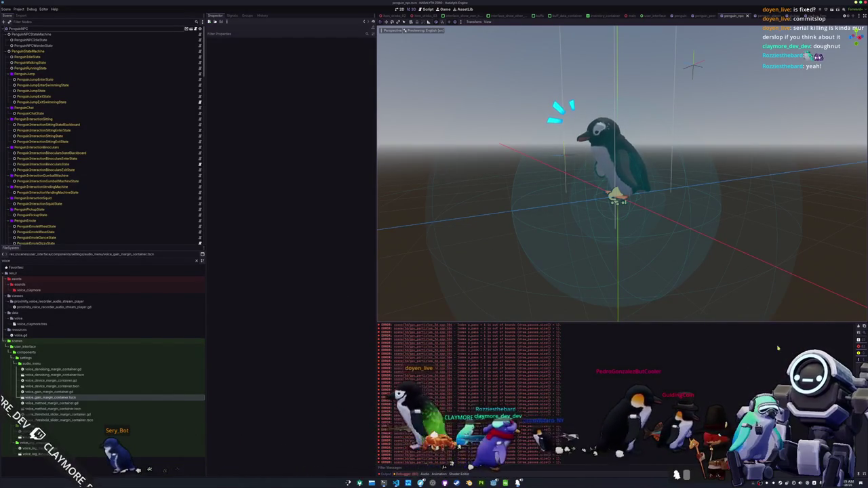
Step: Clear the Output panel, start Steam via ~/steam.sh, enter the account password, and run the game
{"action": "left_click", "coordinate": [859, 326]}
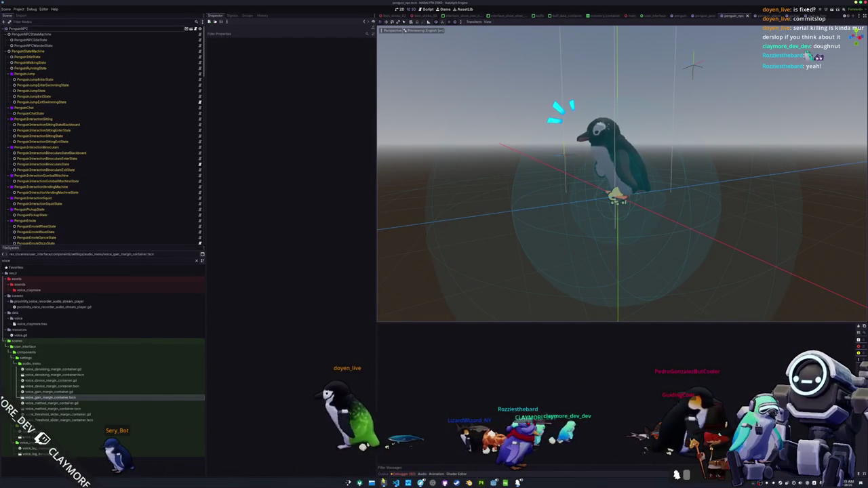
{"action": "left_click", "coordinate": [384, 482]}
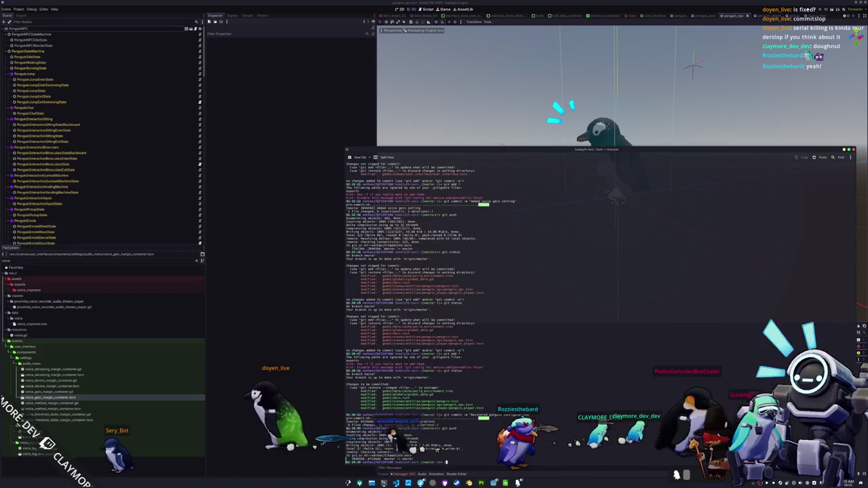
{"action": "key", "text": "Tab"}
{"action": "type", "text": "am.sh"}
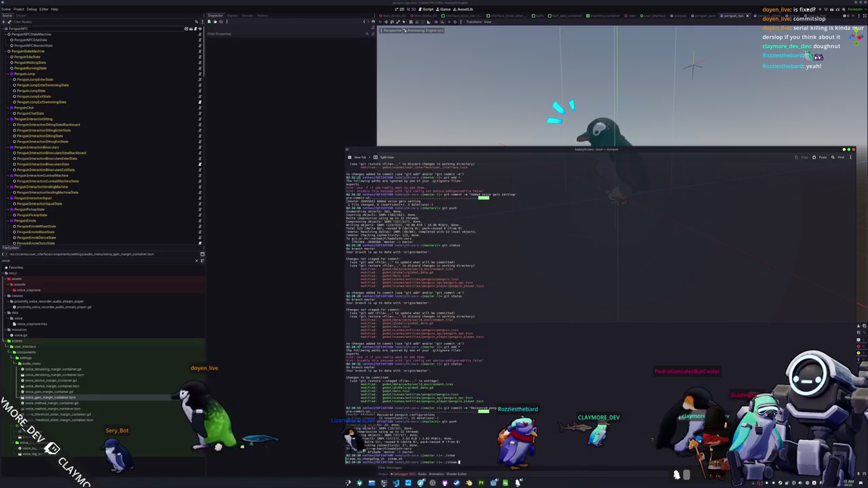
{"action": "key", "text": "Return"}
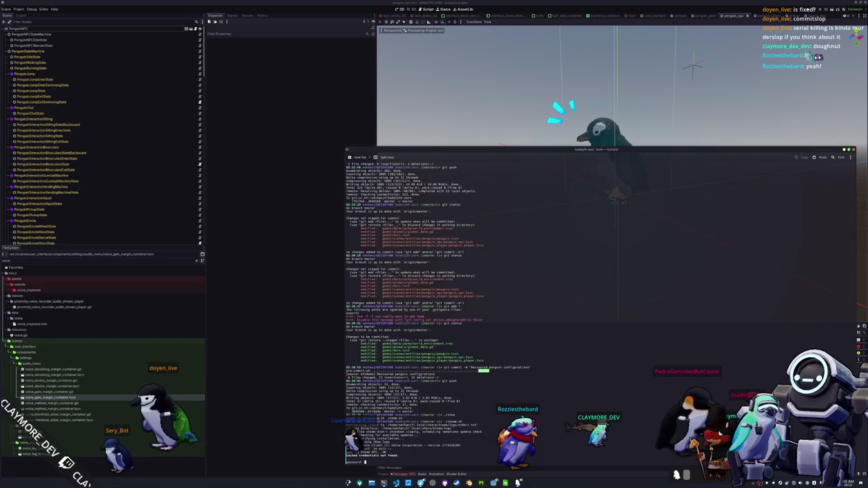
{"action": "key", "text": "Return"}
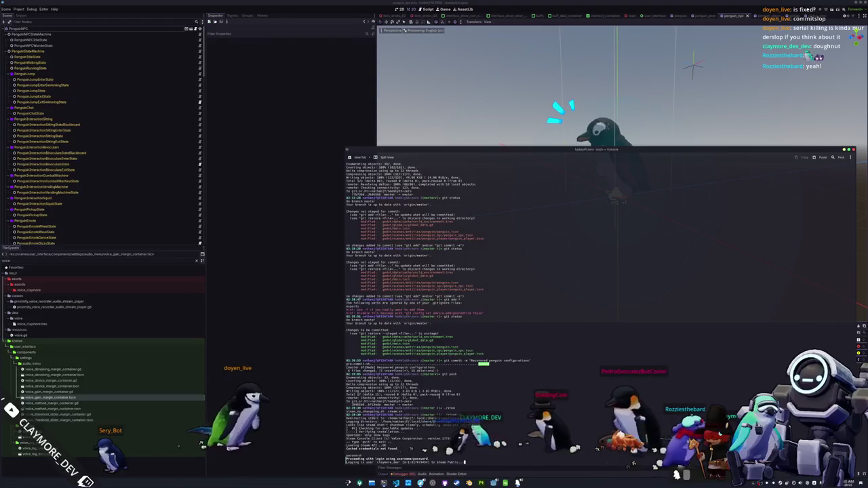
{"action": "key", "text": "alt+Tab"}
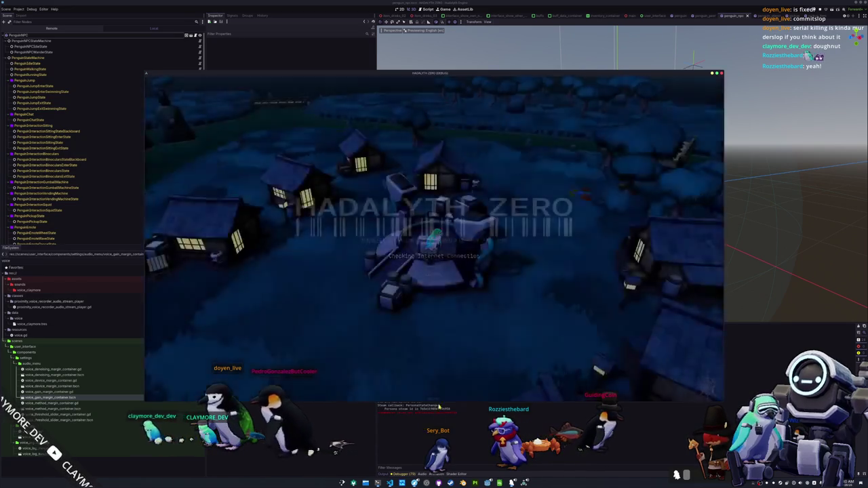
Step: Relaunch the game with F5, check the terminal's Steam login output, then open the game's Settings menu
{"action": "left_click", "coordinate": [444, 284]}
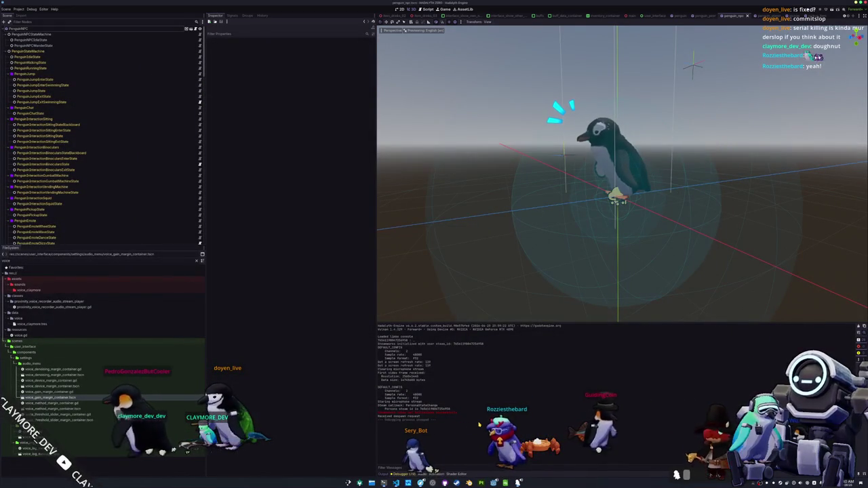
{"action": "key", "text": "F5"}
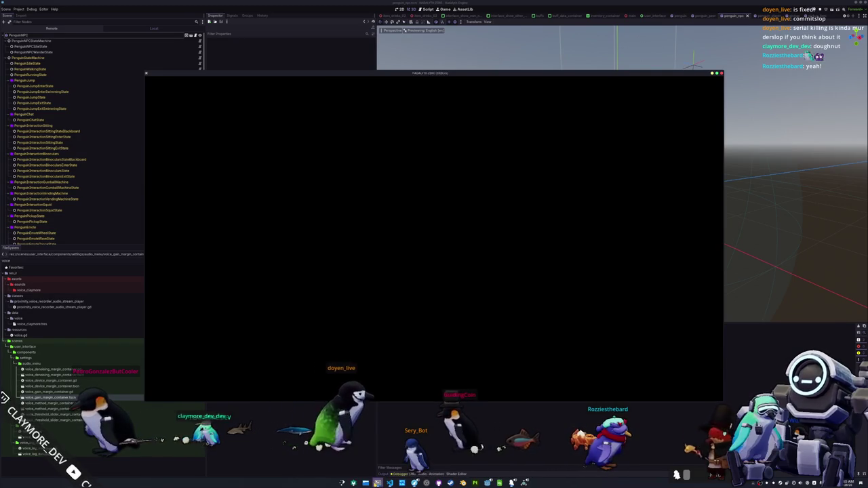
{"action": "key", "text": "alt+Tab"}
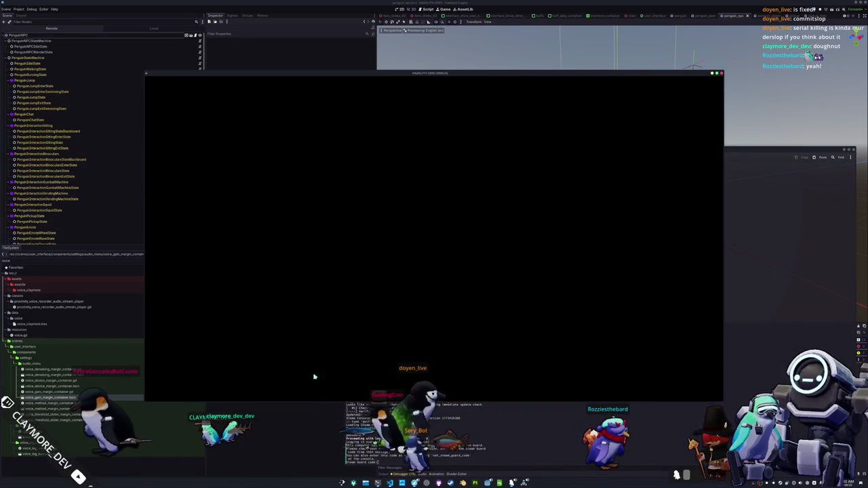
{"action": "key", "text": "alt+Tab"}
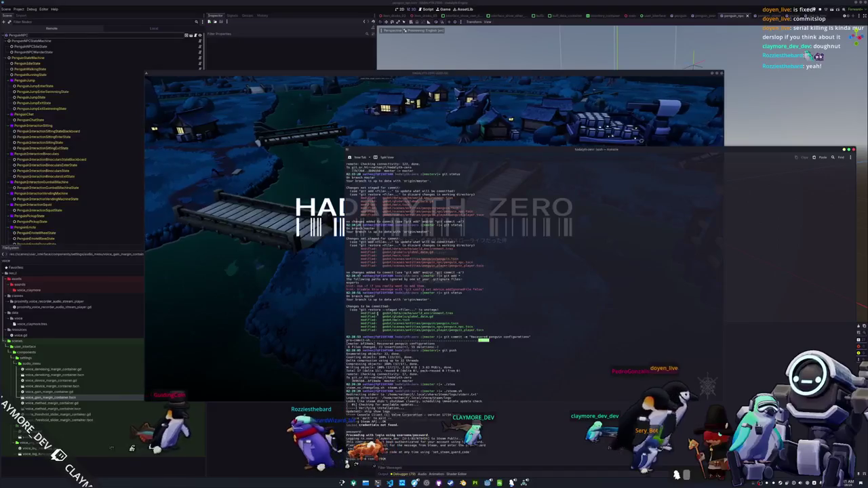
{"action": "left_click", "coordinate": [431, 266]}
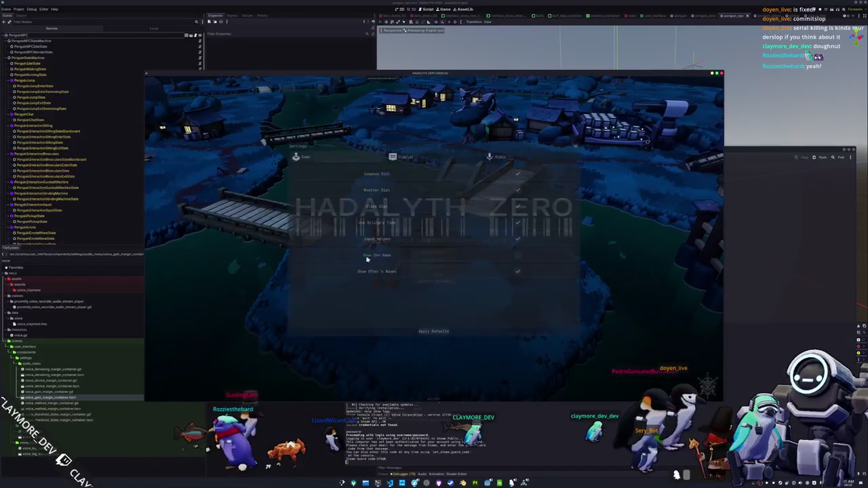
Step: Restore Hadalyth Zero's audio settings to defaults (Voice Gain 1.0) and quit to desktop
{"action": "left_click", "coordinate": [406, 157]}
{"action": "left_click", "coordinate": [512, 157]}
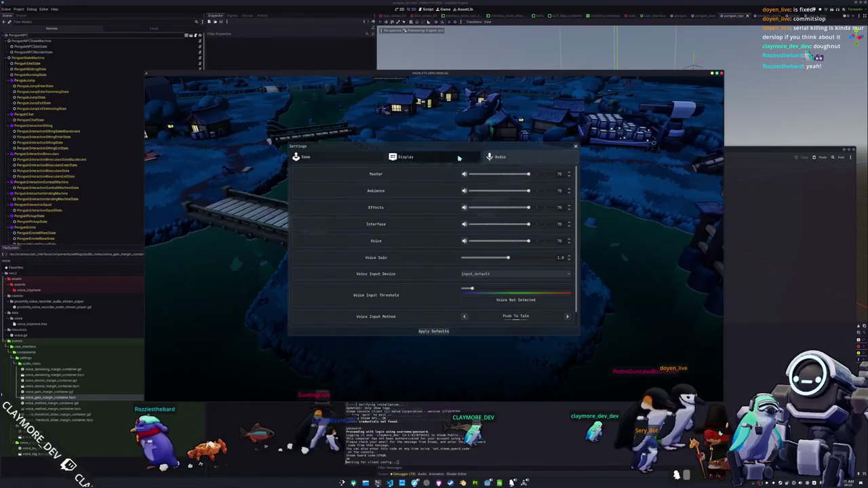
{"action": "left_click", "coordinate": [407, 157]}
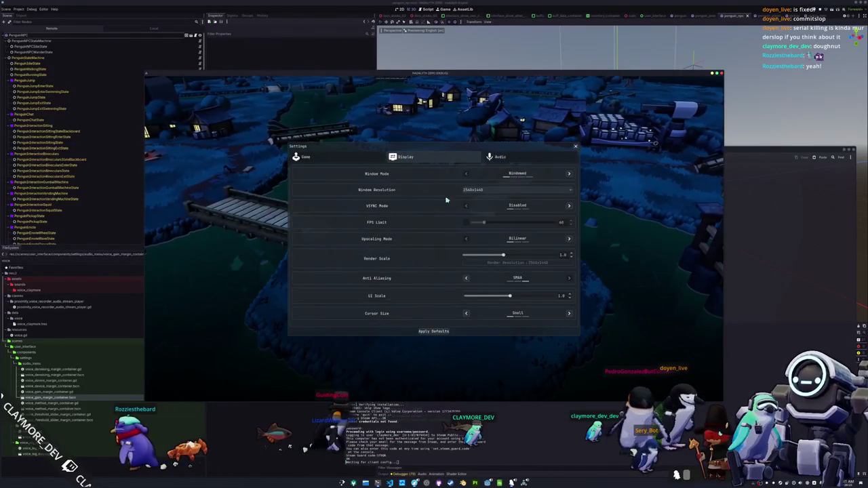
{"action": "left_click", "coordinate": [521, 158]}
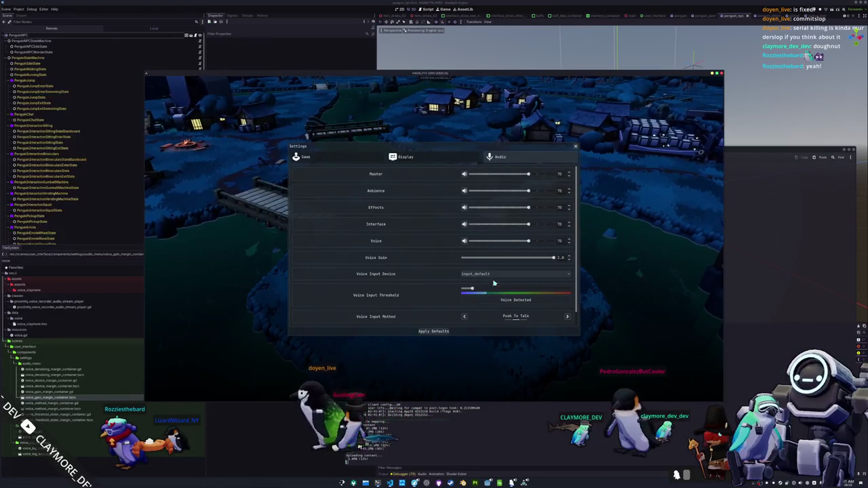
{"action": "left_click", "coordinate": [434, 331]}
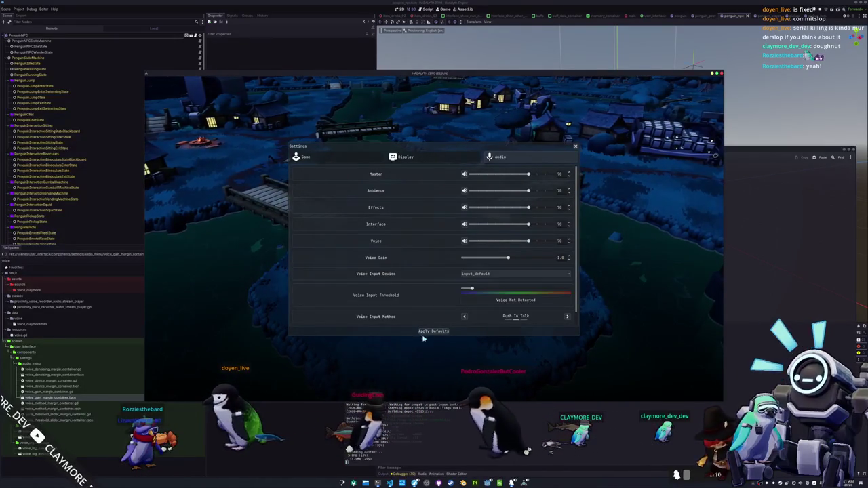
{"action": "key", "text": "Escape"}
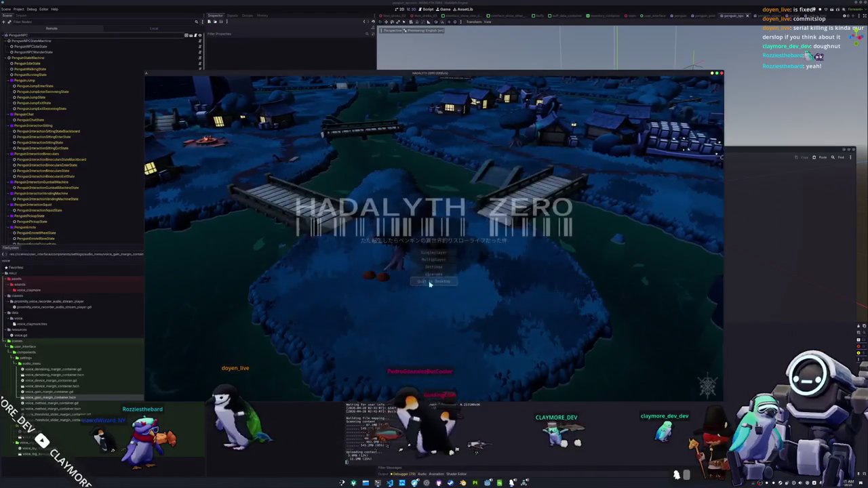
{"action": "left_click", "coordinate": [431, 281]}
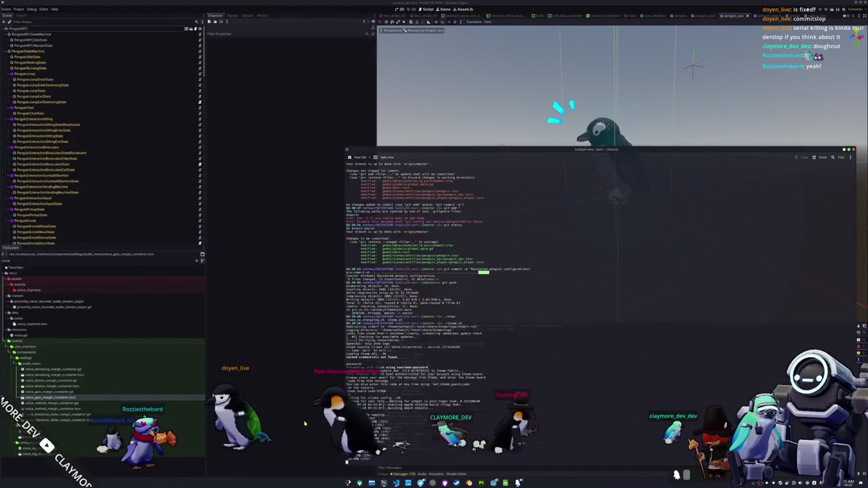
Step: Quick-open the voice_gain_margin_container.tscn scene
{"action": "key", "text": "shift+alt+o"}
{"action": "type", "text": "user"}
{"action": "key", "text": "BackSpace"}
{"action": "key", "text": "BackSpace"}
{"action": "key", "text": "BackSpace"}
{"action": "type", "text": "voice_gain"}
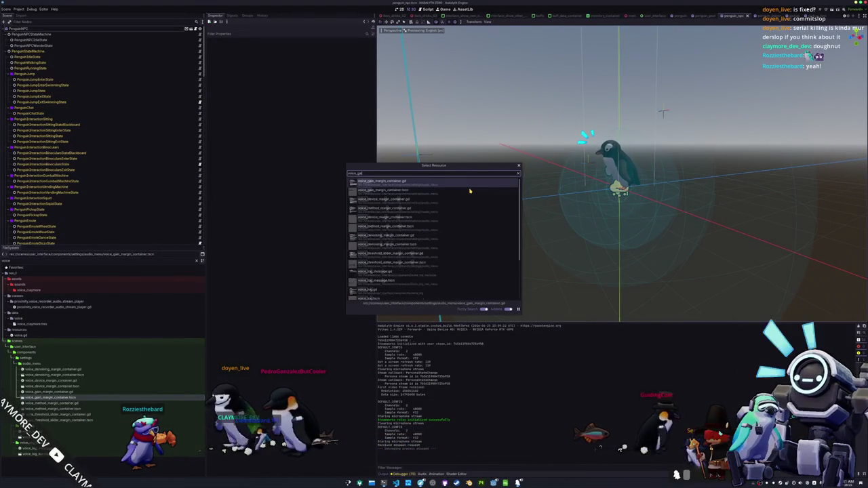
{"action": "double_click", "coordinate": [469, 191]}
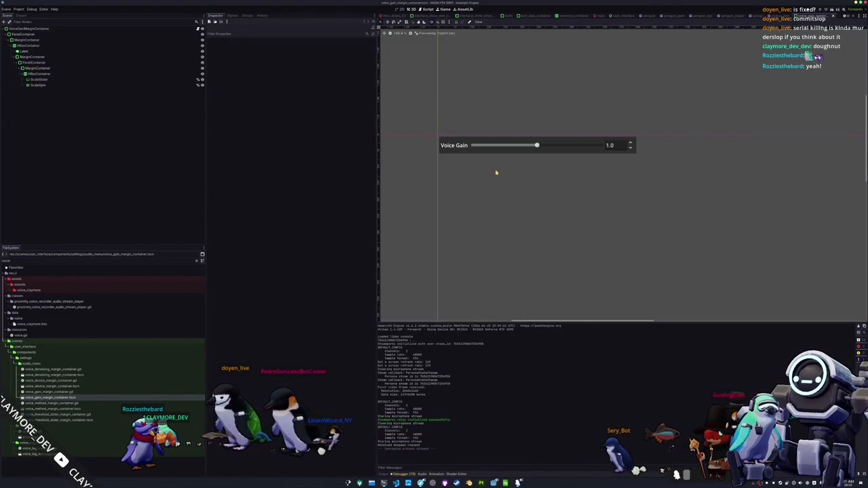
Step: Raise Max Value from 2.0 to 5.0 on both ScaleSlider and ScaleSpin
{"action": "left_click", "coordinate": [578, 150]}
{"action": "left_click", "coordinate": [38, 85], "text": "shift"}
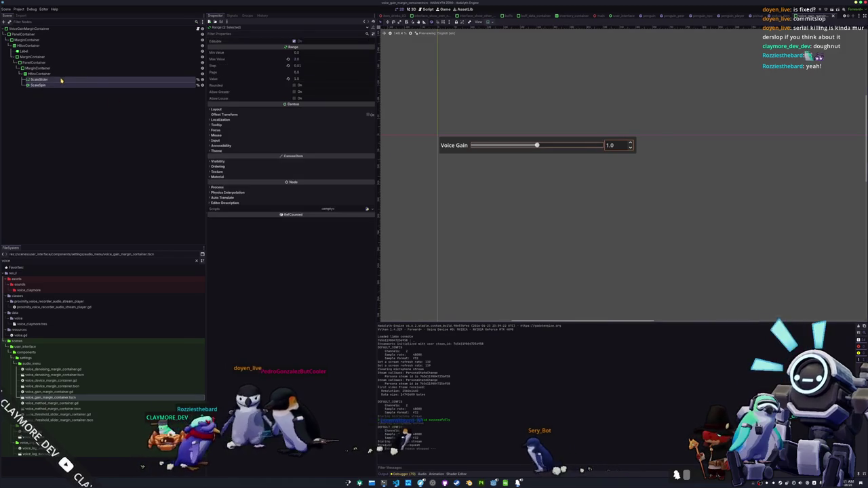
{"action": "left_click", "coordinate": [307, 61]}
{"action": "type", "text": "5"}
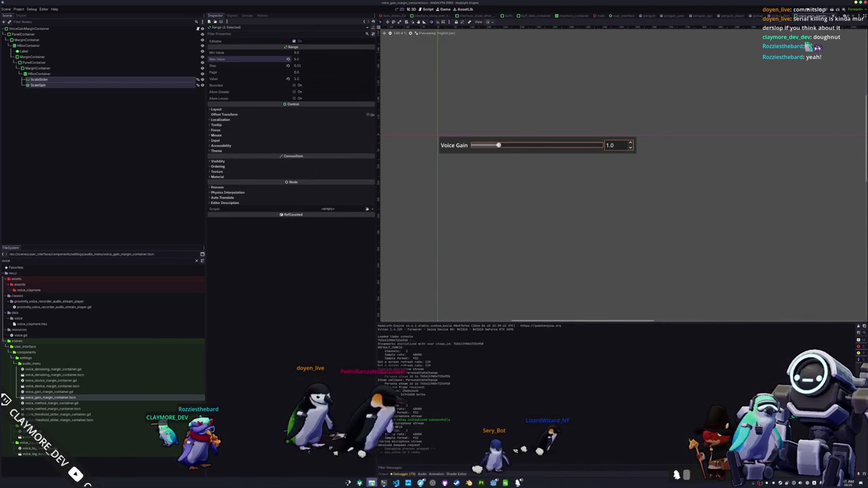
{"action": "key", "text": "alt+Tab"}
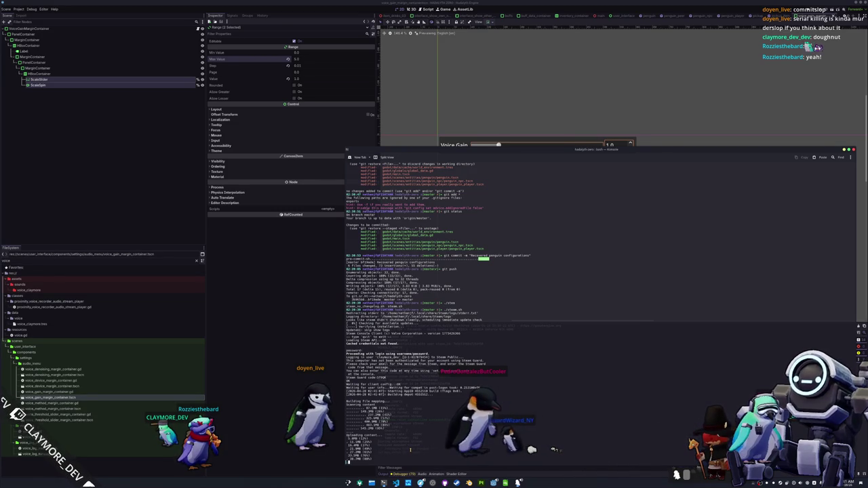
{"action": "left_click", "coordinate": [22, 12]}
Step: Export release builds for the Personal, Linux and Windows Desktop presets, then close the export window
{"action": "left_click", "coordinate": [31, 36]}
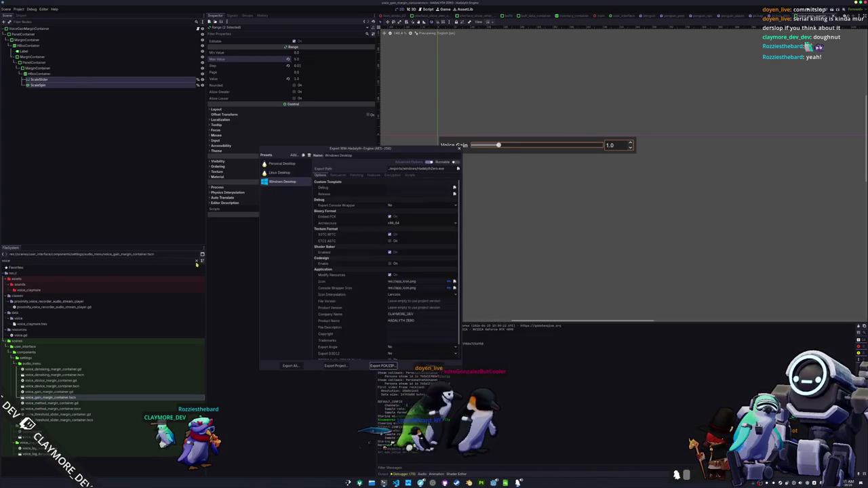
{"action": "left_click", "coordinate": [291, 367]}
{"action": "left_click", "coordinate": [434, 247]}
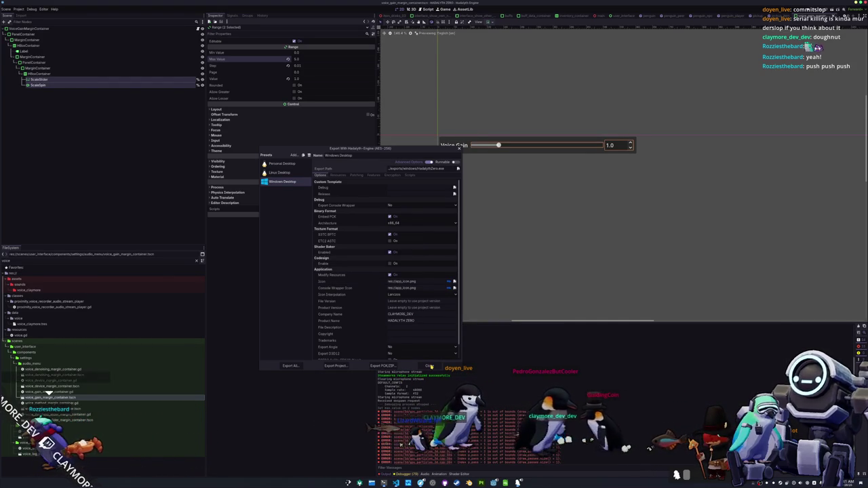
{"action": "left_click", "coordinate": [430, 366]}
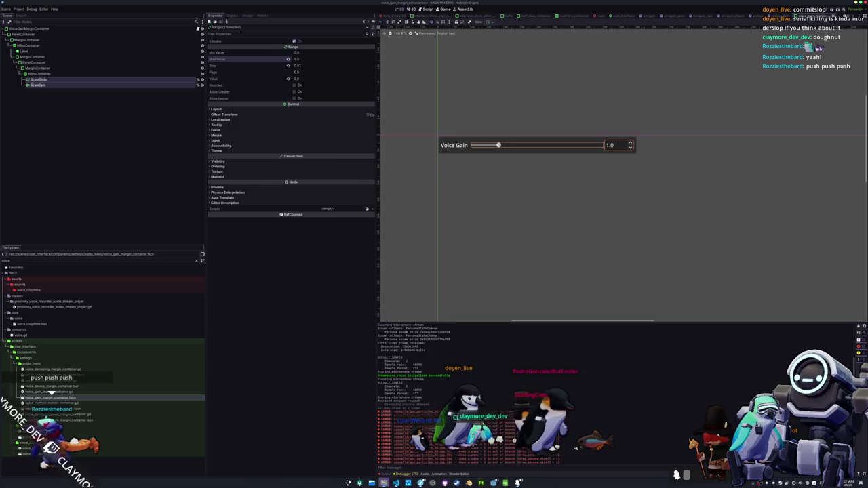
{"action": "left_click", "coordinate": [383, 483]}
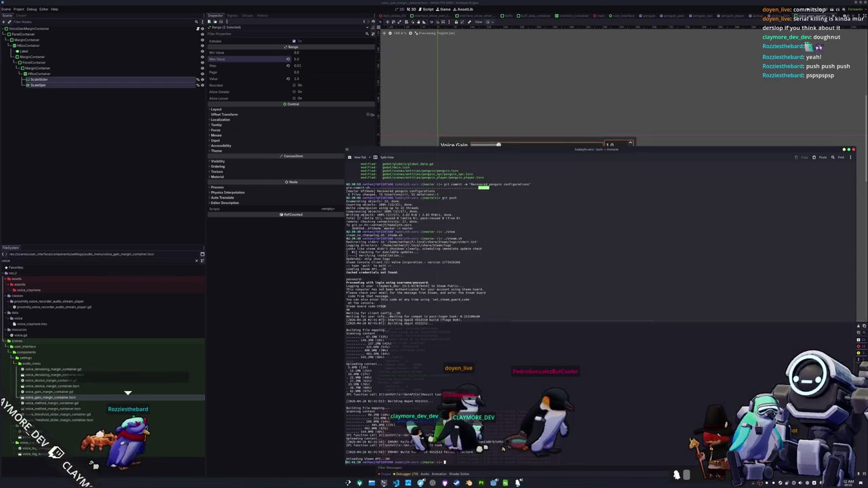
Step: Check the repository's git status and commit the changes as 'Raised gain cap'
{"action": "type", "text": "ls"}
{"action": "key", "text": "Return"}
{"action": "type", "text": "git commit"}
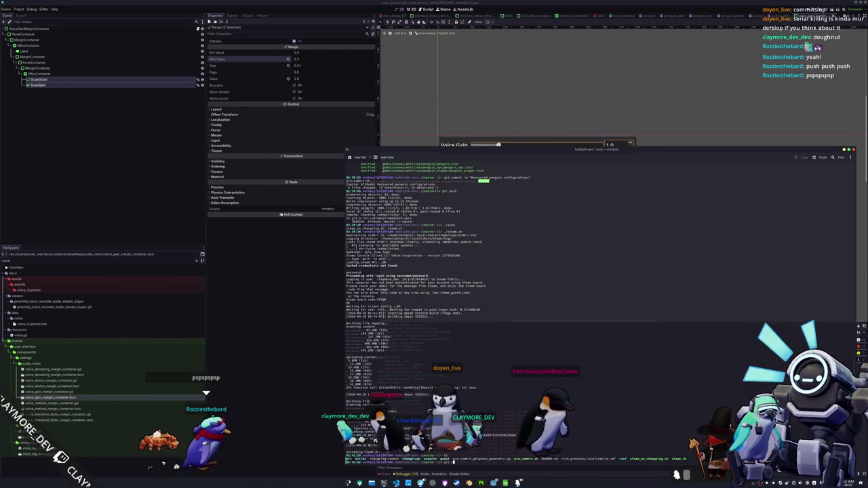
{"action": "key", "text": "Return"}
{"action": "type", "text": "status"}
{"action": "key", "text": "Return"}
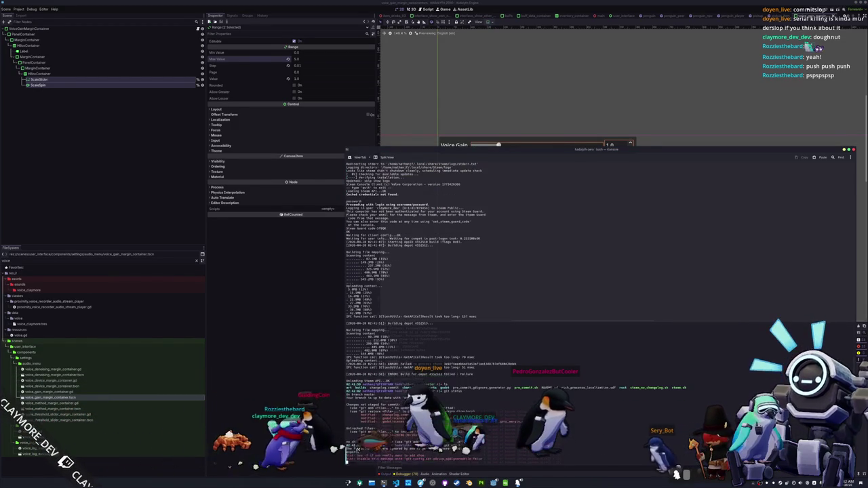
{"action": "type", "text": "m \"Re"}
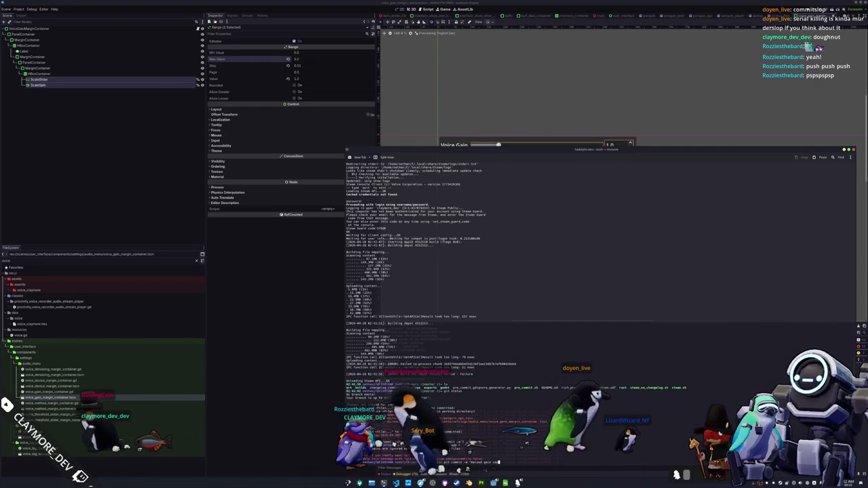
{"action": "type", "text": "p\""}
{"action": "key", "text": "Return"}
Step: Run ./steam_no_changelog.sh to upload the new build to Steam
{"action": "type", "text": "git"}
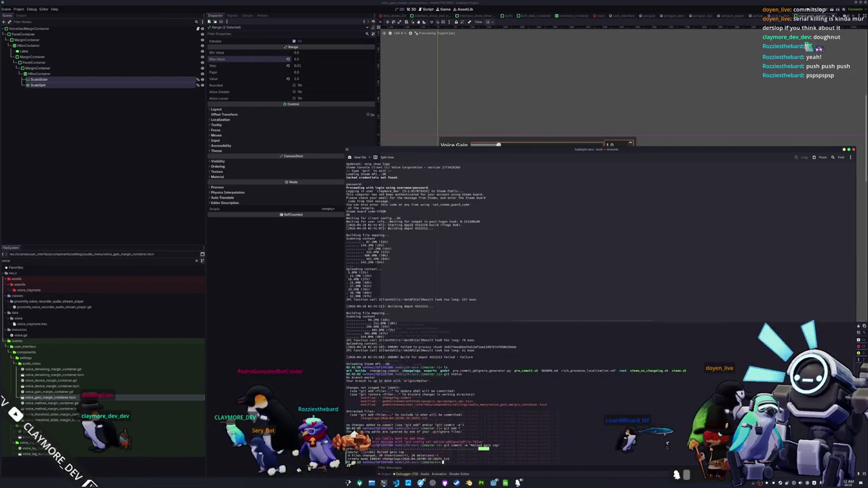
{"action": "key", "text": "Tab"}
{"action": "key", "text": "Tab"}
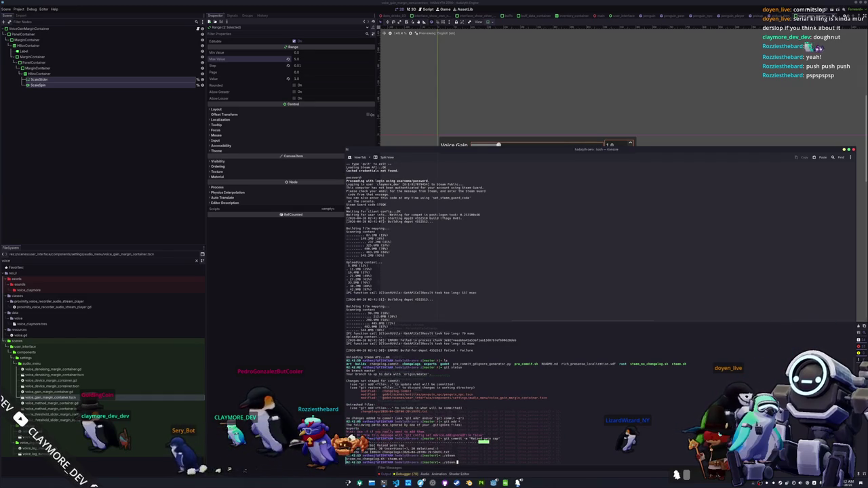
{"action": "type", "text": "_no_changelog.sh"}
{"action": "key", "text": "Return"}
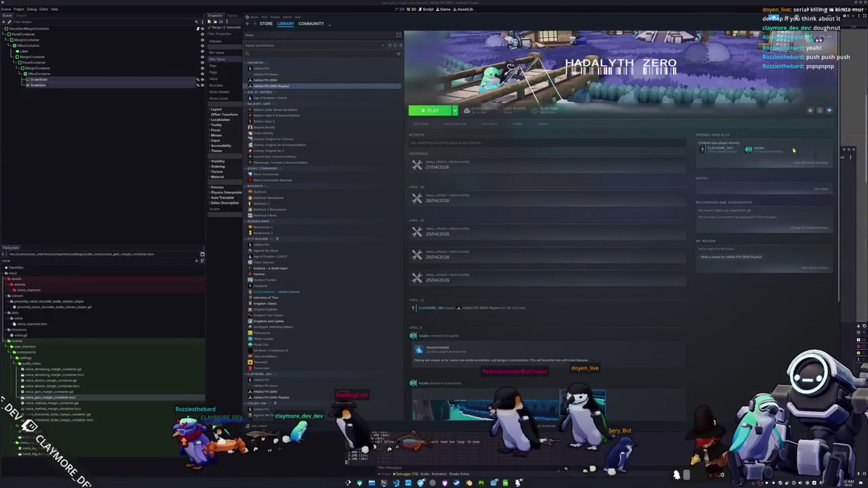
Step: Open the HADALYTH ZERO Playtest properties on Installed Files and move the dialog aside
{"action": "left_click", "coordinate": [475, 206]}
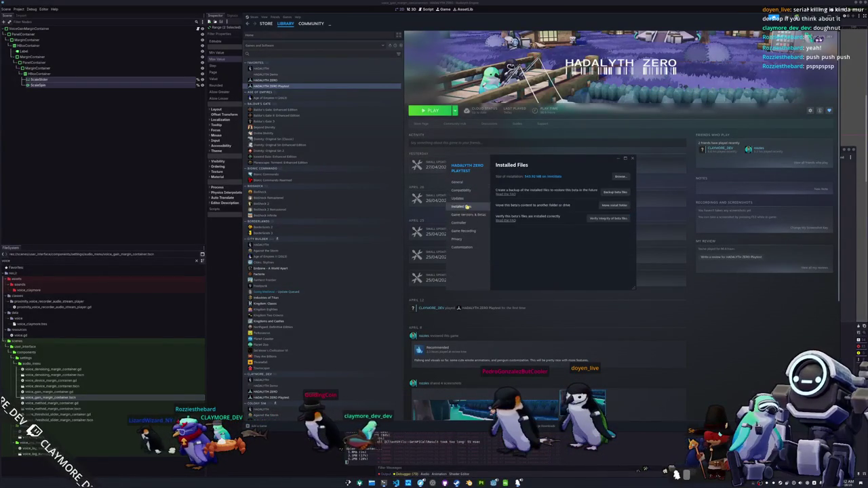
{"action": "mouse_move", "coordinate": [569, 164]}
{"action": "left_mouse_down"}
{"action": "mouse_move", "coordinate": [646, 141]}
{"action": "mouse_move", "coordinate": [638, 137]}
{"action": "left_mouse_up"}
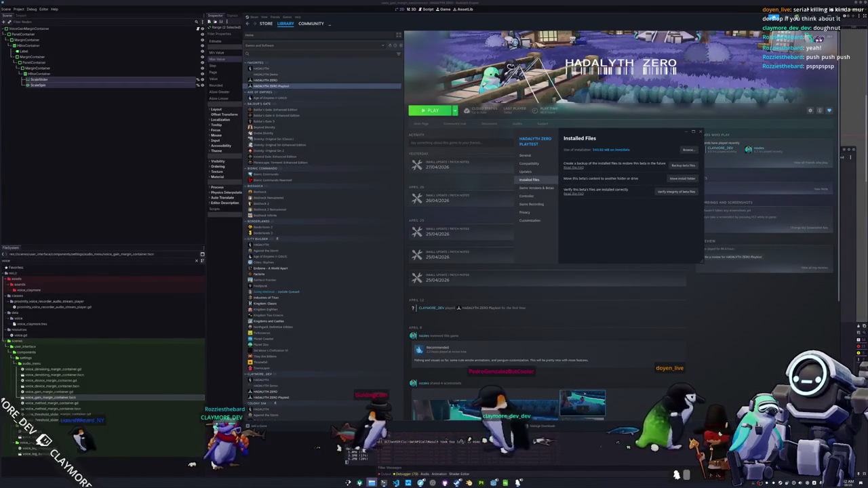
{"action": "key", "text": "alt+Tab"}
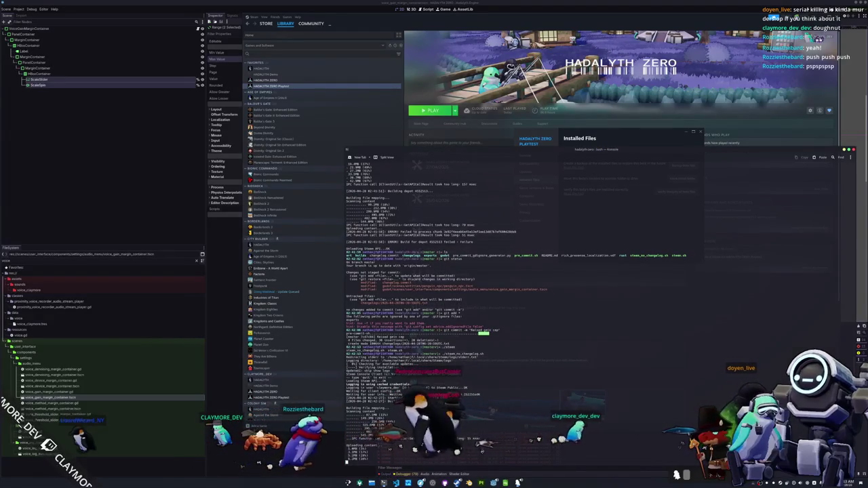
Step: Open translations.csv in LibreOffice Calc and close it again, leaving OBS Studio in front
{"action": "left_click", "coordinate": [433, 483]}
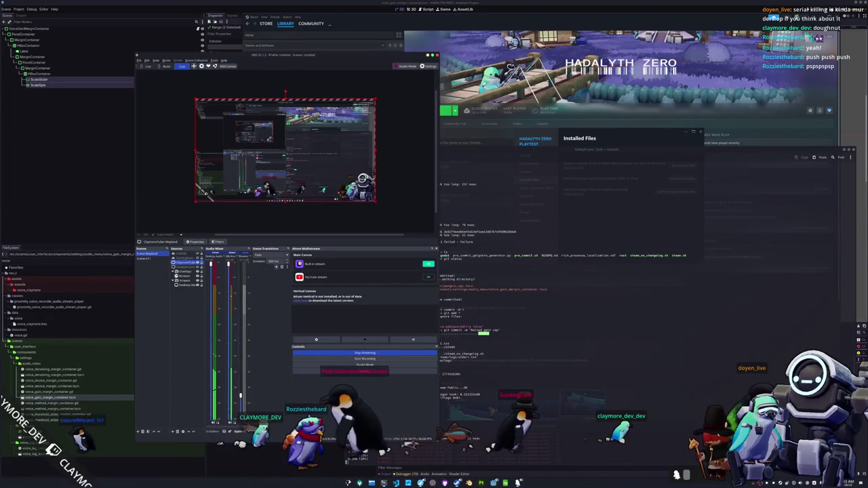
{"action": "key", "text": "alt+Tab"}
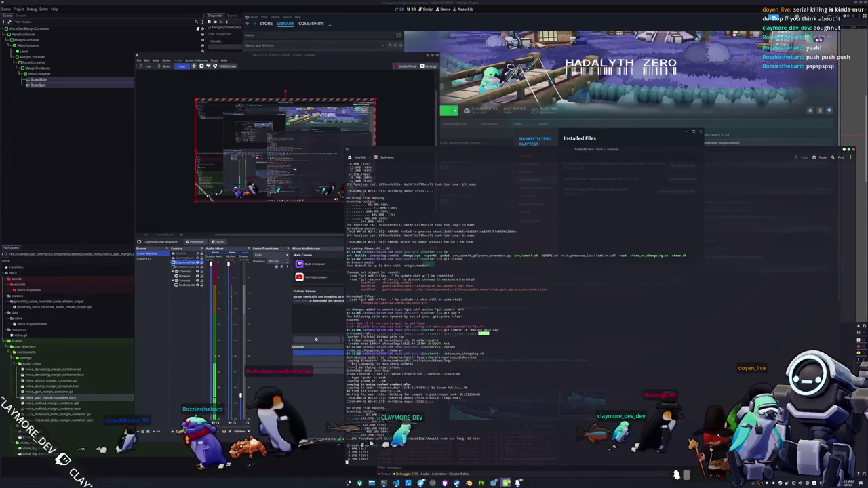
{"action": "left_click", "coordinate": [513, 385]}
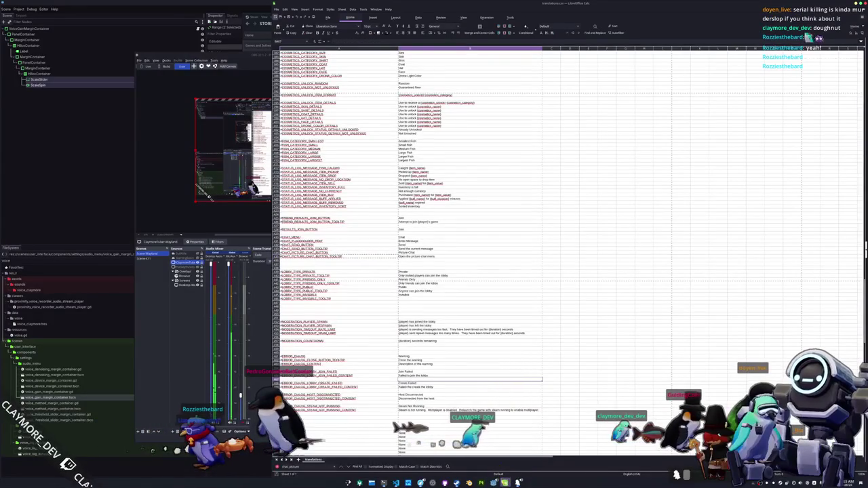
{"action": "left_click", "coordinate": [510, 450]}
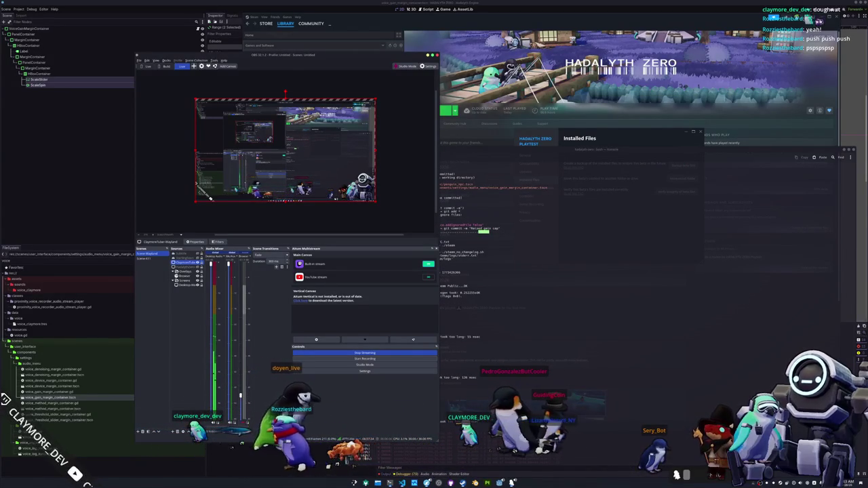
Step: Bring the terminal forward and scroll back through the Steam upload log
{"action": "key", "text": "alt+Tab"}
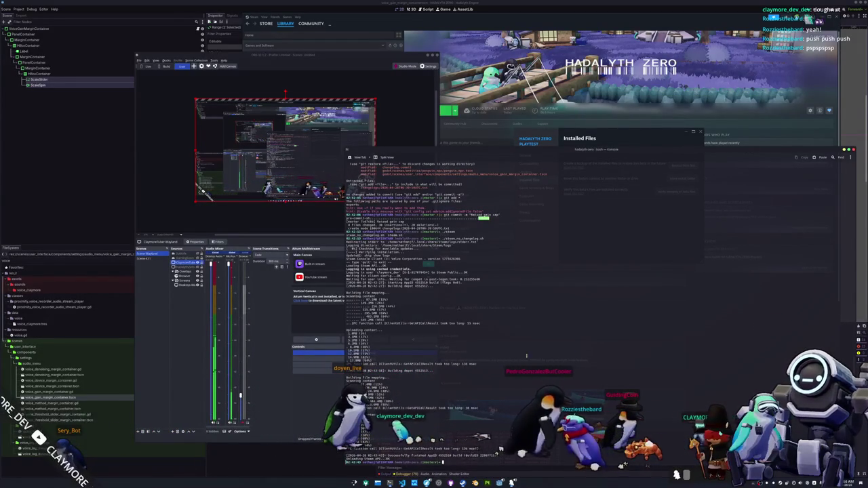
{"action": "scroll", "coordinate": [441, 312], "scroll_direction": "up", "scroll_amount": 2}
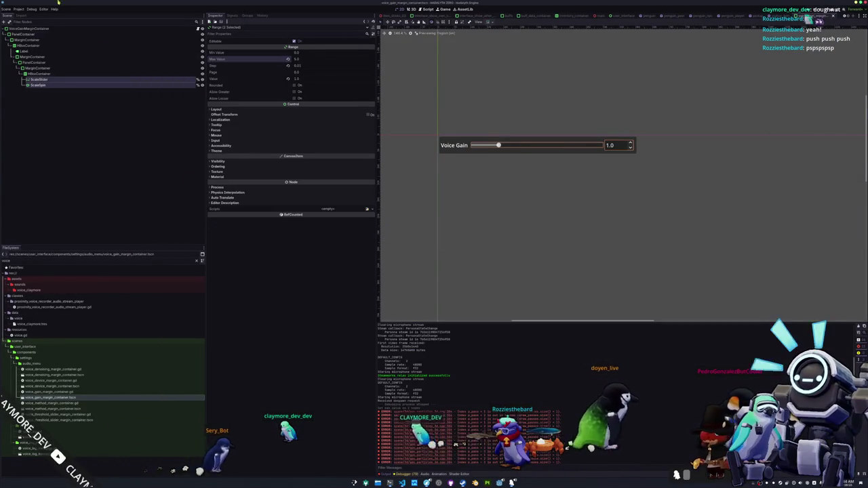
Step: Export all presets again as release builds and close the finished export window
{"action": "left_click", "coordinate": [18, 9]}
{"action": "left_click", "coordinate": [21, 33]}
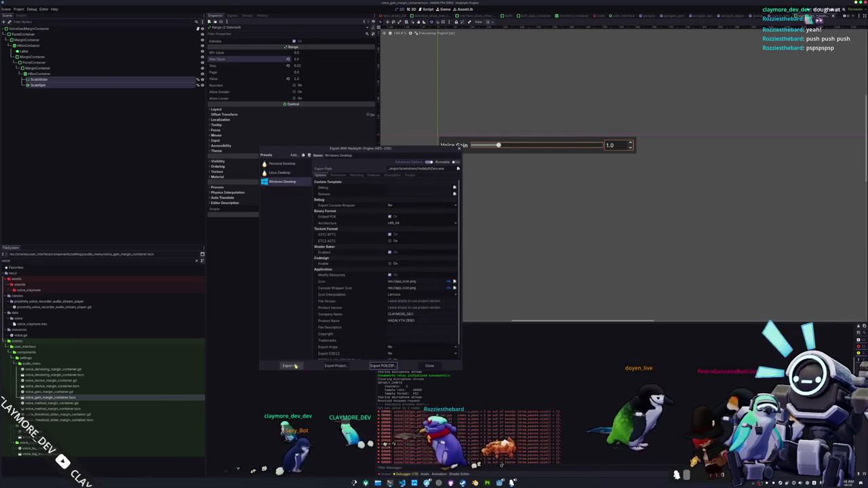
{"action": "left_click", "coordinate": [290, 365]}
{"action": "left_click", "coordinate": [458, 246]}
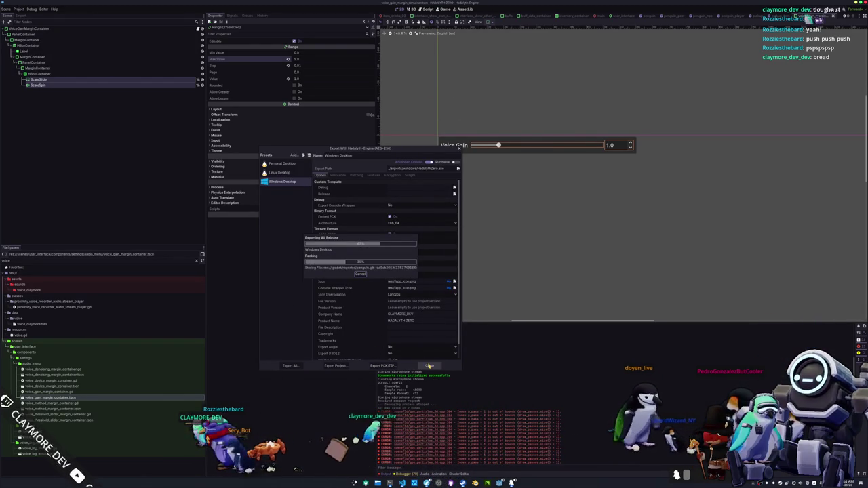
{"action": "left_click", "coordinate": [429, 366]}
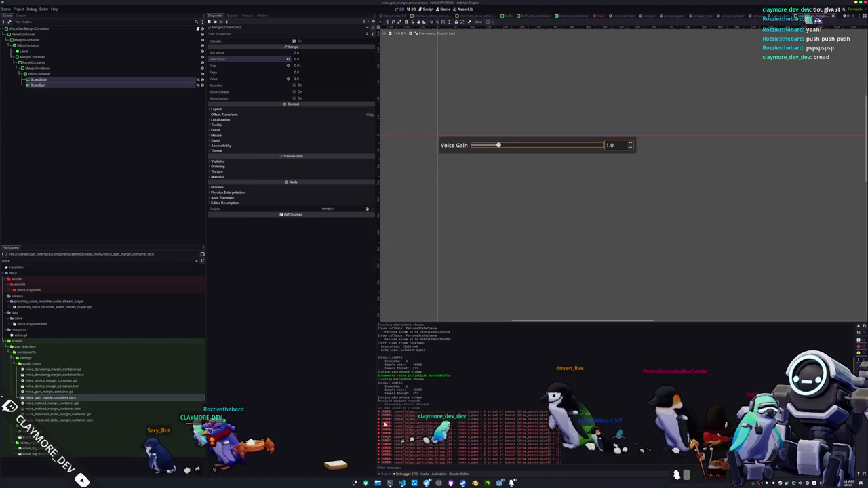
{"action": "key", "text": "alt+Tab"}
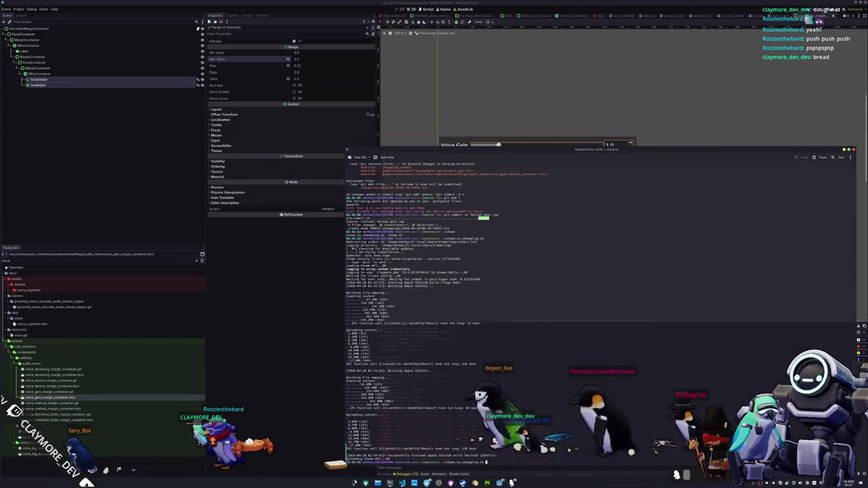
Step: Rerun ./steam_no_changelog.sh to push the fresh build to Steam
{"action": "key", "text": "Return"}
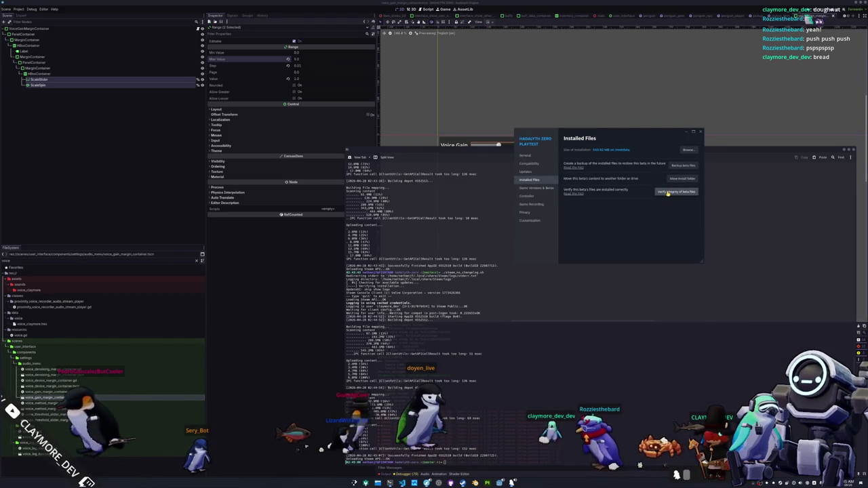
Step: Verify the integrity of the playtest's beta files from the Installed Files page
{"action": "left_click", "coordinate": [668, 193]}
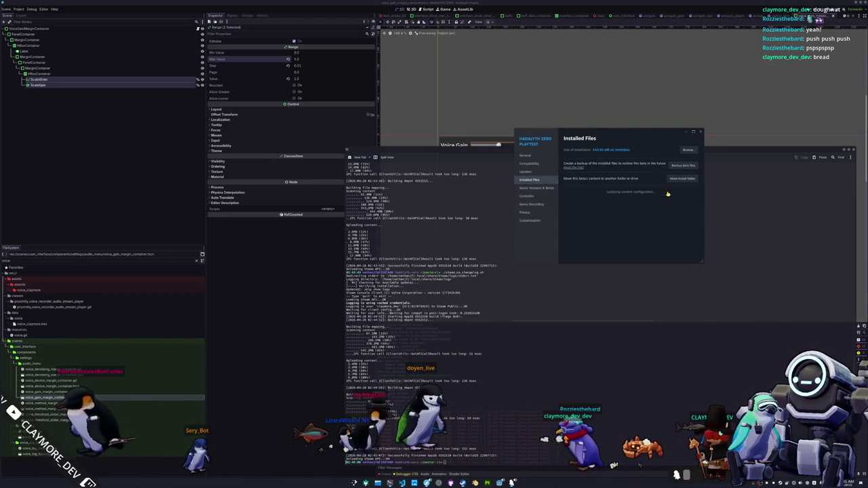
{"action": "left_click", "coordinate": [524, 188]}
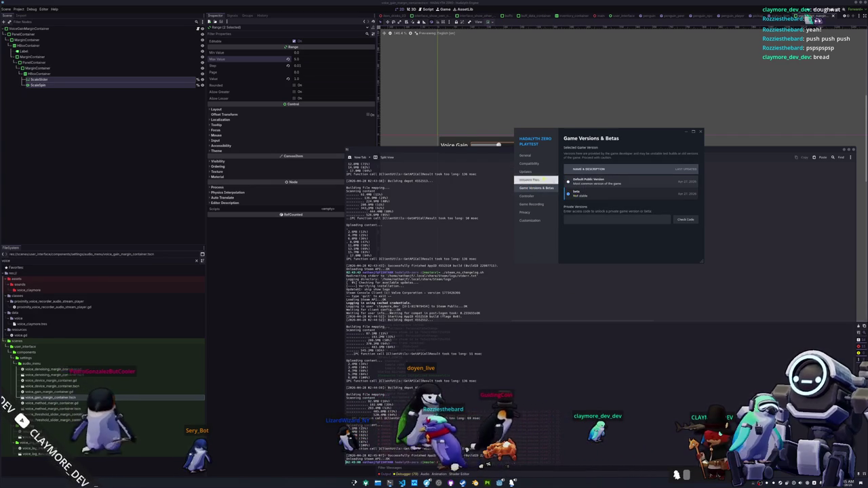
{"action": "left_click", "coordinate": [526, 164]}
{"action": "left_click", "coordinate": [526, 172]}
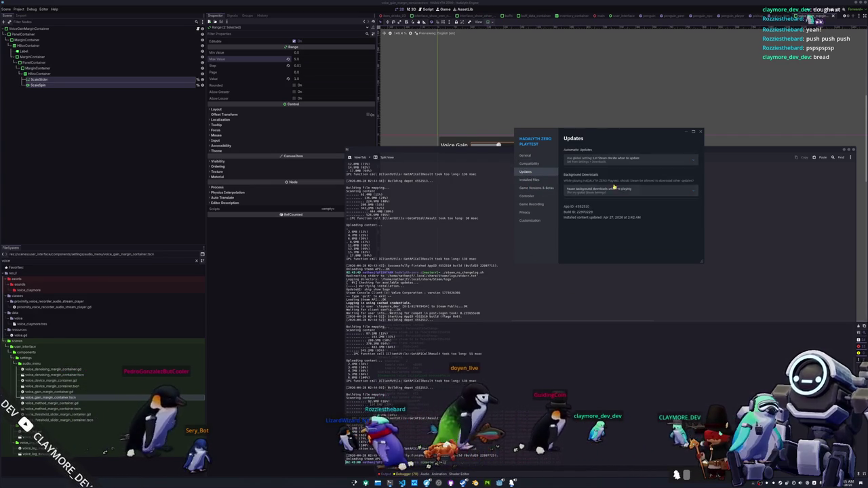
{"action": "left_click", "coordinate": [526, 155]}
{"action": "left_click", "coordinate": [526, 196]}
{"action": "left_click", "coordinate": [529, 179]}
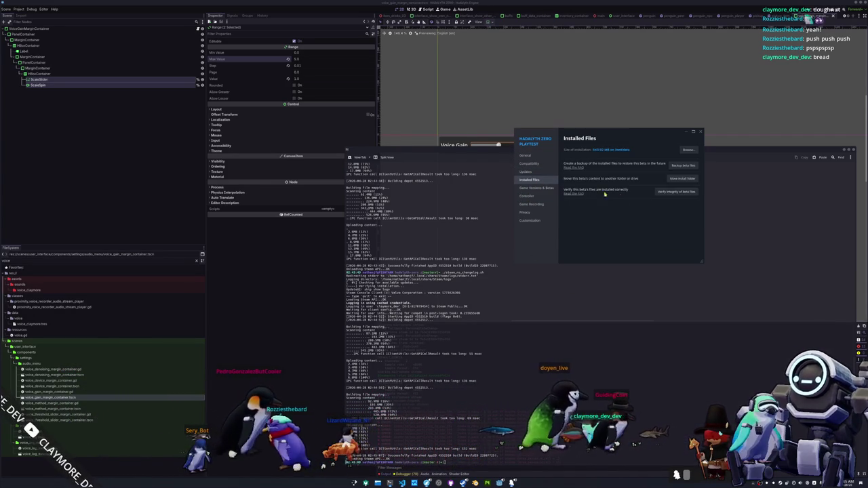
{"action": "left_click", "coordinate": [674, 192]}
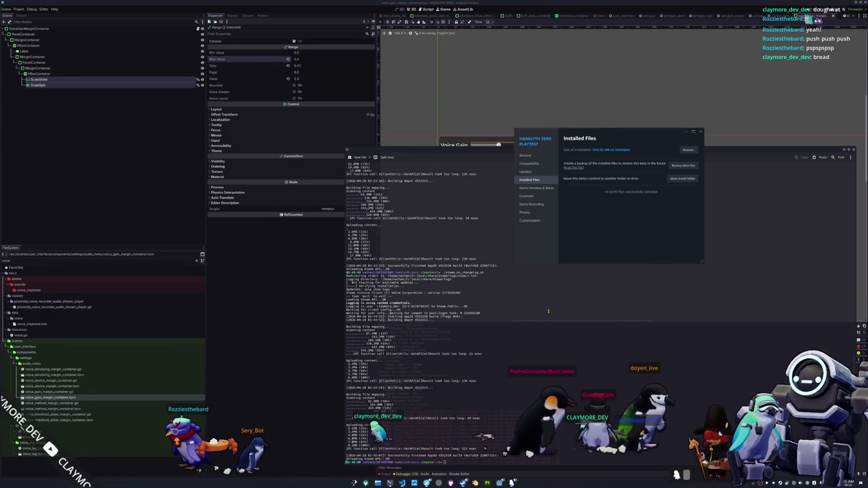
Step: Confirm the update finished in Downloads and launch HADALYTH ZERO from its game page
{"action": "left_click", "coordinate": [463, 483]}
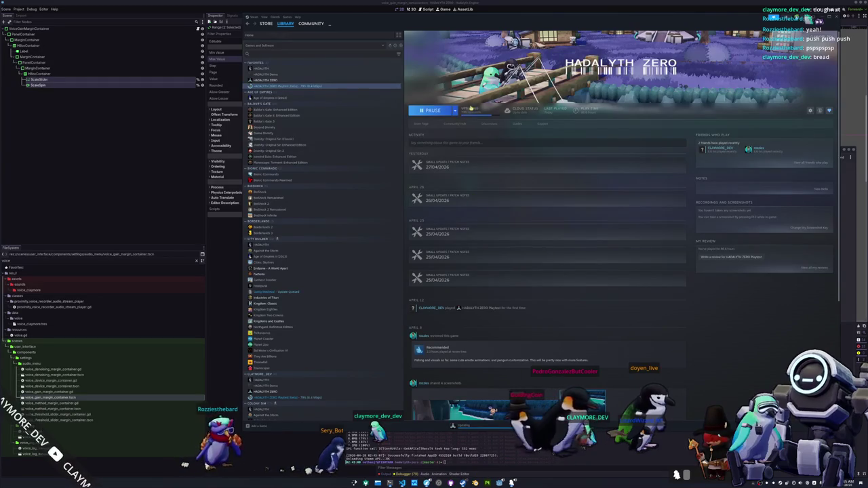
{"action": "left_click", "coordinate": [474, 111]}
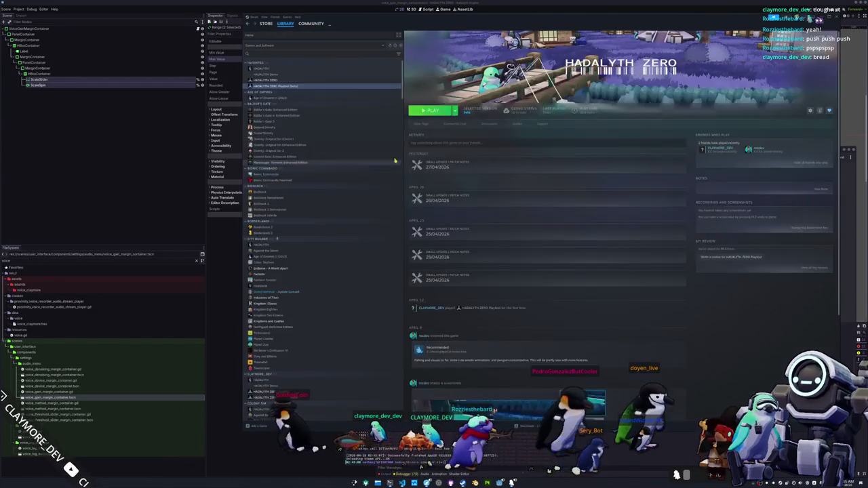
{"action": "left_click", "coordinate": [266, 174]}
{"action": "left_click", "coordinate": [434, 110]}
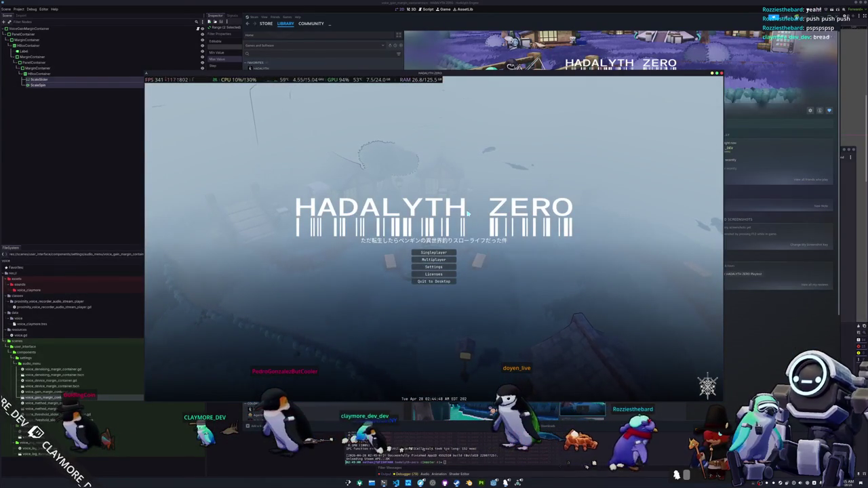
Step: Join the friend's open lobby from the Multiplayer menu and open the chat input
{"action": "left_click", "coordinate": [438, 261]}
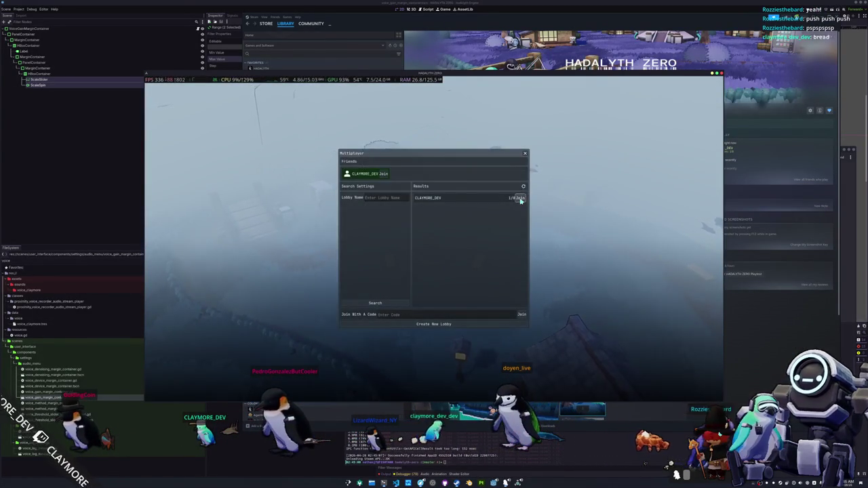
{"action": "left_click", "coordinate": [521, 199]}
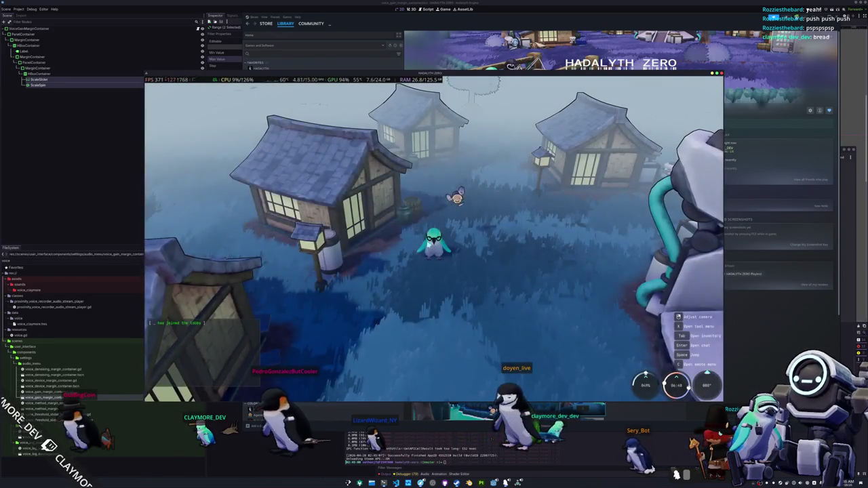
{"action": "left_click_drag", "start_coordinate": [435, 244], "coordinate": [536, 244]}
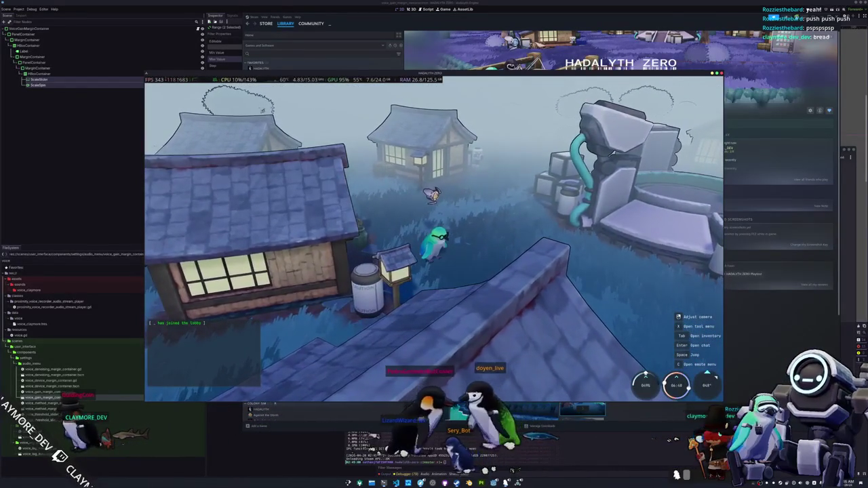
{"action": "left_click_drag", "start_coordinate": [516, 284], "coordinate": [437, 283]}
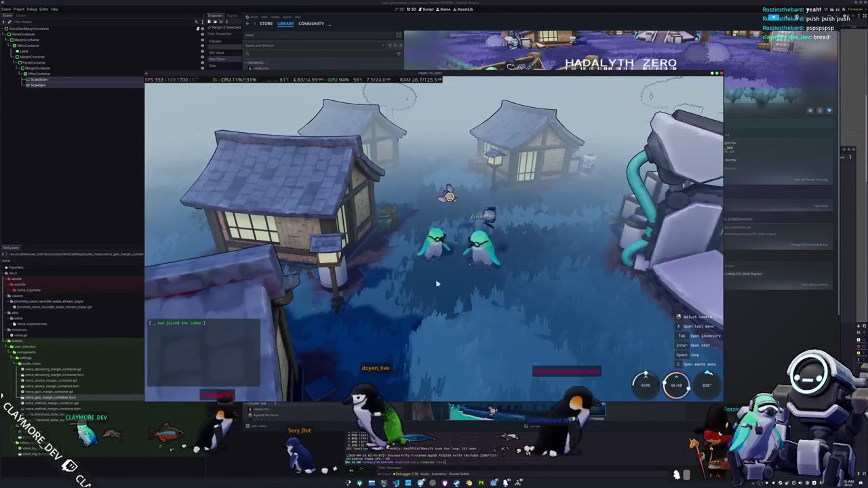
{"action": "key", "text": "Return"}
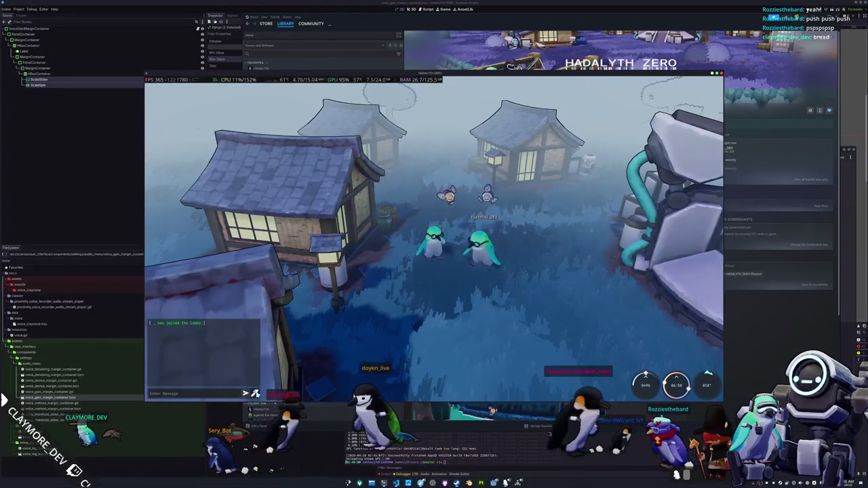
Step: Draw a squiggle in picture chat and send it to the lobby
{"action": "left_click", "coordinate": [254, 394]}
{"action": "mouse_move", "coordinate": [350, 251]}
{"action": "left_mouse_down"}
{"action": "mouse_move", "coordinate": [380, 256]}
{"action": "mouse_move", "coordinate": [510, 222]}
{"action": "left_mouse_up"}
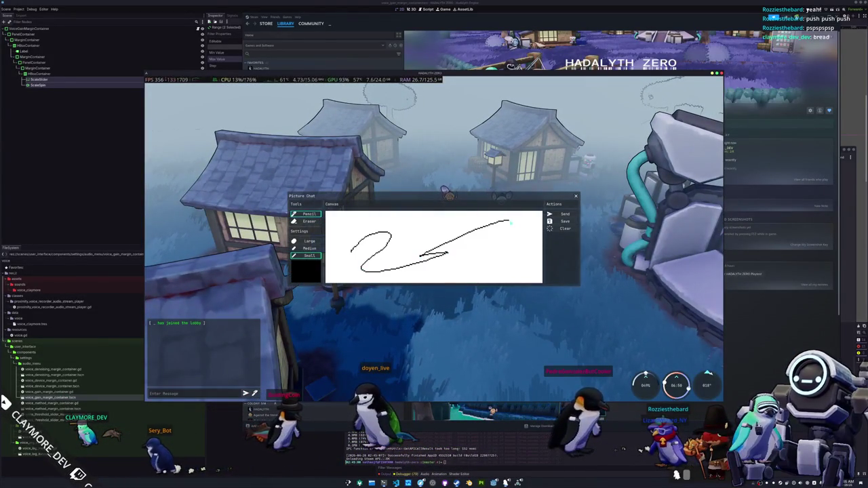
{"action": "left_click", "coordinate": [562, 214]}
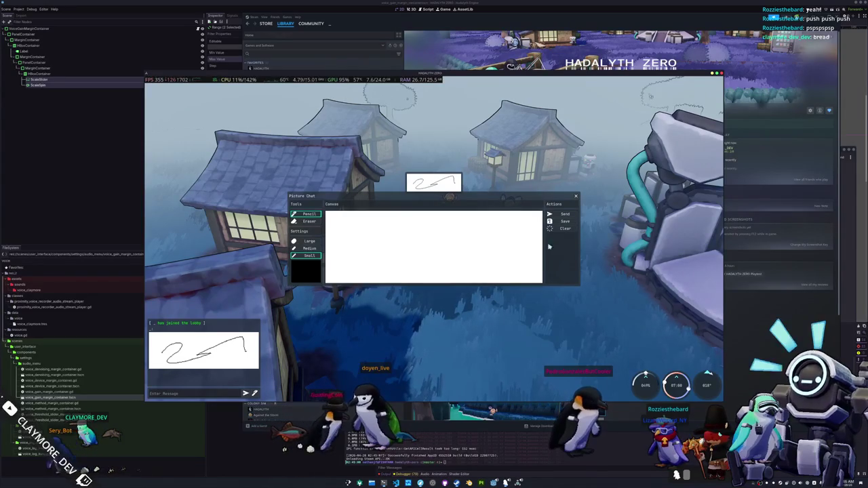
{"action": "left_click", "coordinate": [576, 198]}
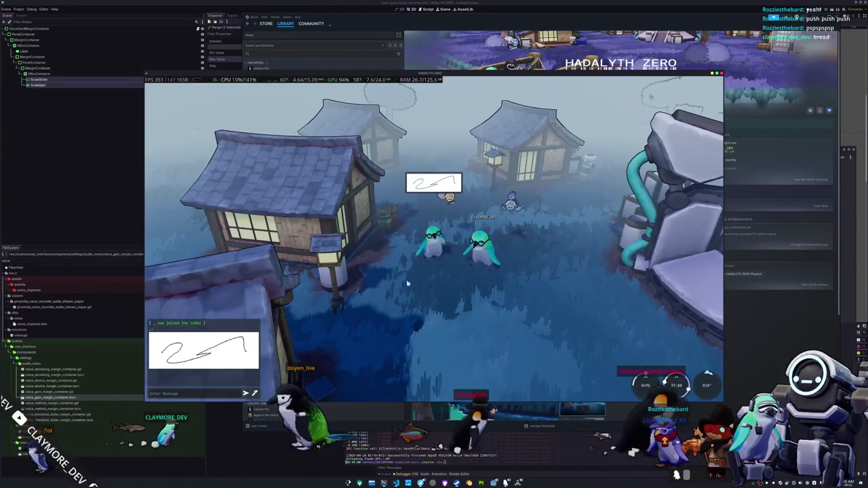
Step: Draw an oval in picture chat and send it to the lobby
{"action": "left_click_drag", "start_coordinate": [407, 283], "coordinate": [339, 285]}
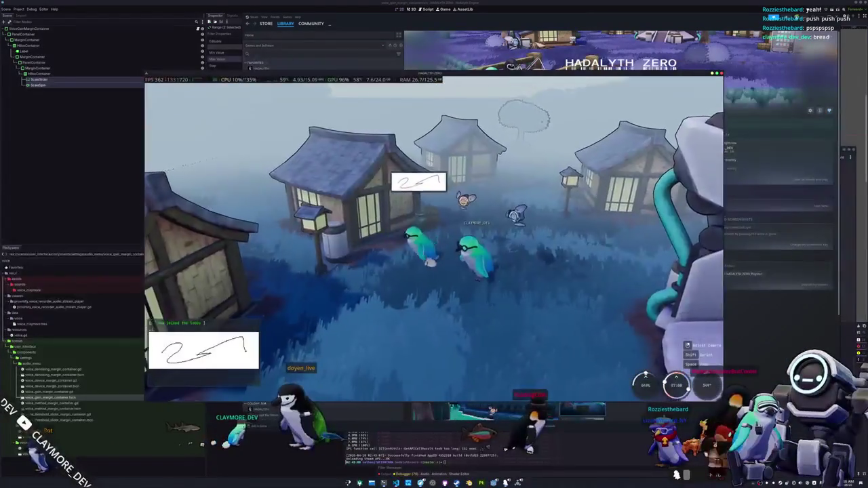
{"action": "left_click_drag", "start_coordinate": [439, 272], "coordinate": [414, 272]}
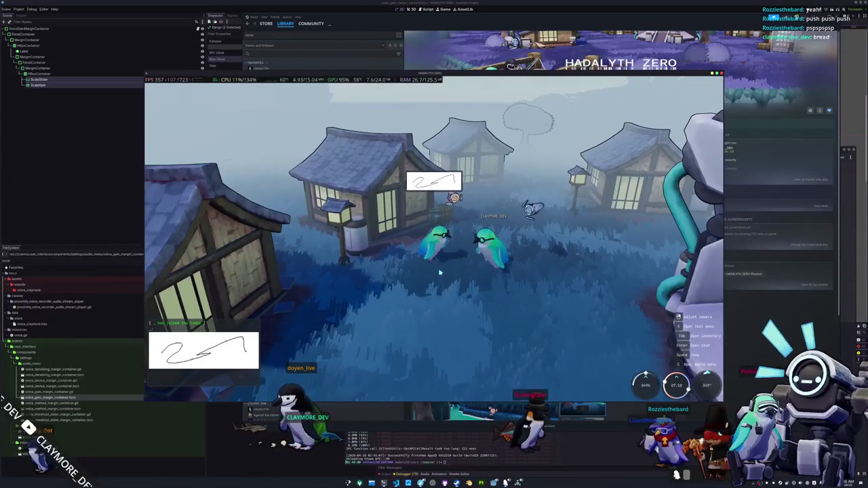
{"action": "key", "text": "Return"}
{"action": "left_click", "coordinate": [254, 393]}
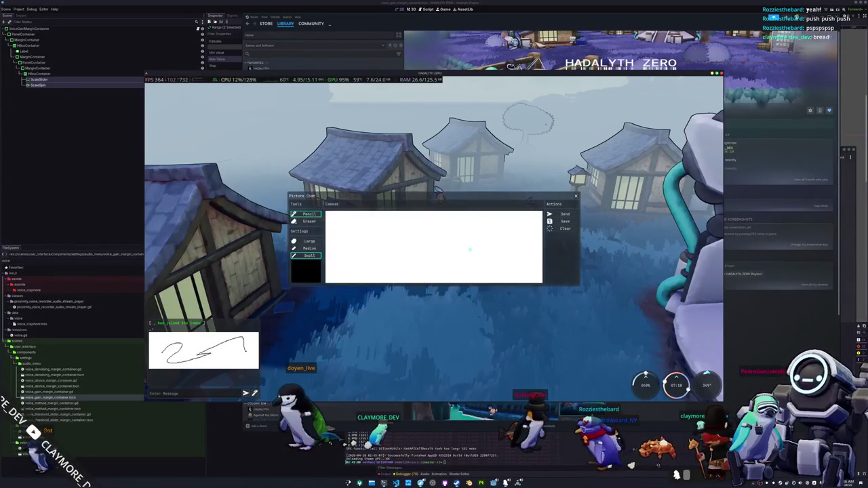
{"action": "left_click_drag", "start_coordinate": [404, 236], "coordinate": [444, 260]}
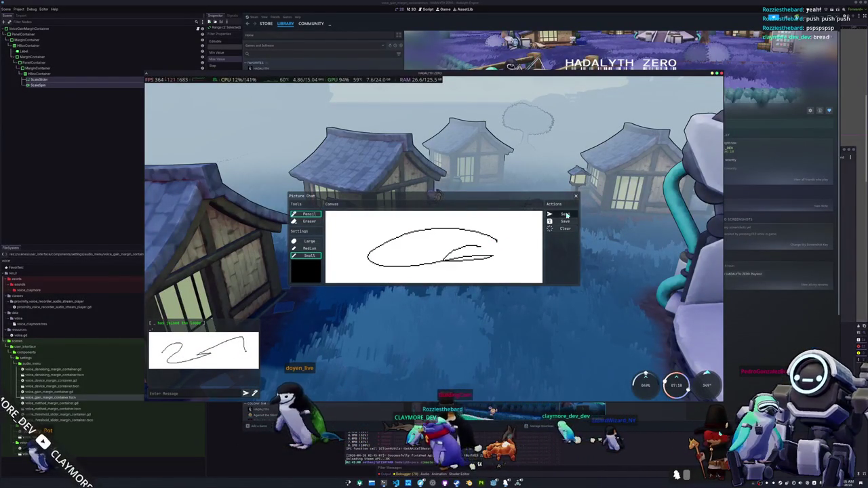
{"action": "left_click", "coordinate": [557, 214]}
{"action": "key", "text": "Escape"}
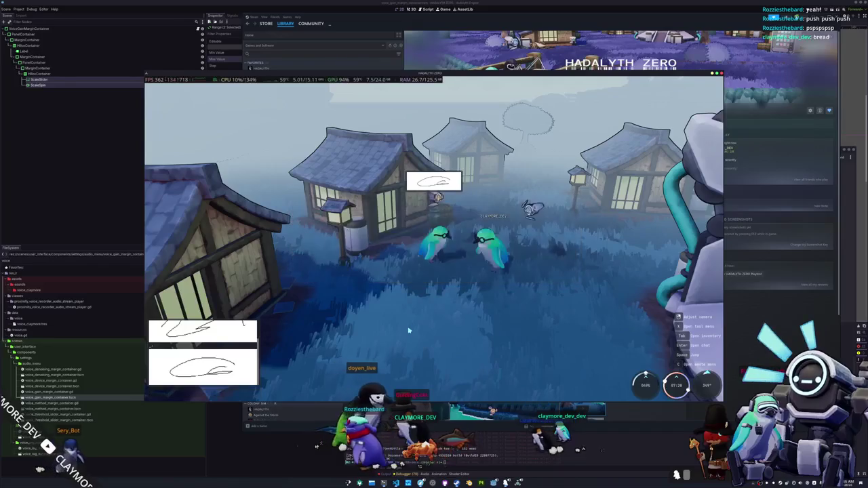
Step: Walk through the village, send a test chat message, then quit the game
{"action": "key", "text": "d"}
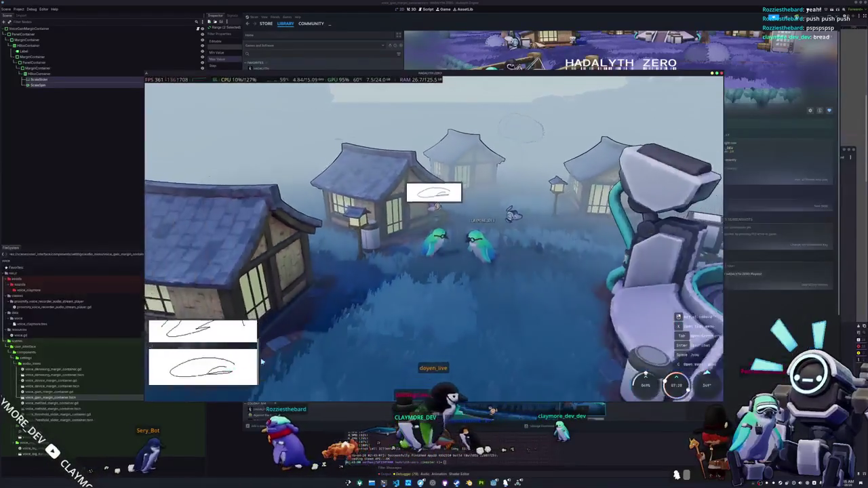
{"action": "key", "text": "d"}
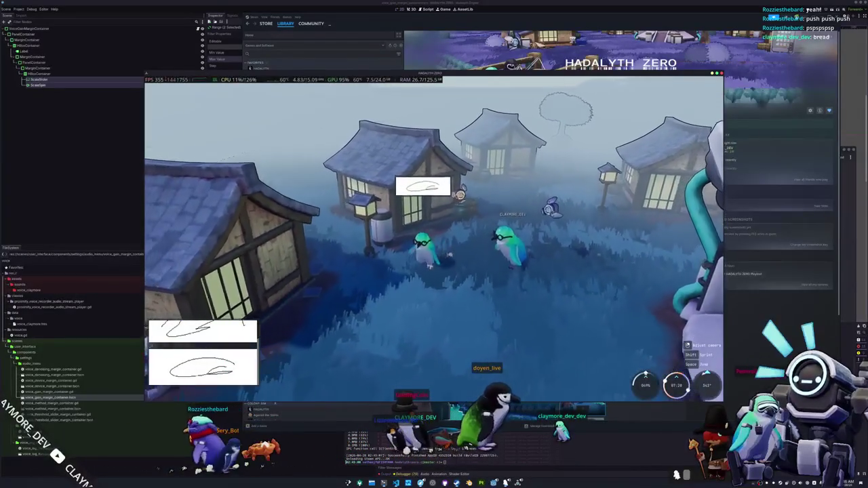
{"action": "key", "text": "d"}
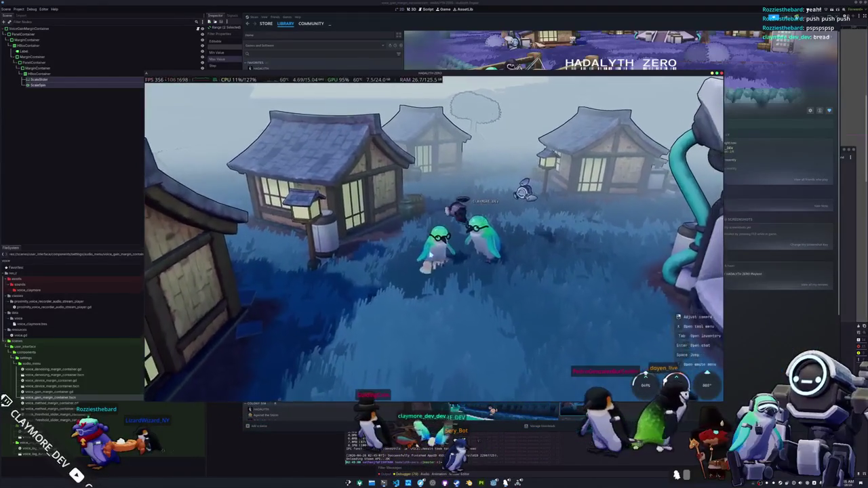
{"action": "key", "text": "Return"}
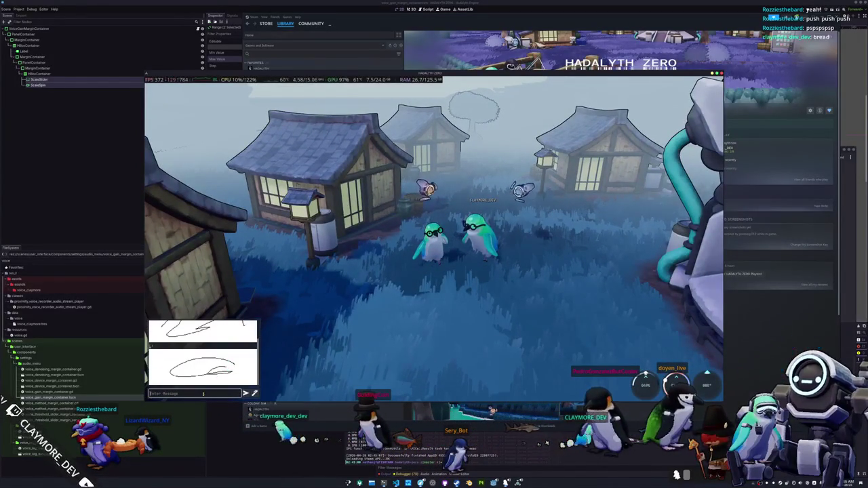
{"action": "type", "text": "asdfasdfasdf"}
{"action": "key", "text": "Return"}
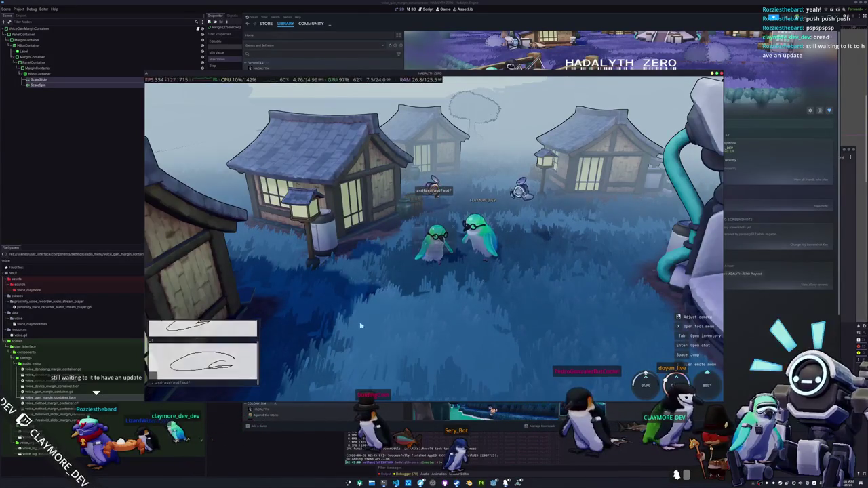
{"action": "key", "text": "Escape"}
{"action": "key", "text": "alt+F4"}
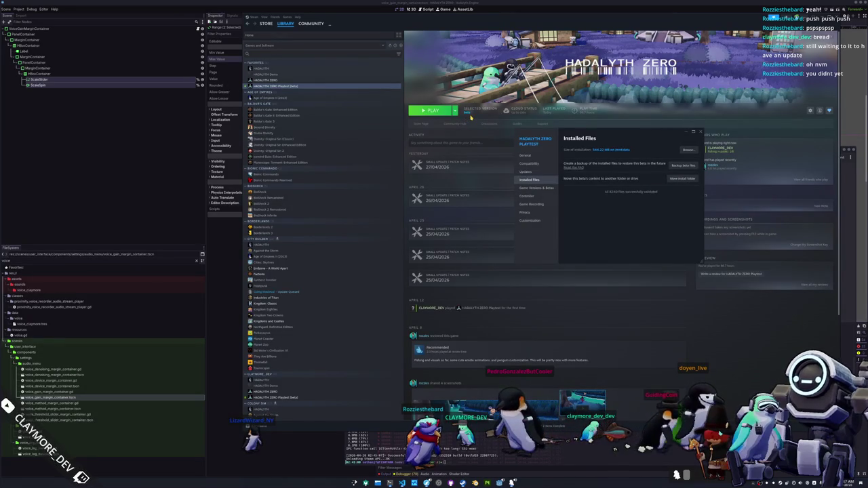
Step: Verify the integrity of the HADALYTH ZERO Playtest files and close the properties window
{"action": "left_click", "coordinate": [529, 171]}
{"action": "left_click", "coordinate": [529, 180]}
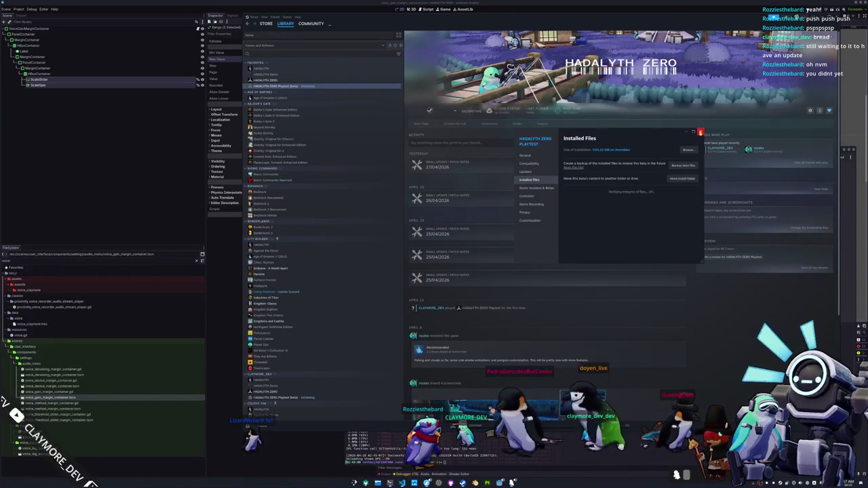
{"action": "left_click", "coordinate": [697, 132]}
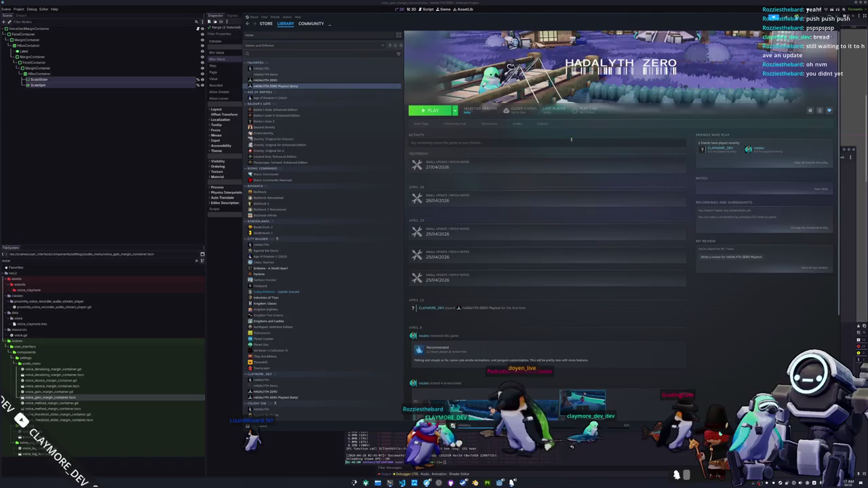
Step: Confirm the installed files are validated, then open Dolphin and move it left
{"action": "left_click", "coordinate": [490, 110]}
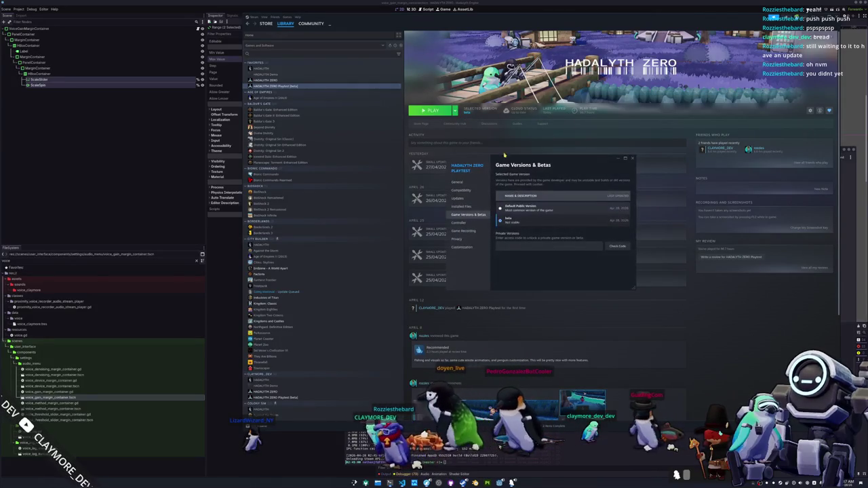
{"action": "left_click", "coordinate": [464, 207]}
{"action": "left_click", "coordinate": [614, 218]}
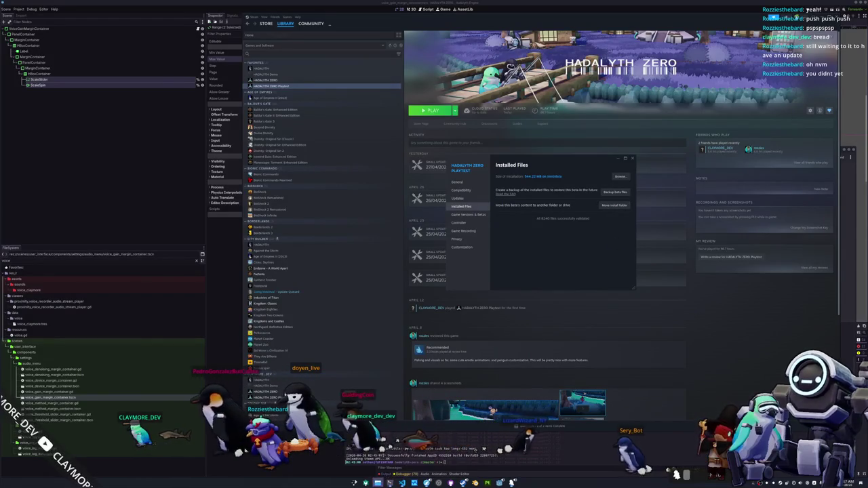
{"action": "key", "text": "super+e"}
{"action": "left_click_drag", "start_coordinate": [529, 158], "coordinate": [258, 113]}
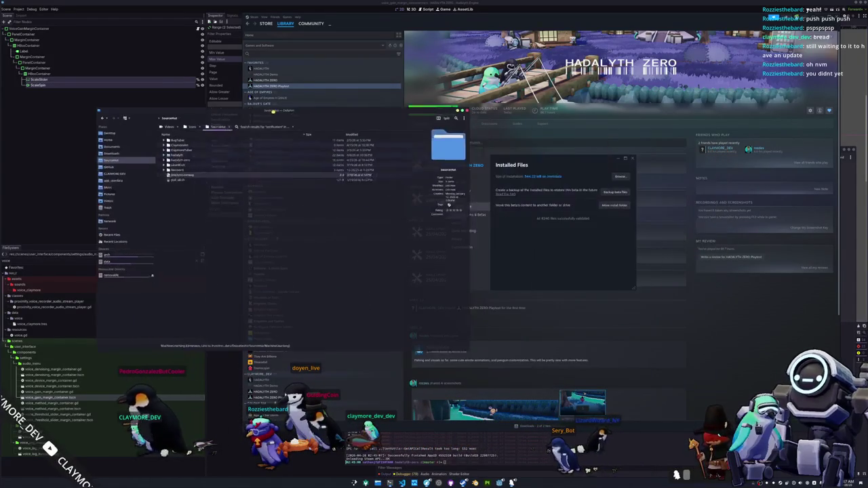
Step: Close Steam's properties, launch the playtest, and open the changelog in the hadalyth zero folder
{"action": "left_click", "coordinate": [475, 208]}
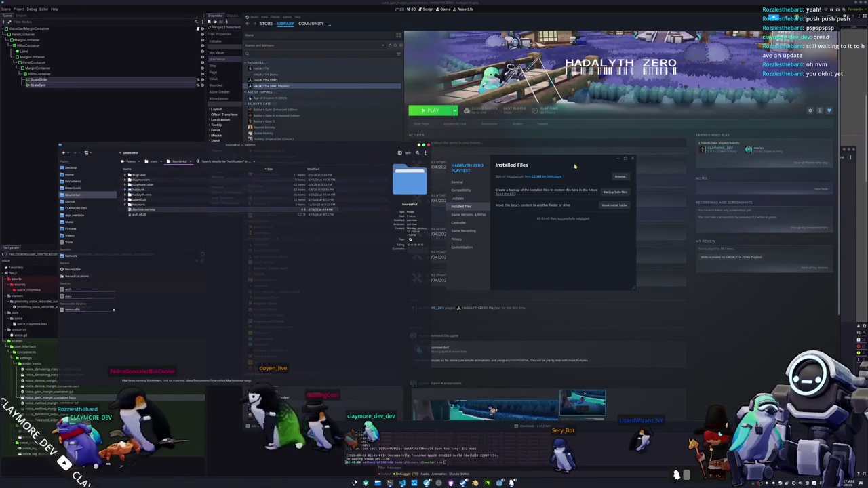
{"action": "left_click", "coordinate": [633, 158]}
{"action": "left_click", "coordinate": [434, 110]}
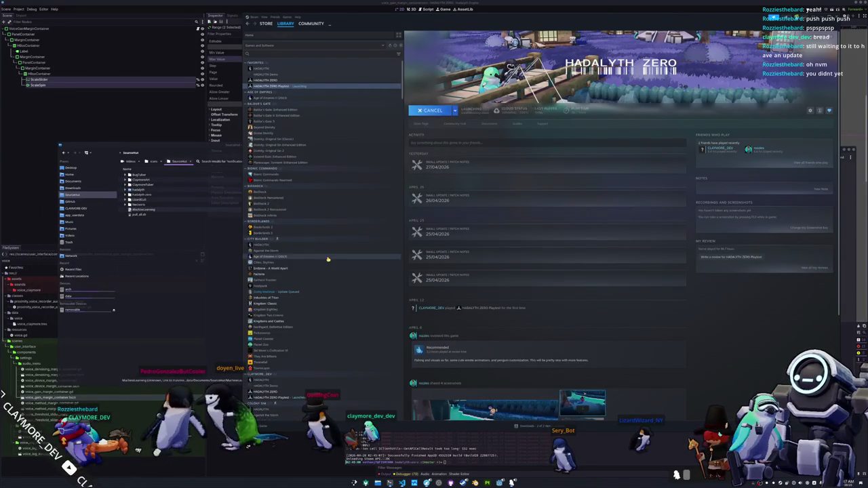
{"action": "left_click", "coordinate": [125, 196]}
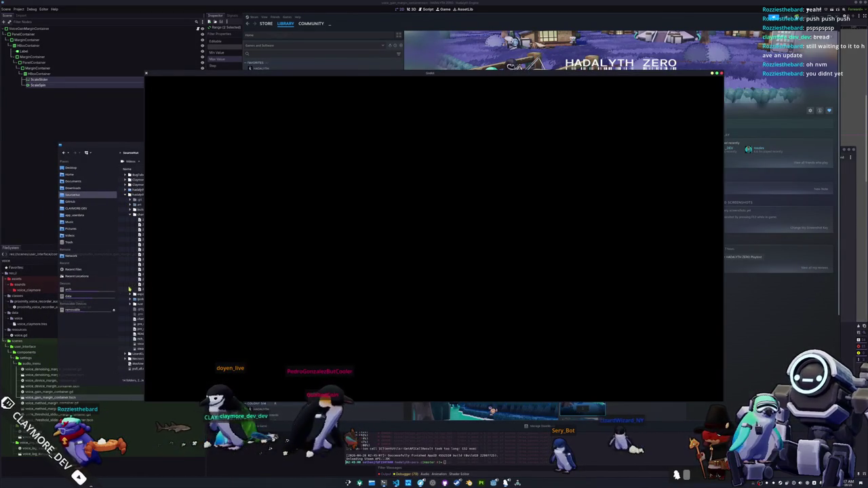
{"action": "double_click", "coordinate": [146, 291]}
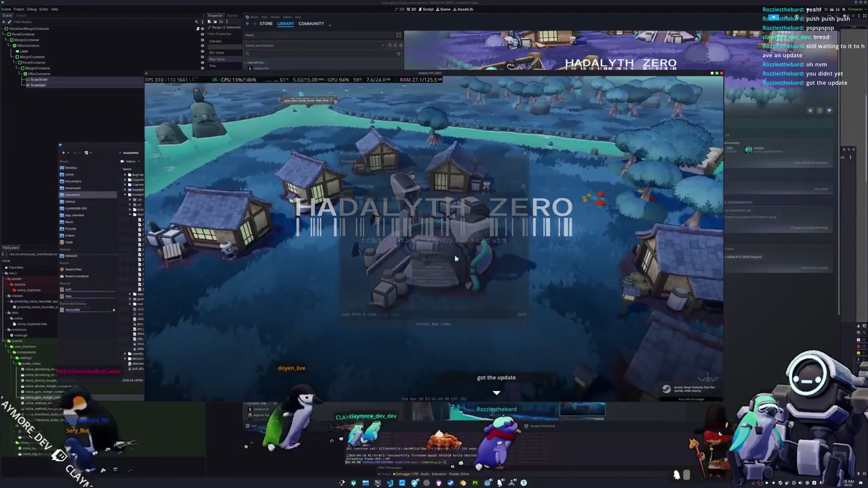
Step: Create a new public lobby and walk the penguin beside the gumball machine
{"action": "left_click", "coordinate": [441, 324]}
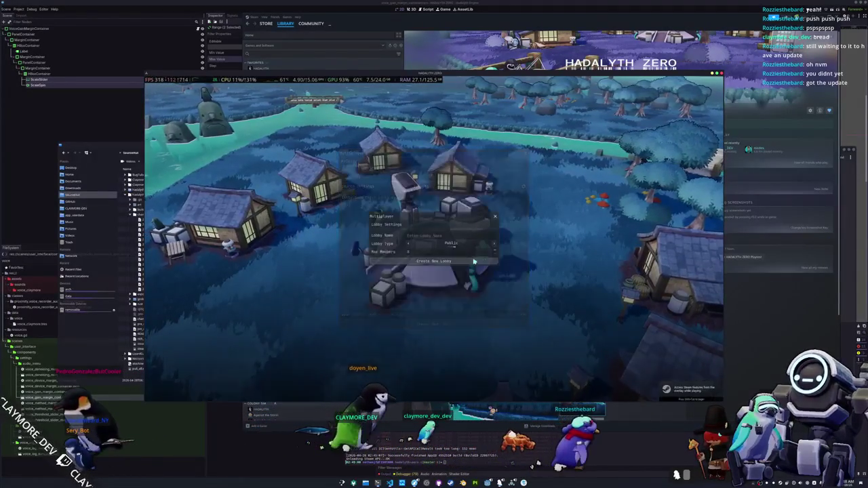
{"action": "left_click", "coordinate": [462, 263]}
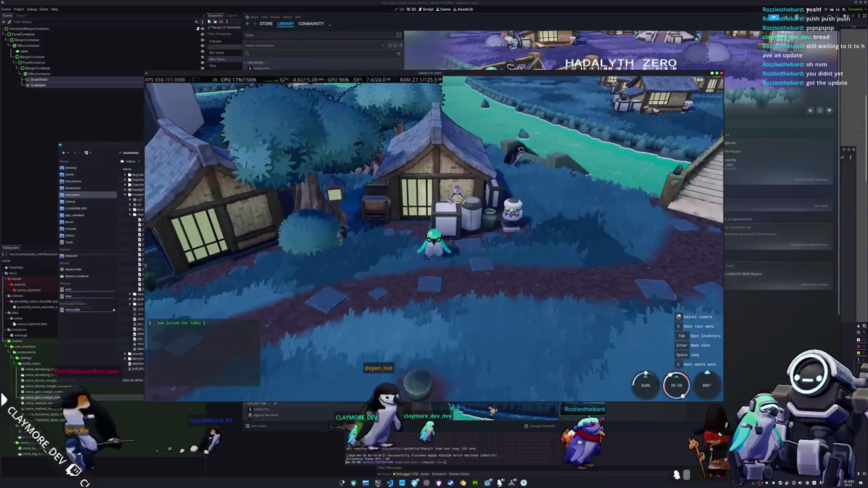
{"action": "key", "text": "d"}
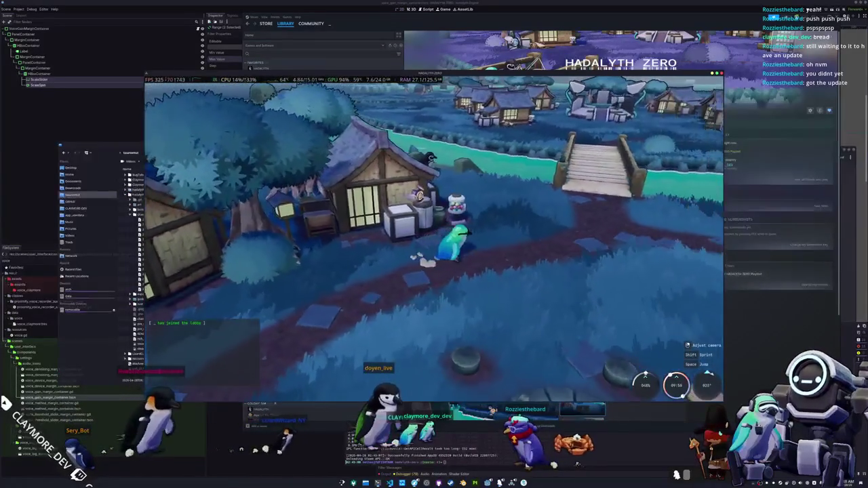
{"action": "key", "text": "Escape"}
{"action": "left_click", "coordinate": [434, 238]}
{"action": "left_click", "coordinate": [494, 157]}
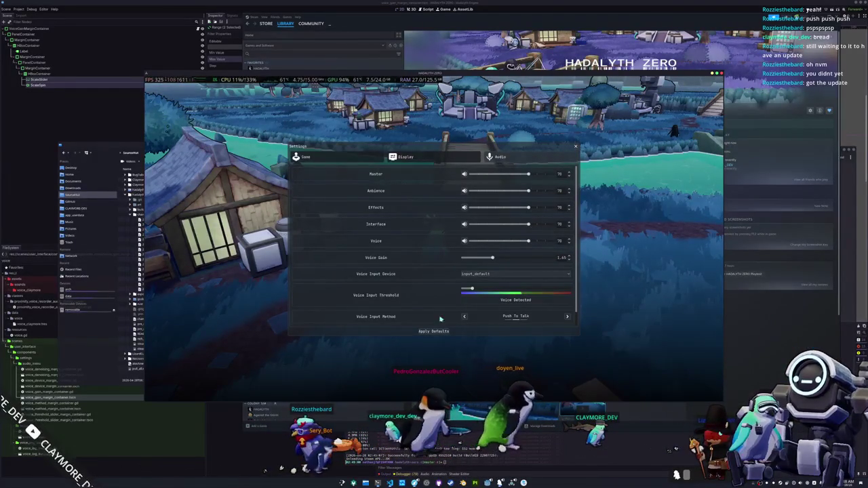
{"action": "key", "text": "Escape"}
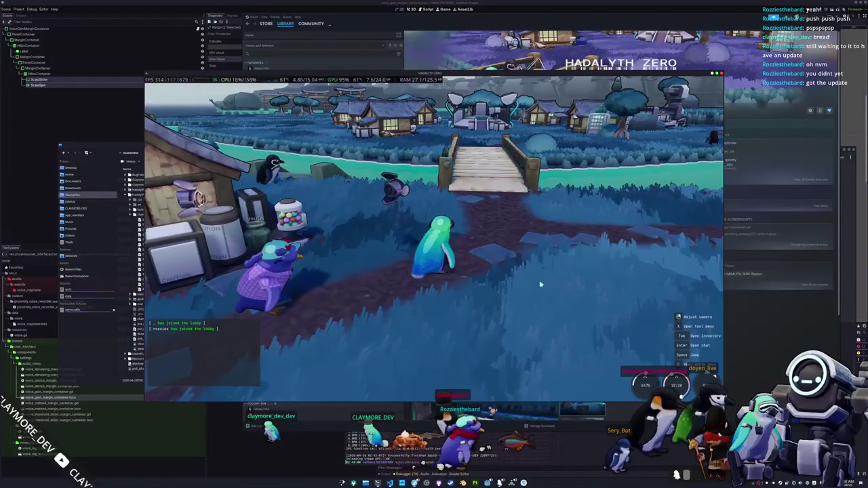
Step: Draw 'Sup' in picture chat and send it to the lobby
{"action": "key", "text": "Return"}
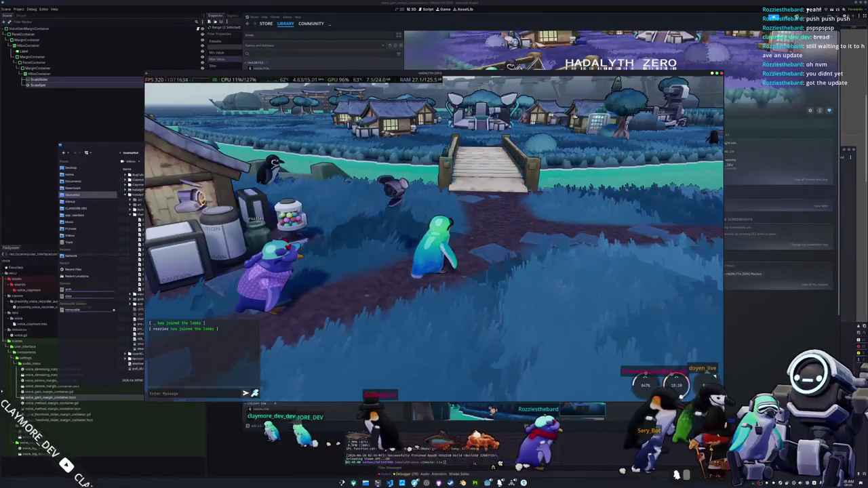
{"action": "key", "text": "p"}
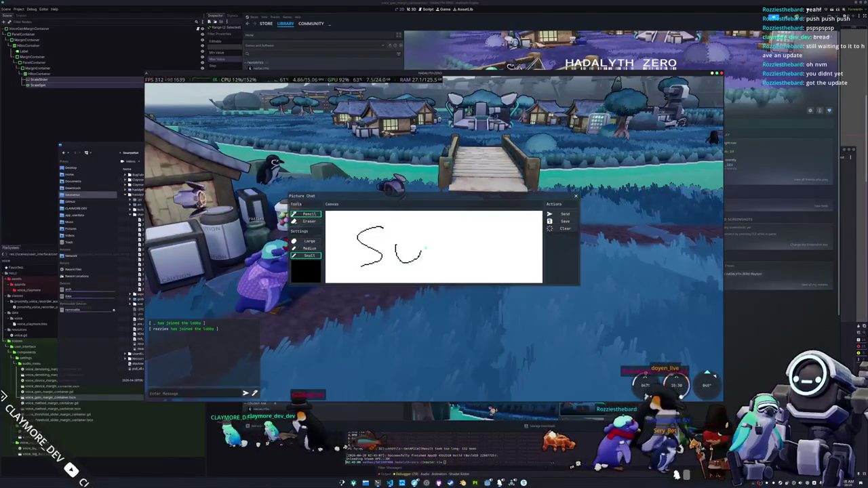
{"action": "key", "text": "Return"}
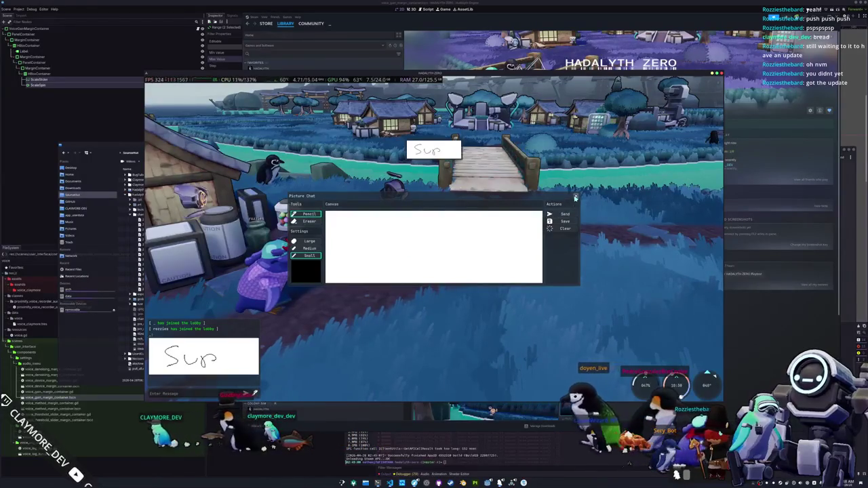
{"action": "key", "text": "Escape"}
{"action": "key", "text": "Escape"}
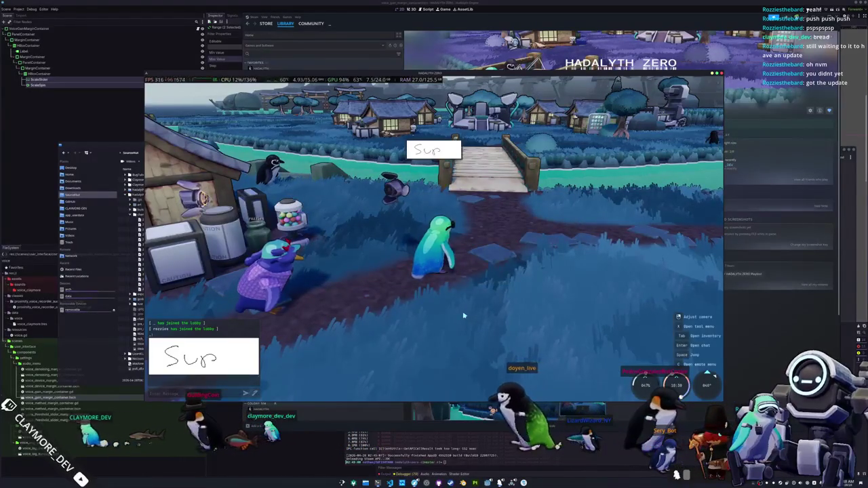
Step: Walk the penguin toward the other player and swing the camera toward the sea and sky
{"action": "key", "text": "w"}
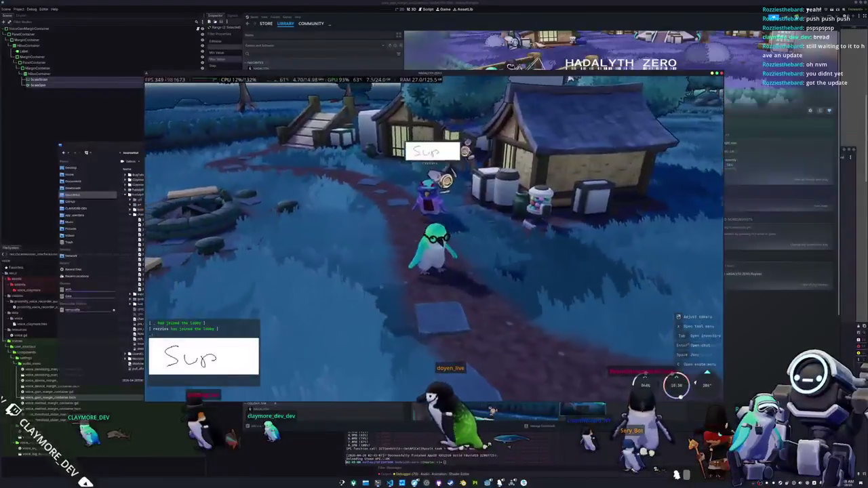
{"action": "key", "text": "a"}
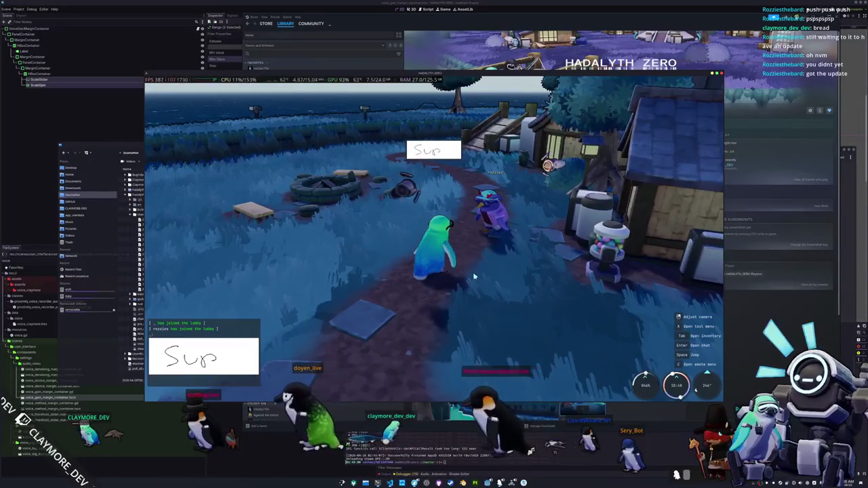
{"action": "key", "text": "d"}
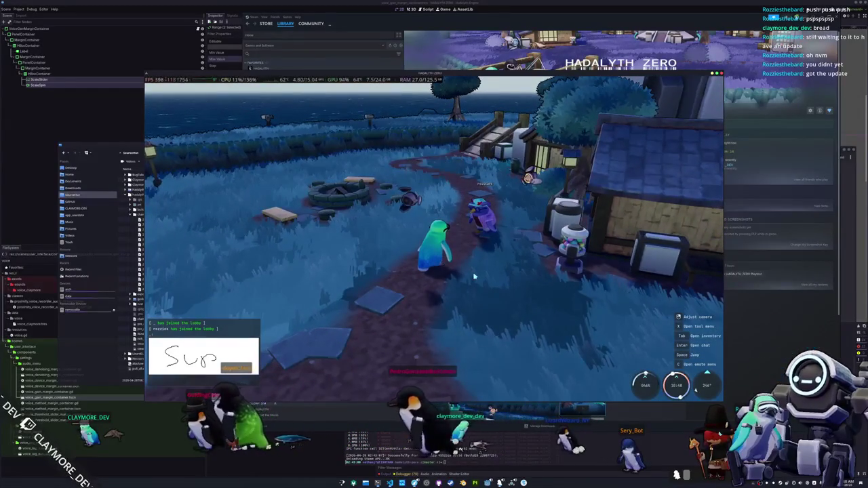
{"action": "left_click_drag", "start_coordinate": [475, 277], "coordinate": [435, 242]}
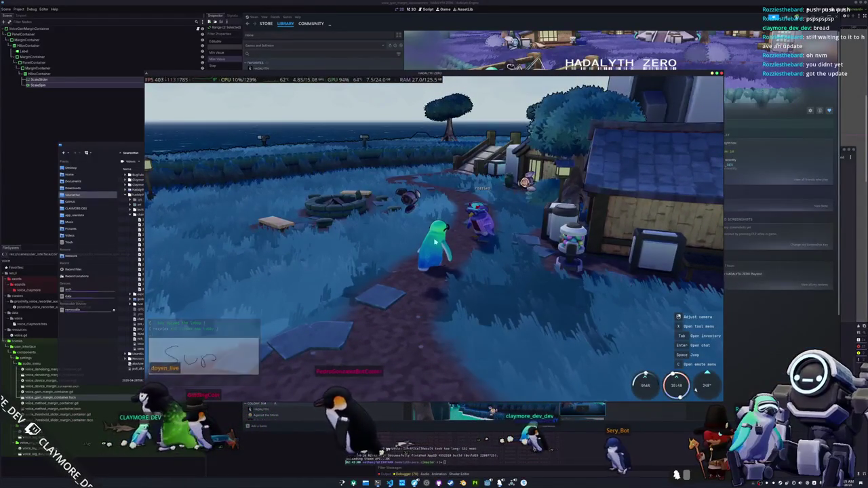